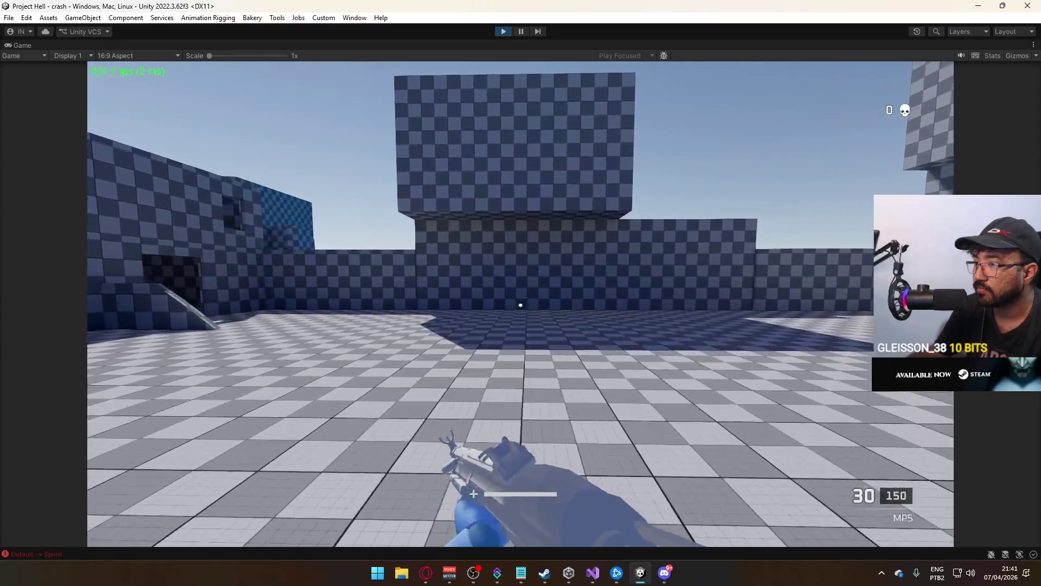
Sprint through the corridor toward the checkered wall and jump over the maze walls
key(shift+w)
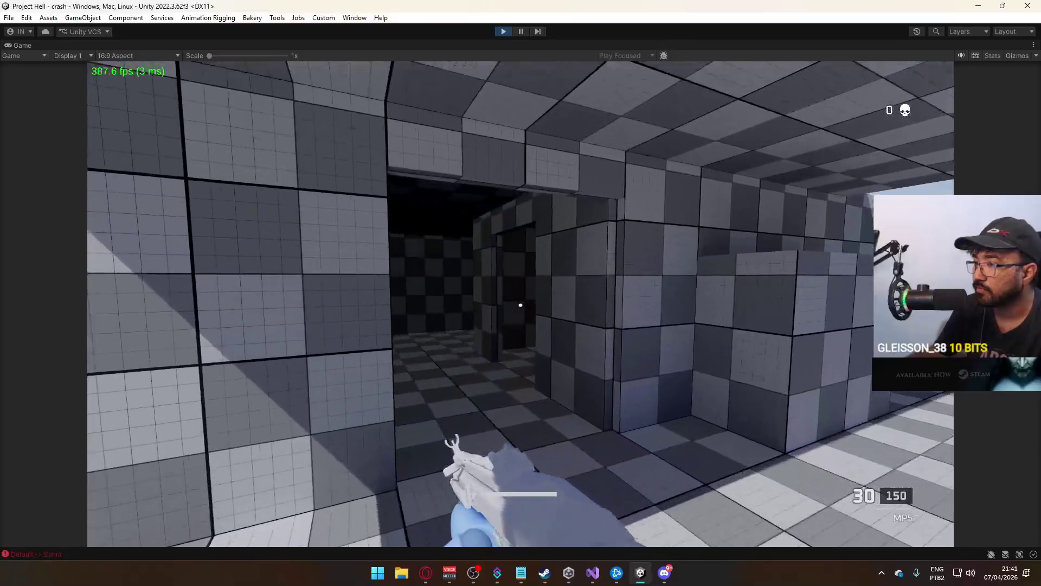
key(w)
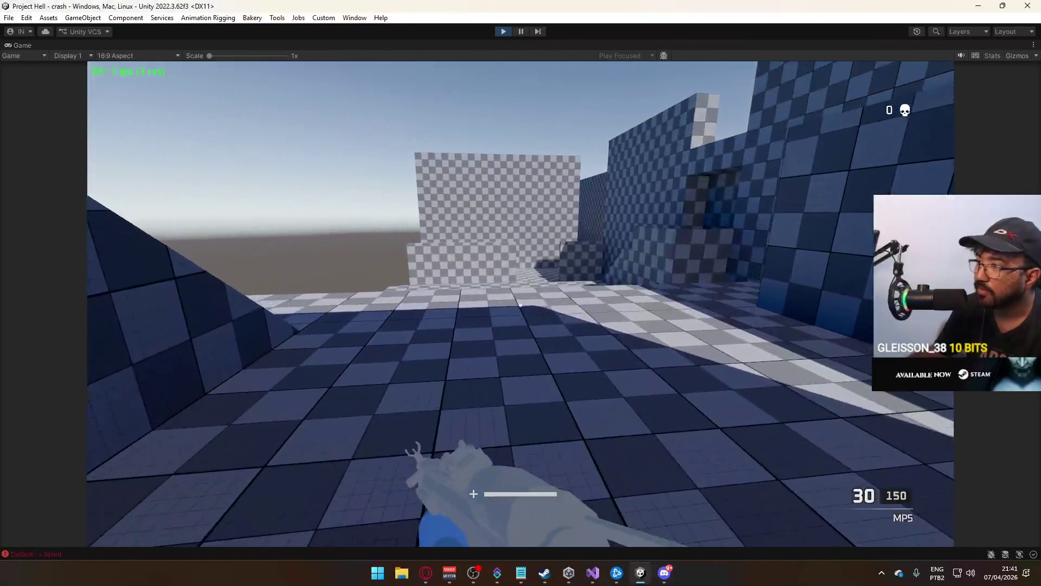
key(shift)
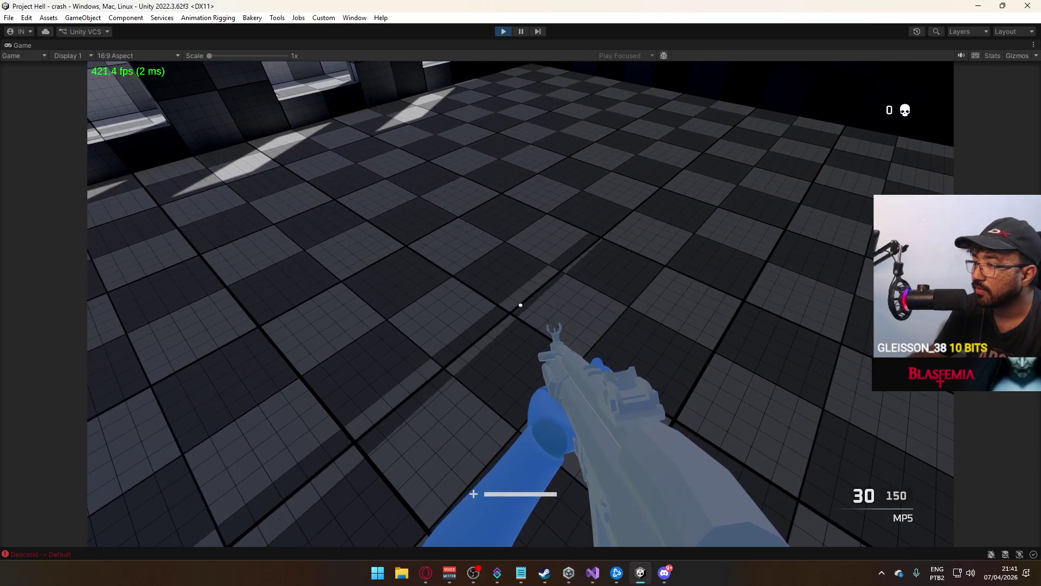
key(shift)
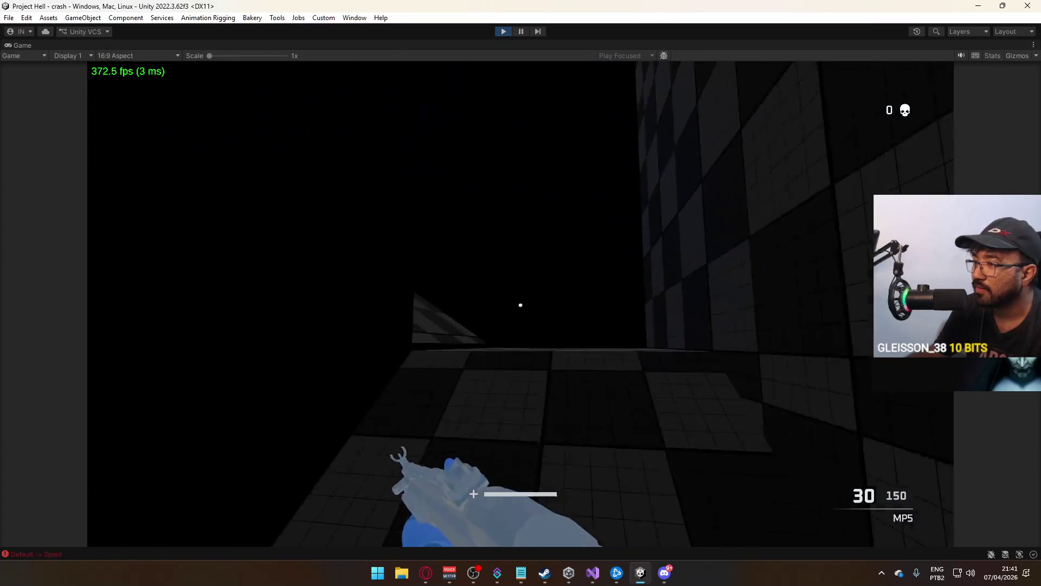
key(space)
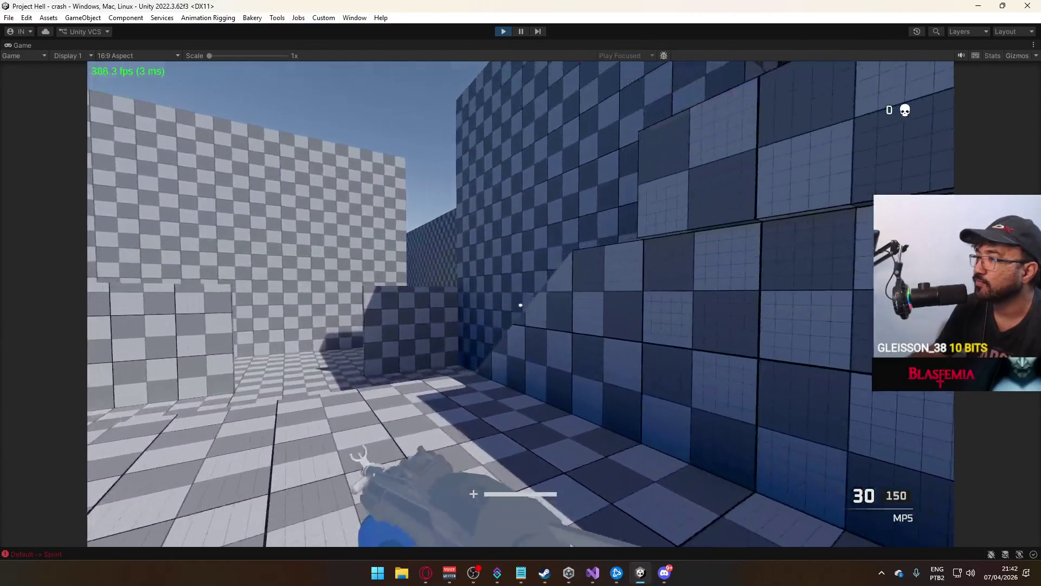
key(space)
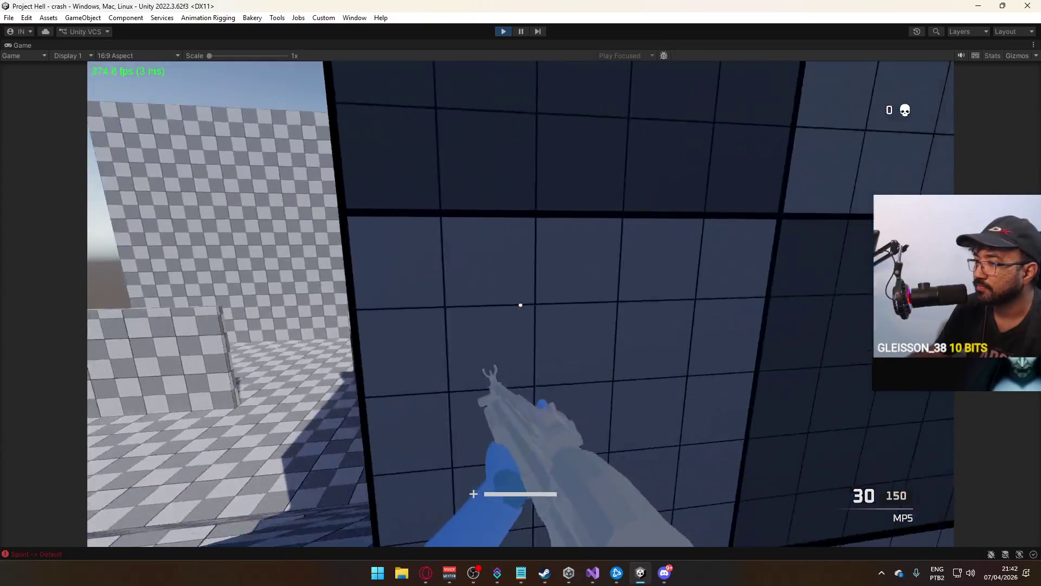
key(space)
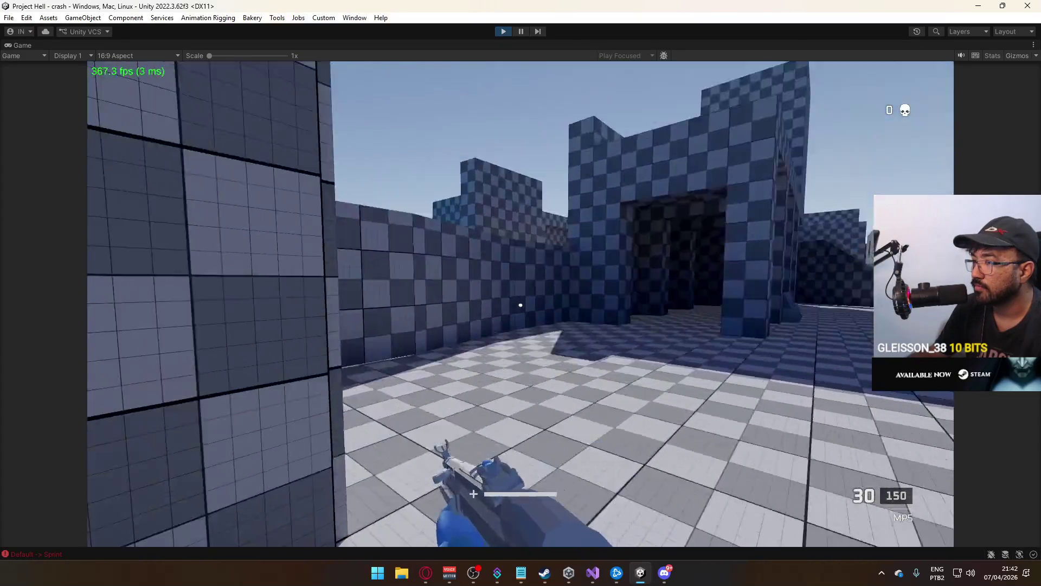
Walk down the corridor past the ramp into the courtyards and fire at a wall
key(w)
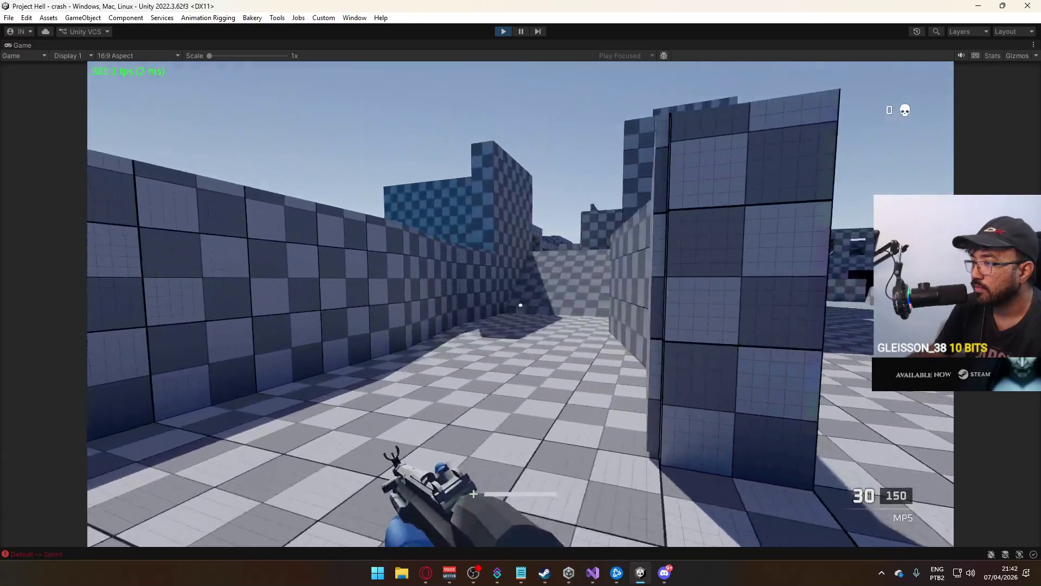
key(w)
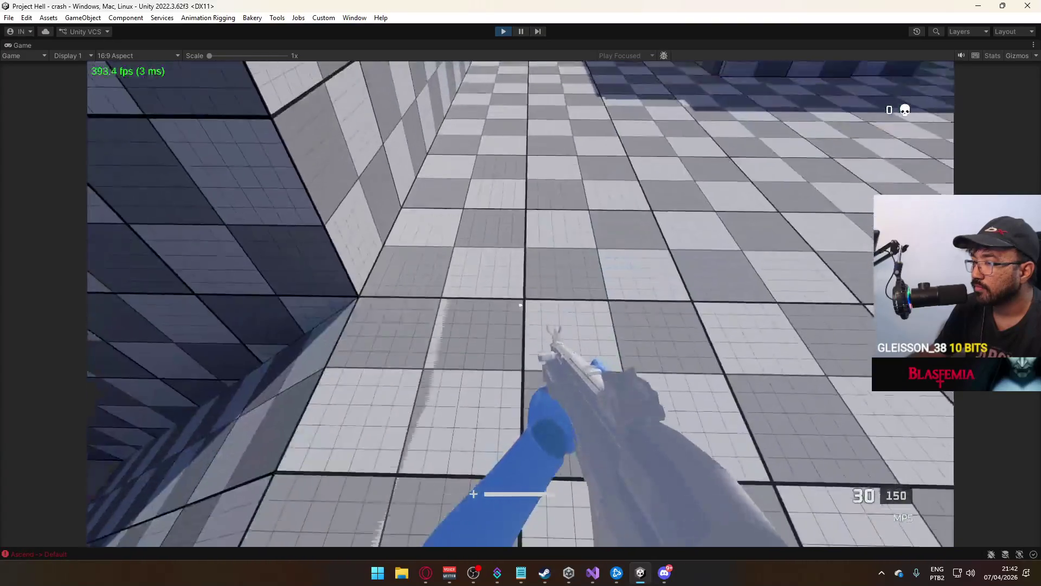
key(w)
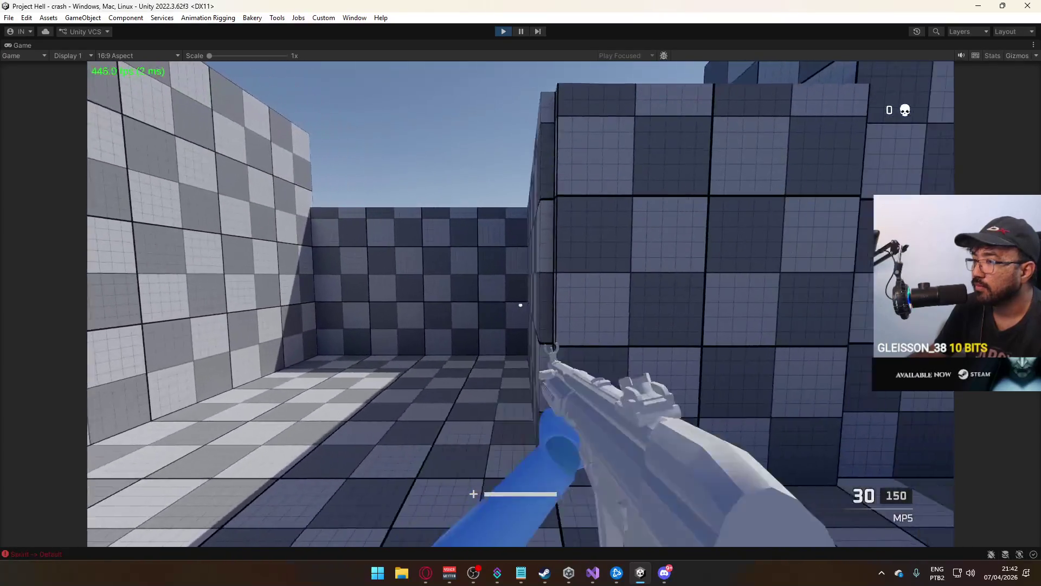
key(w)
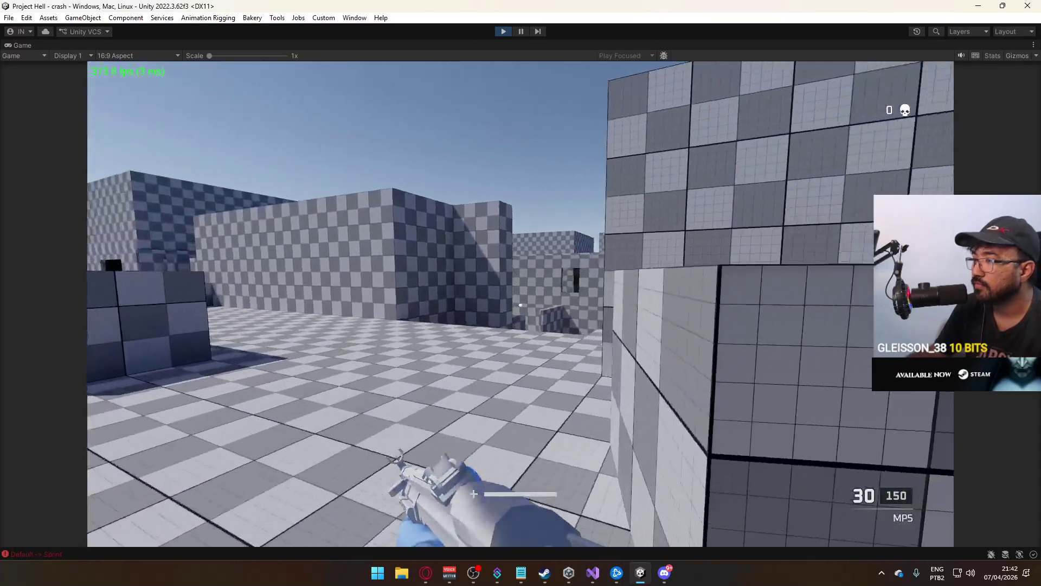
key(w)
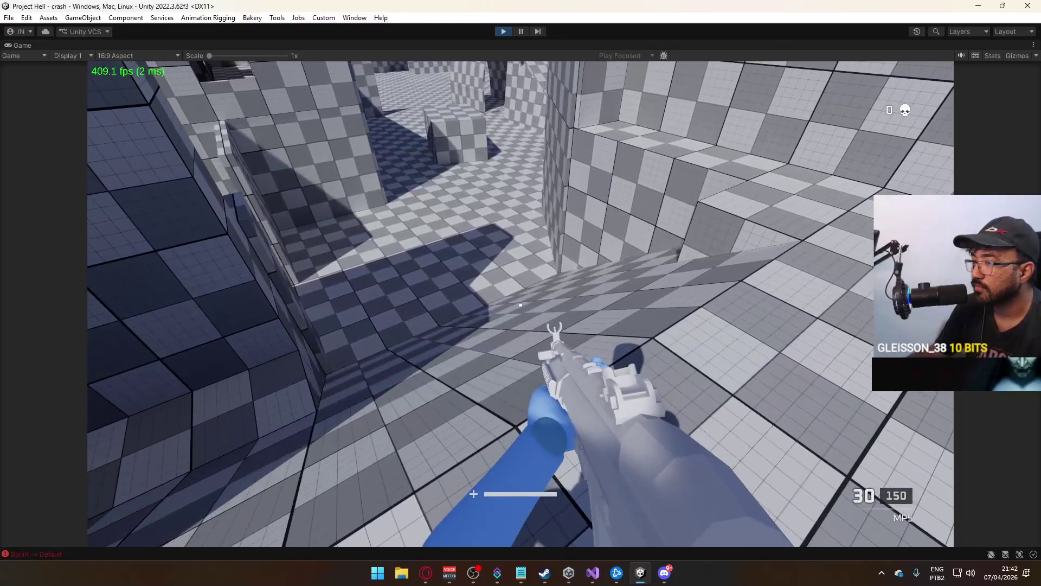
key(w)
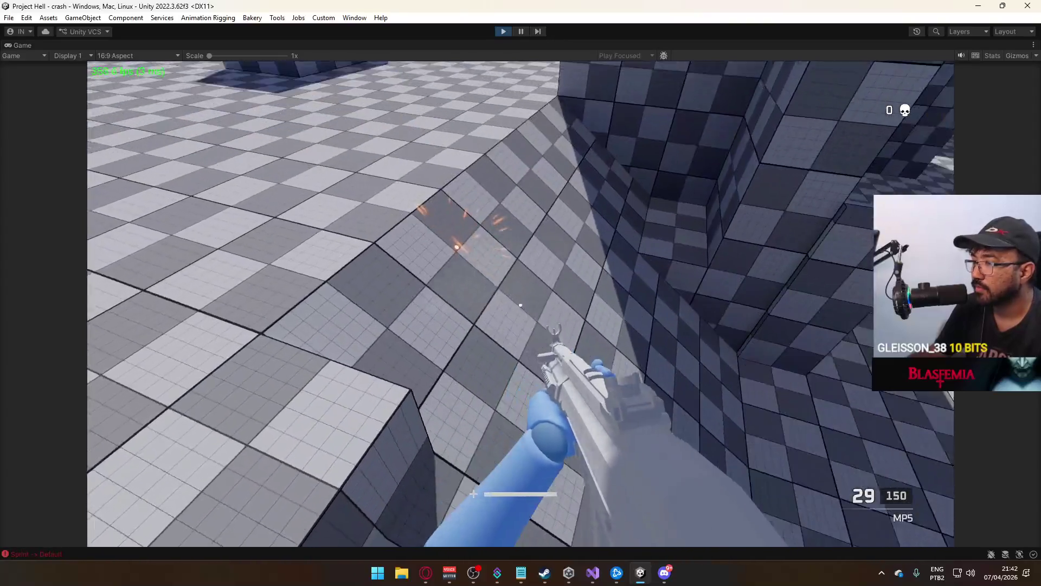
click(521, 305)
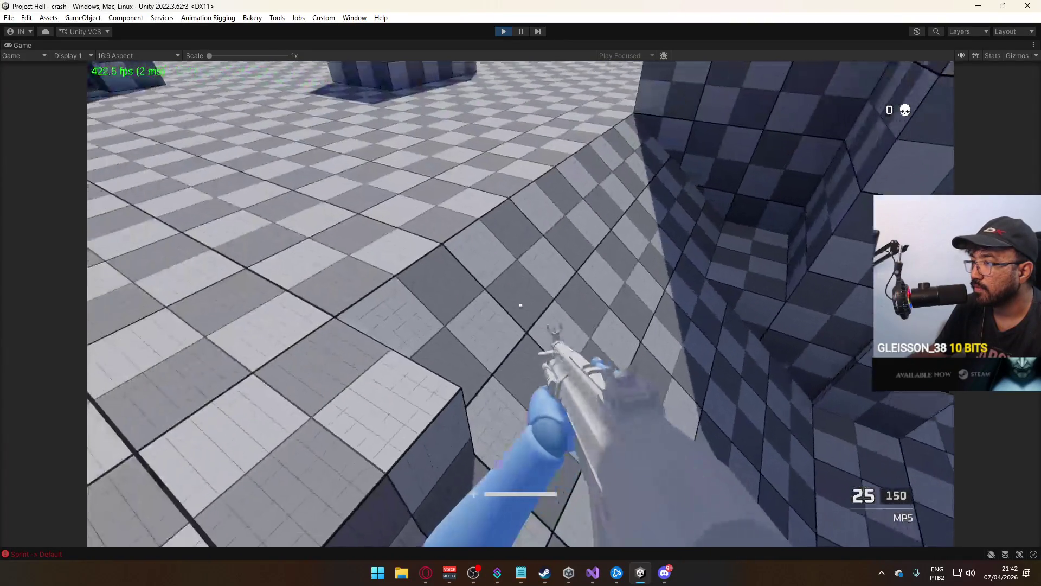
Sprint into the open area, crouch under the overhang and jump into the courtyard
key(w)
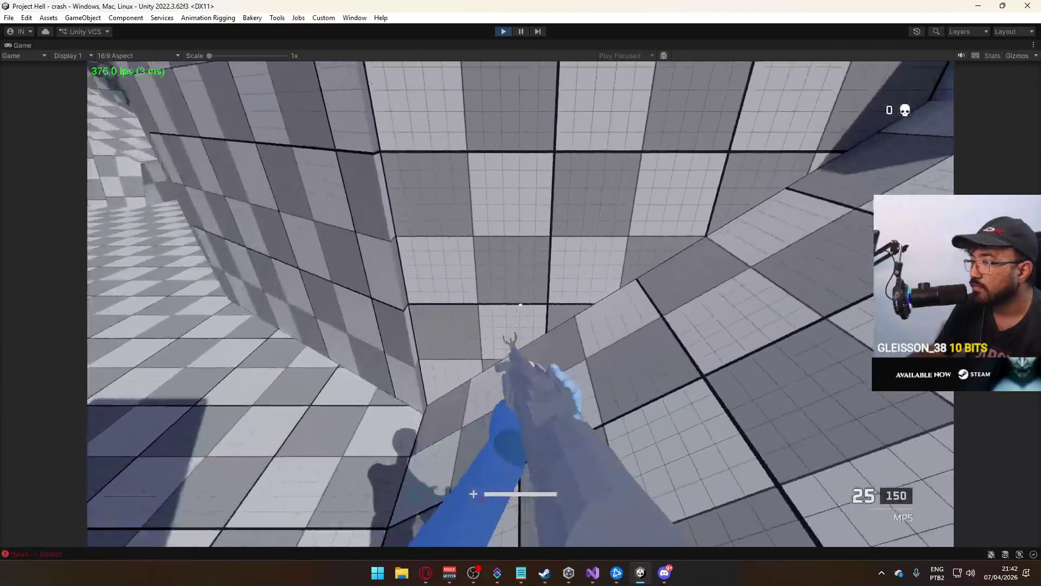
key(w)
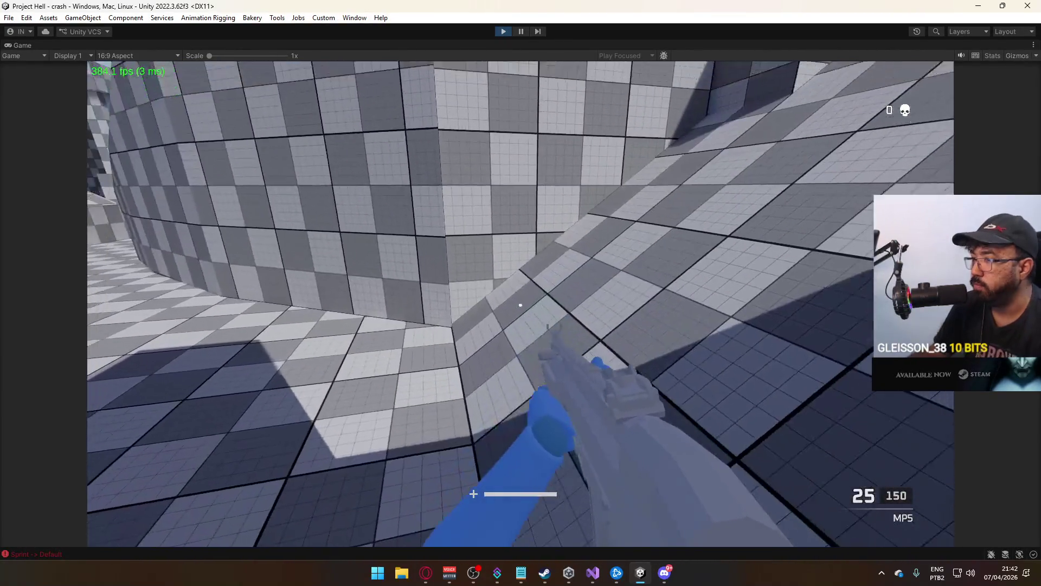
key(shift)
key(w)
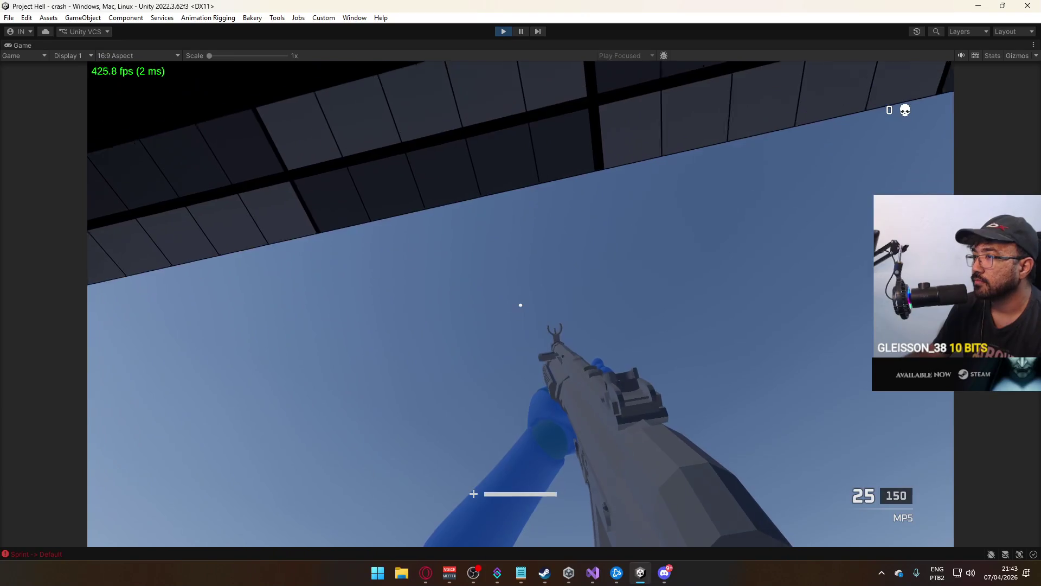
key(c)
key(c)
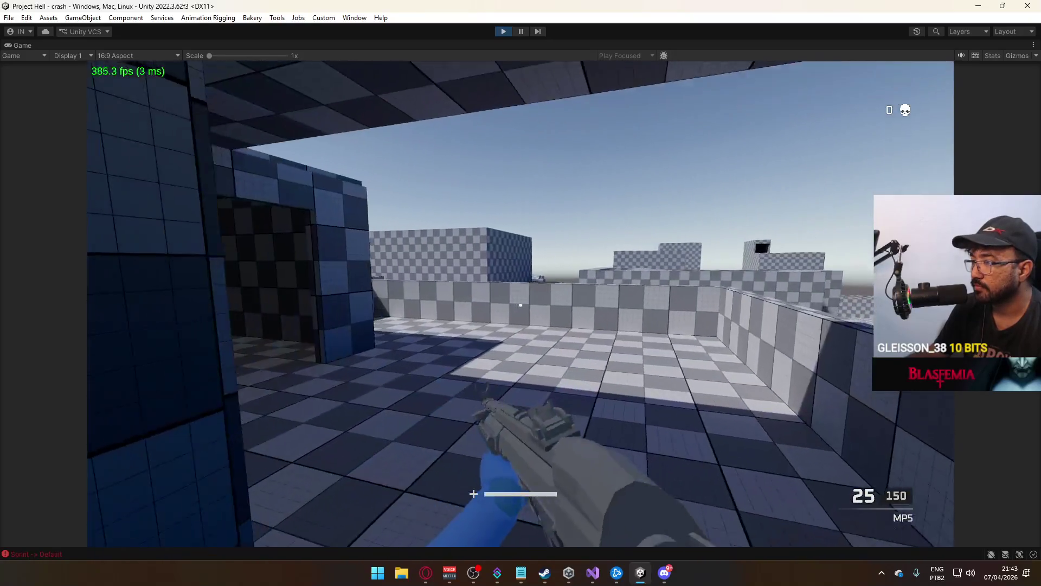
key(space)
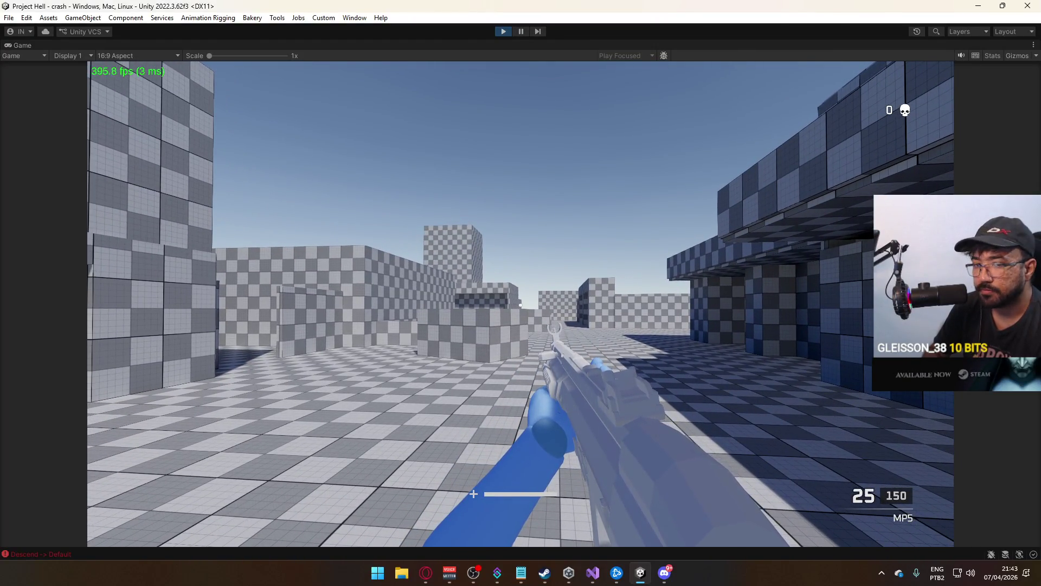
Switch between open windows, returning focus to the Game view before moving to the chat app
key(alt+Tab)
key(alt+Tab)
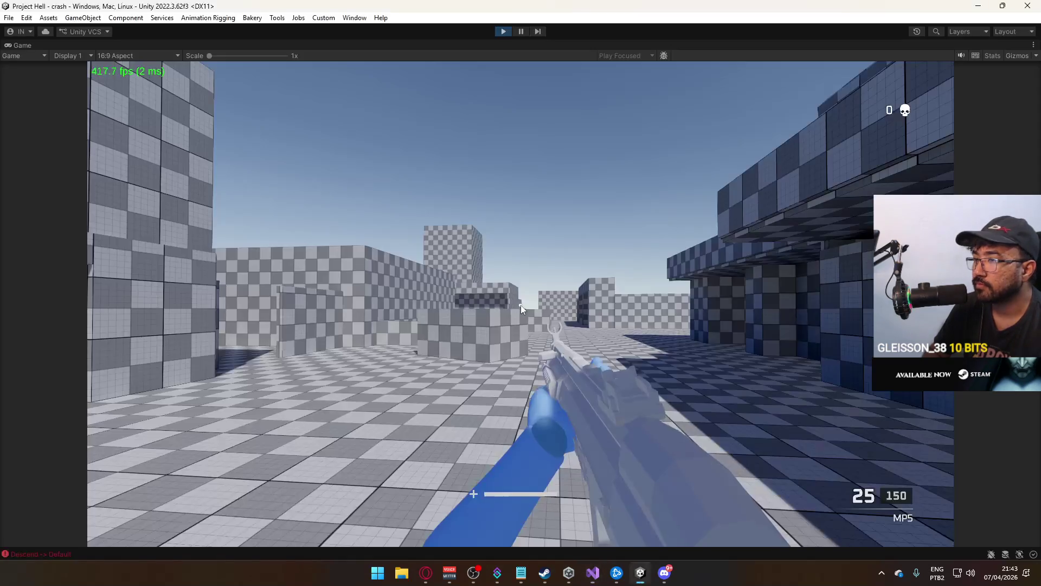
key(alt+Tab)
key(alt+Tab)
key(alt+Tab)
key(alt+Tab)
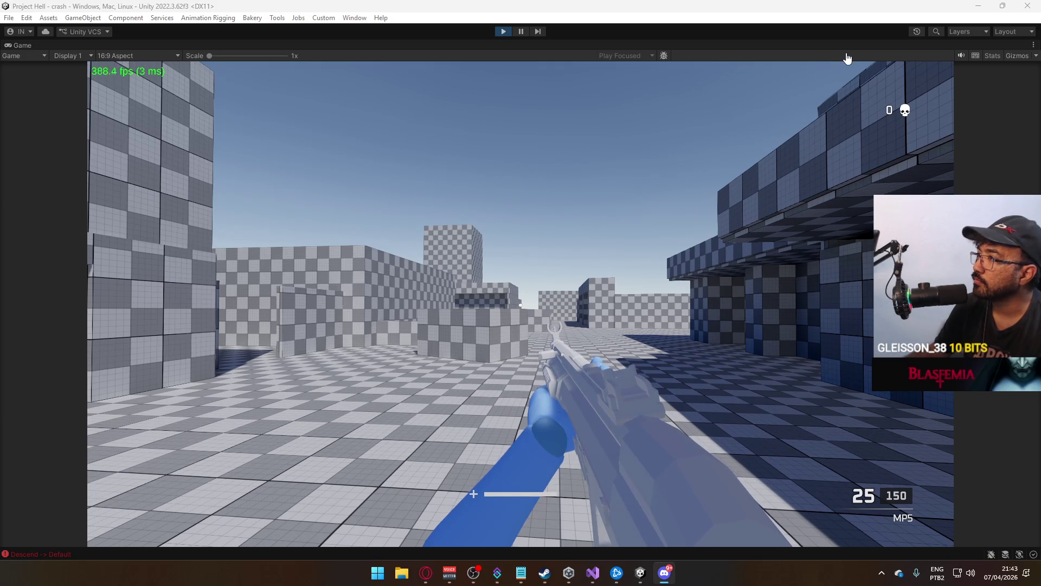
click(821, 110)
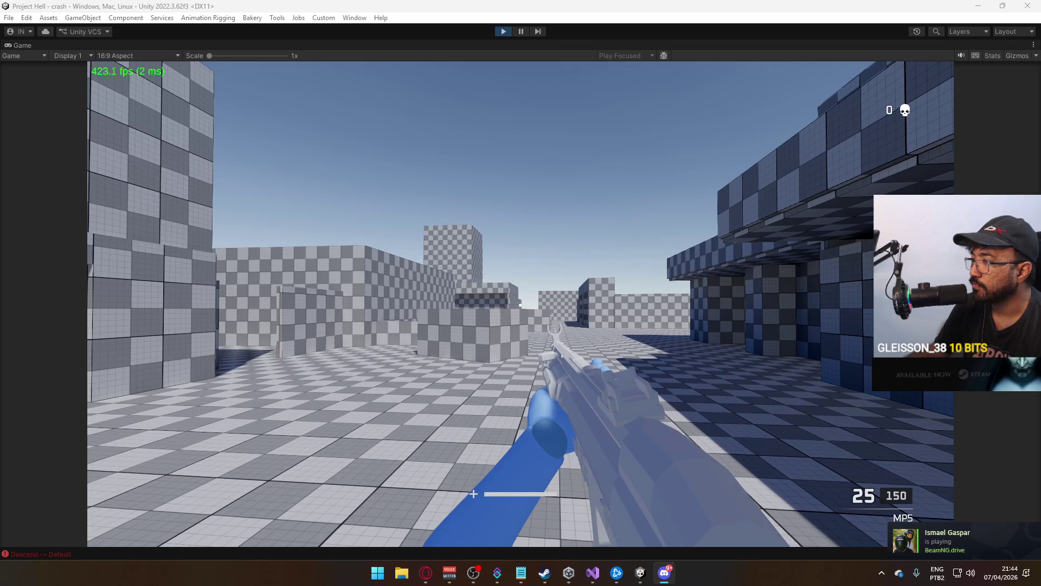
click(814, 104)
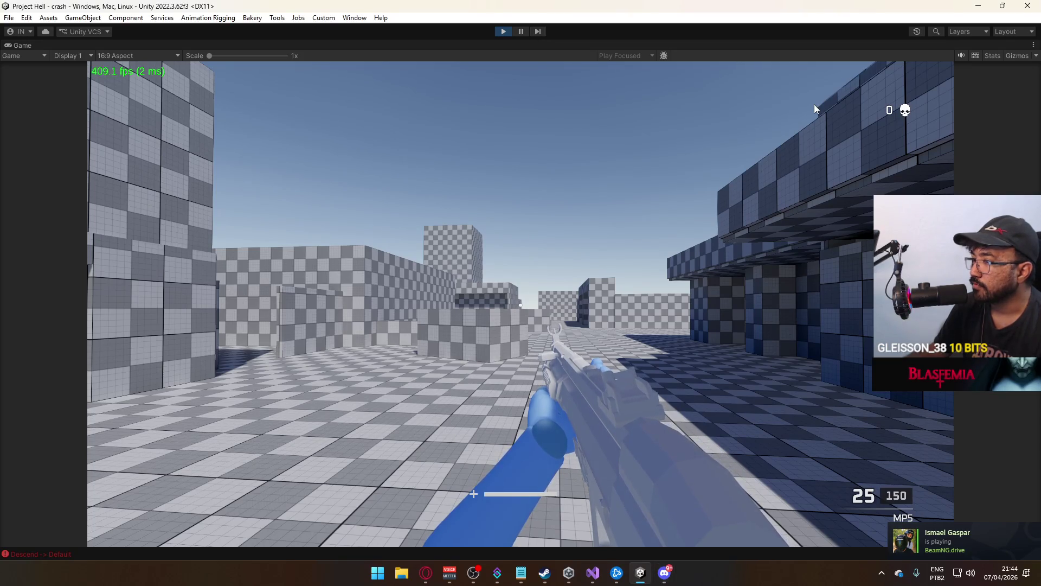
key(alt+Tab)
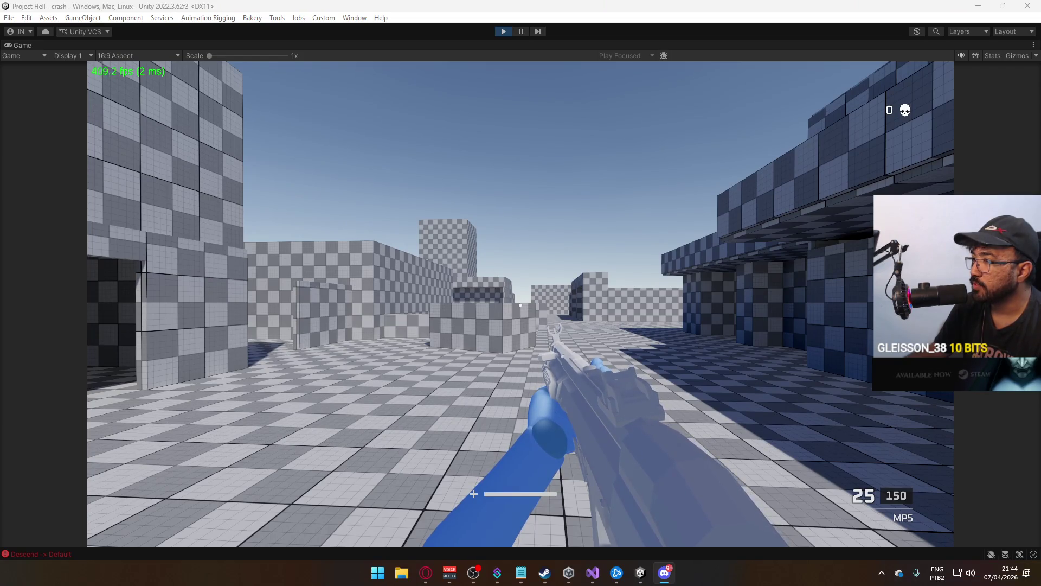
click(827, 112)
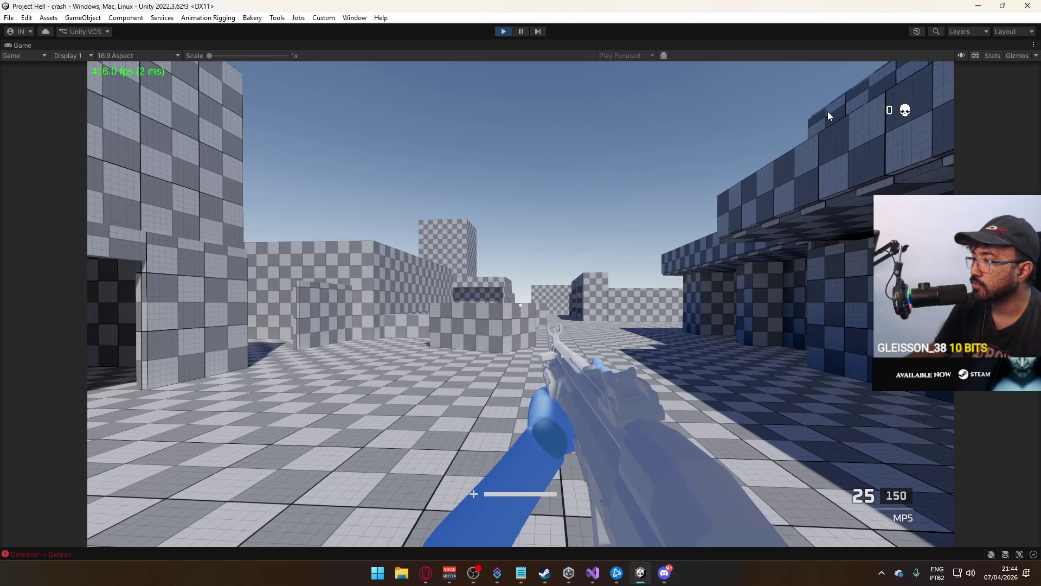
key(alt+Tab)
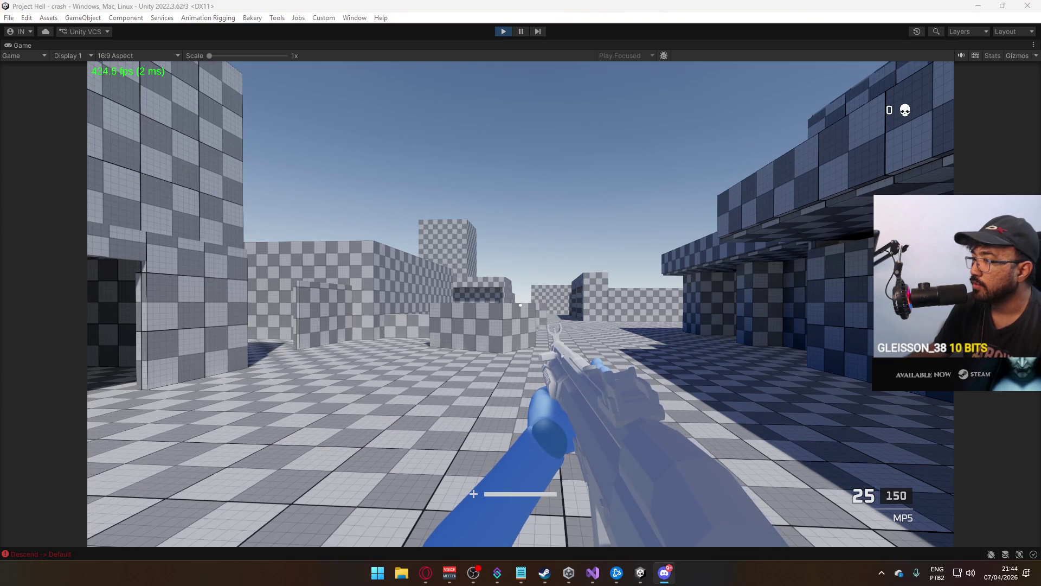
click(828, 111)
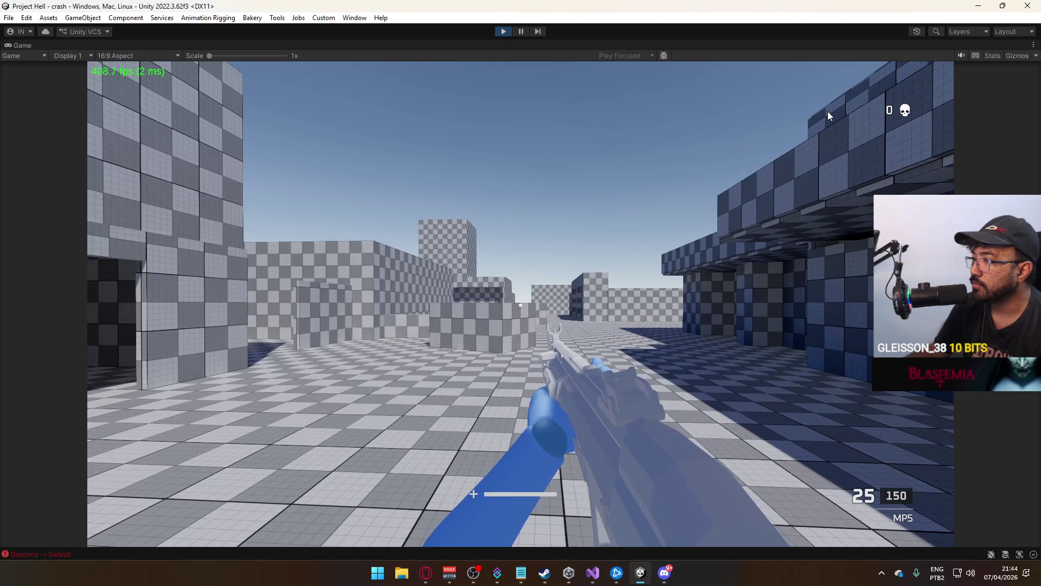
key(alt+Tab)
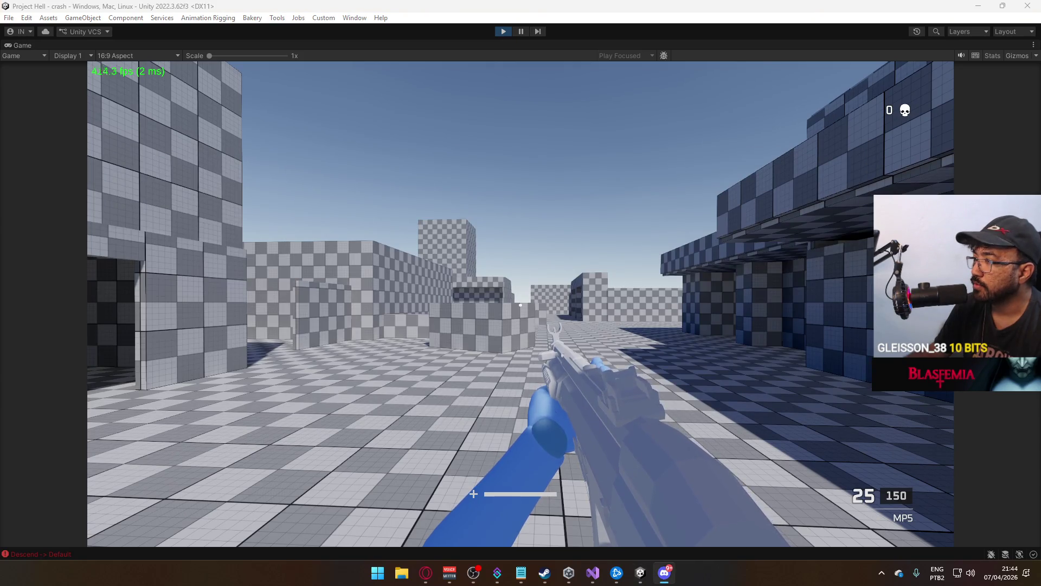
key(alt+Tab)
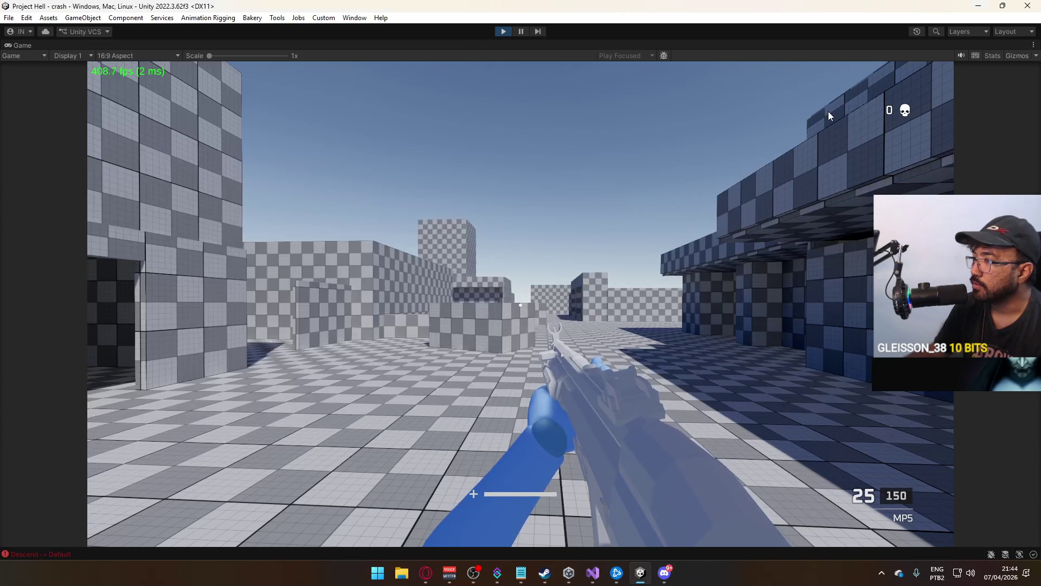
key(alt+Tab)
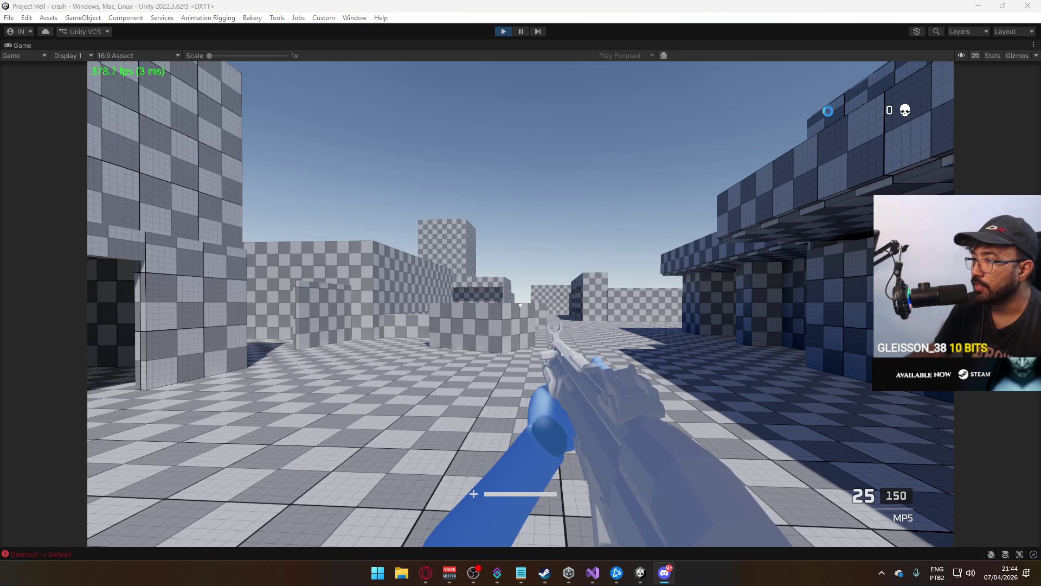
click(568, 113)
click(587, 116)
click(586, 116)
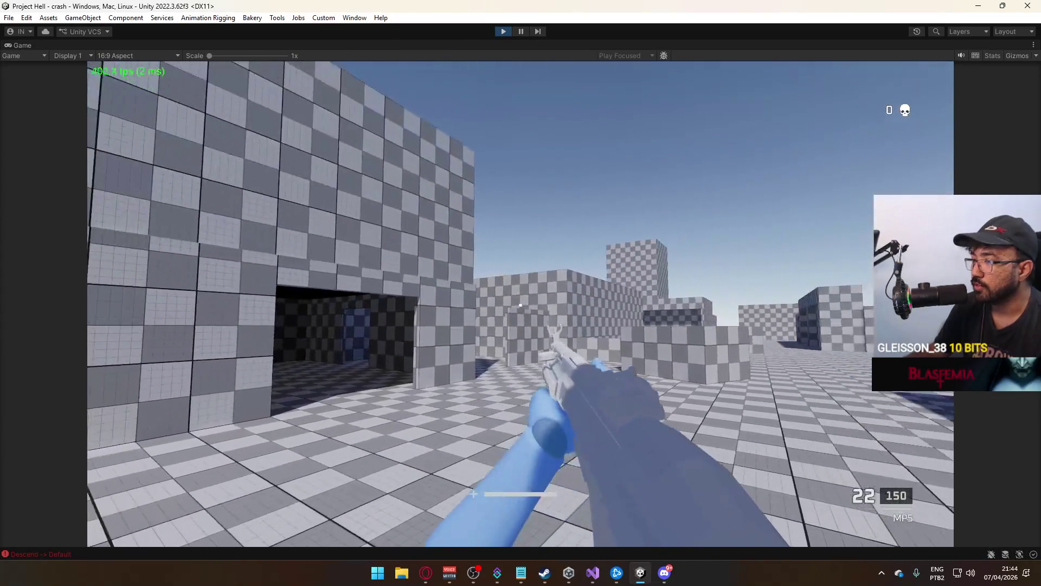
click(521, 305)
click(520, 305)
click(520, 305)
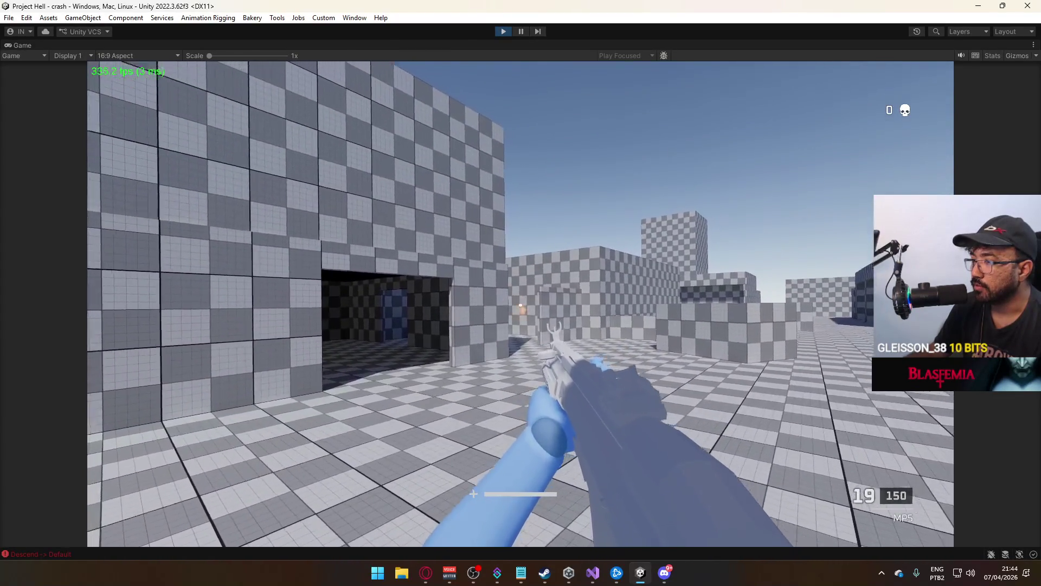
key(alt+Tab)
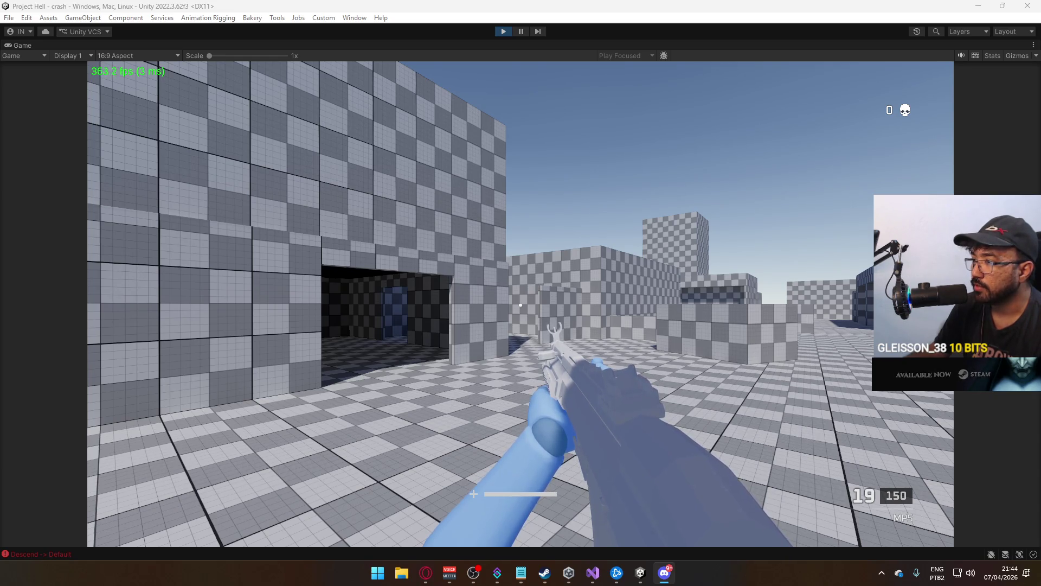
key(w)
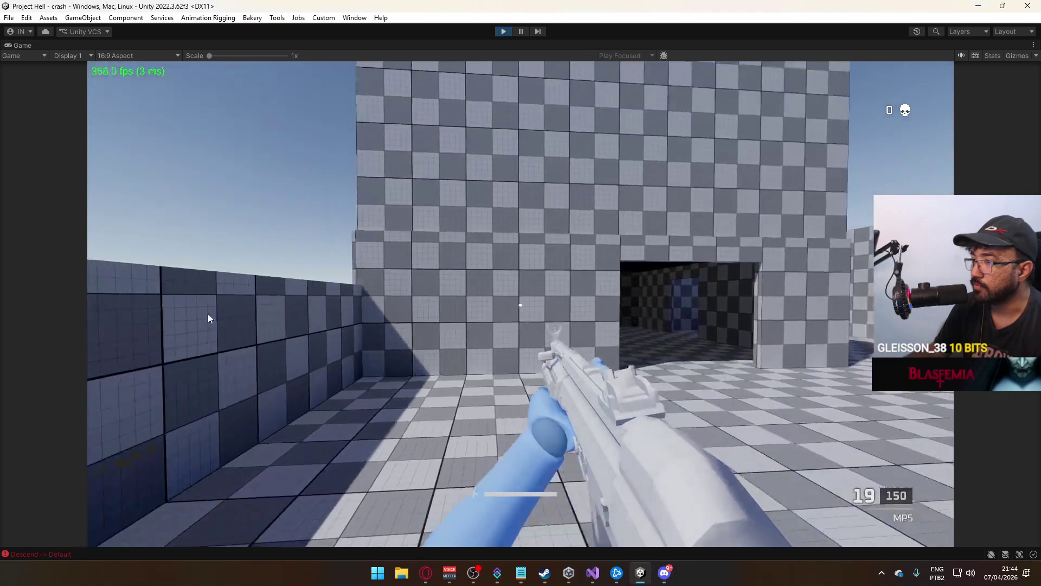
key(w)
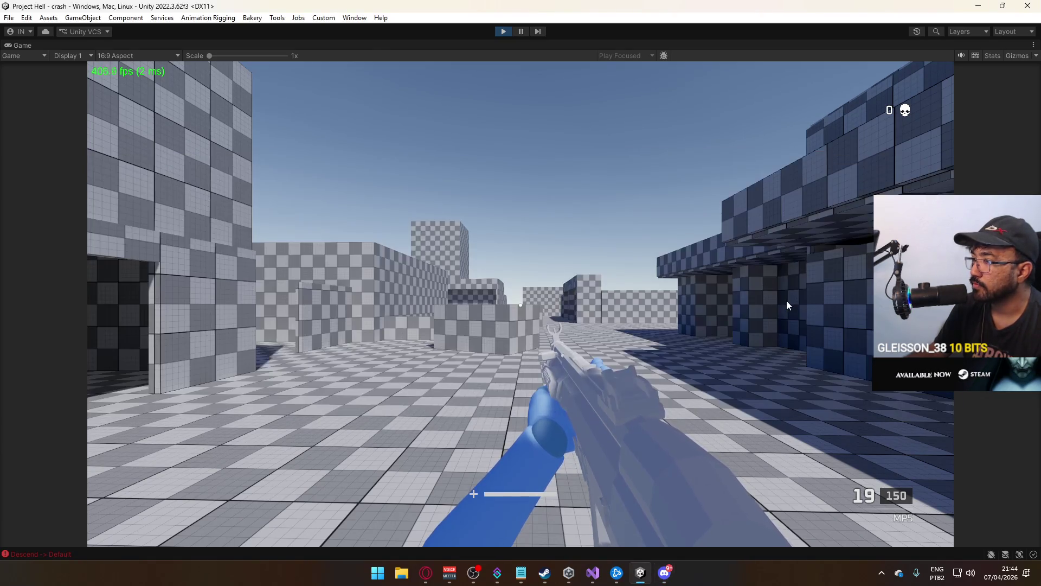
key(d)
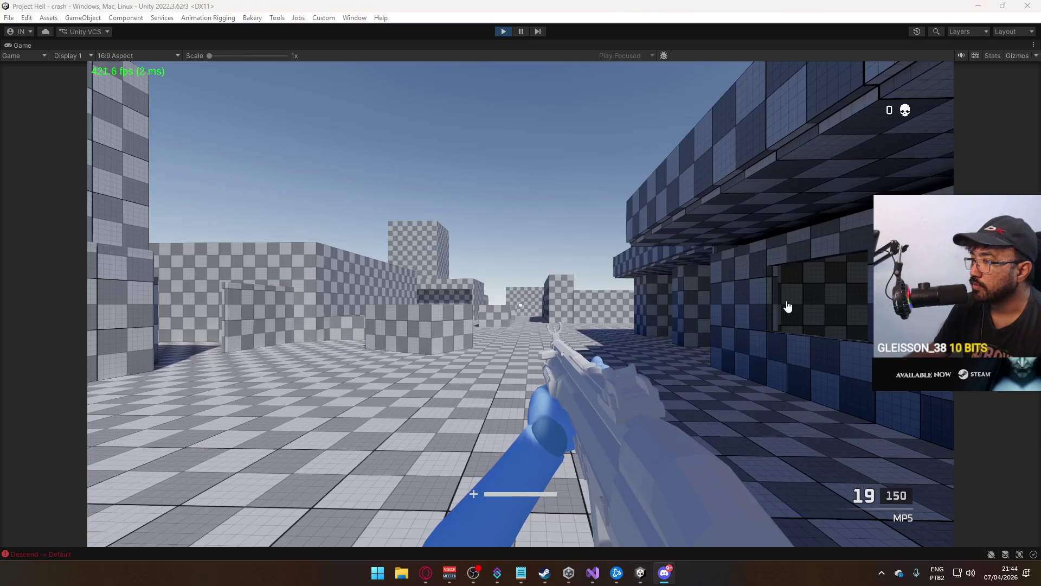
key(a)
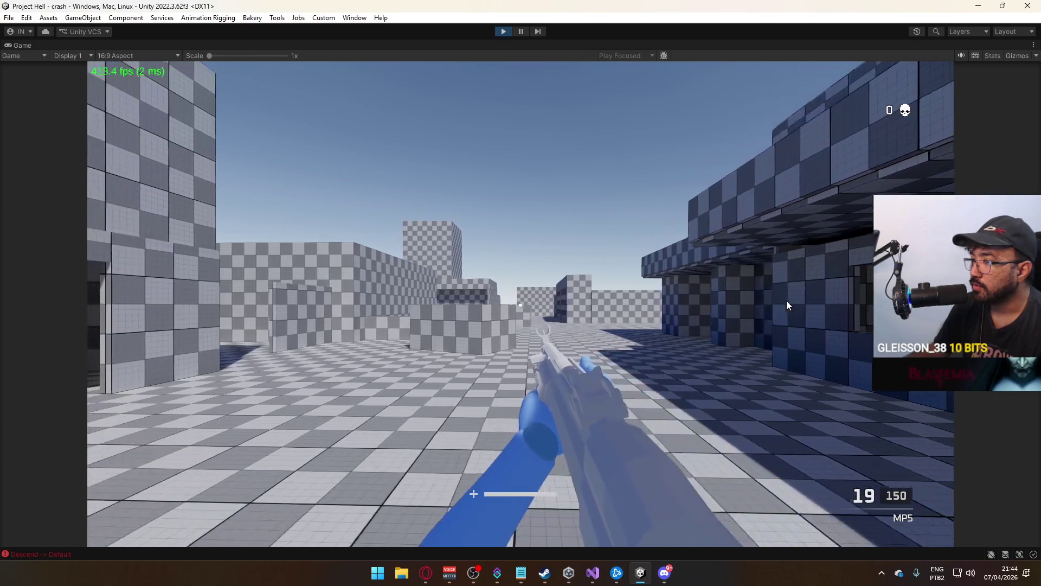
key(w)
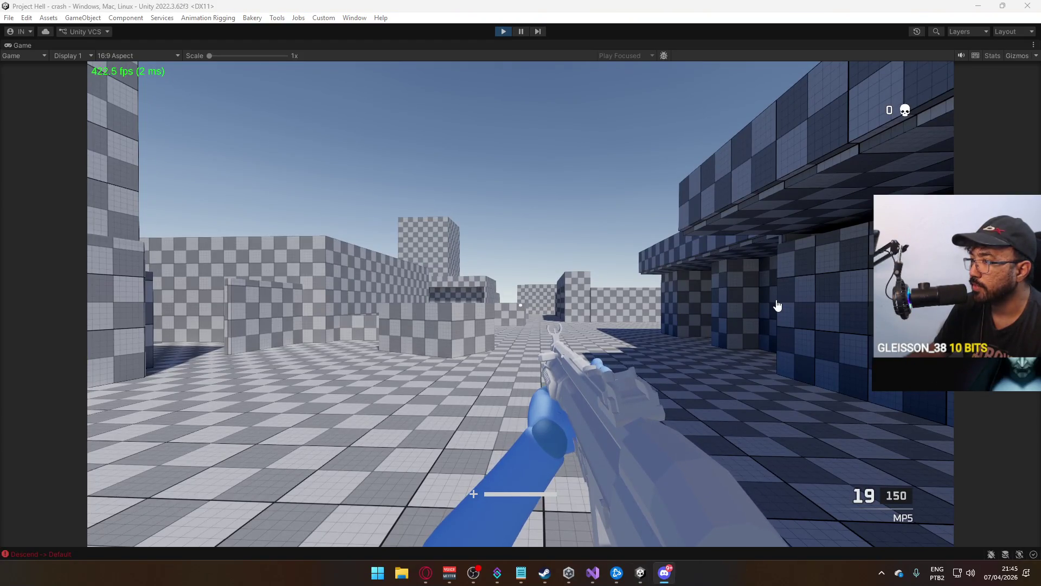
key(w)
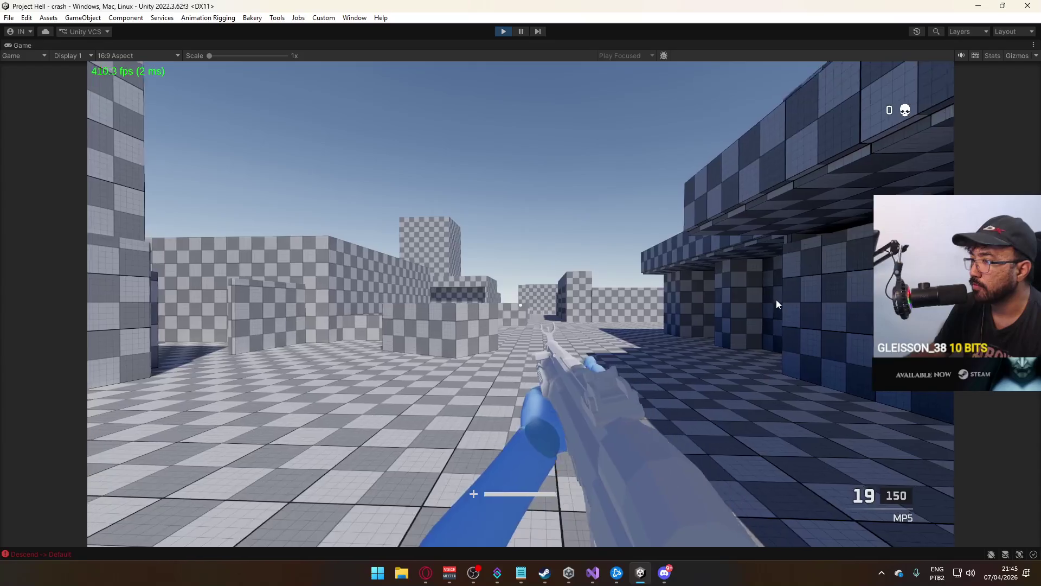
key(w)
right_click(776, 295)
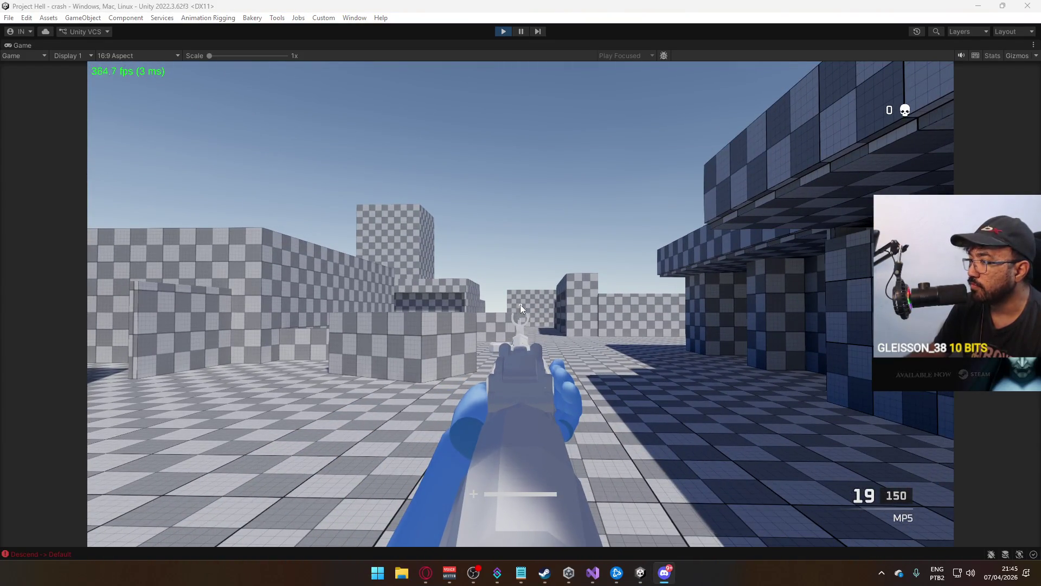
key(shift+w)
key(w)
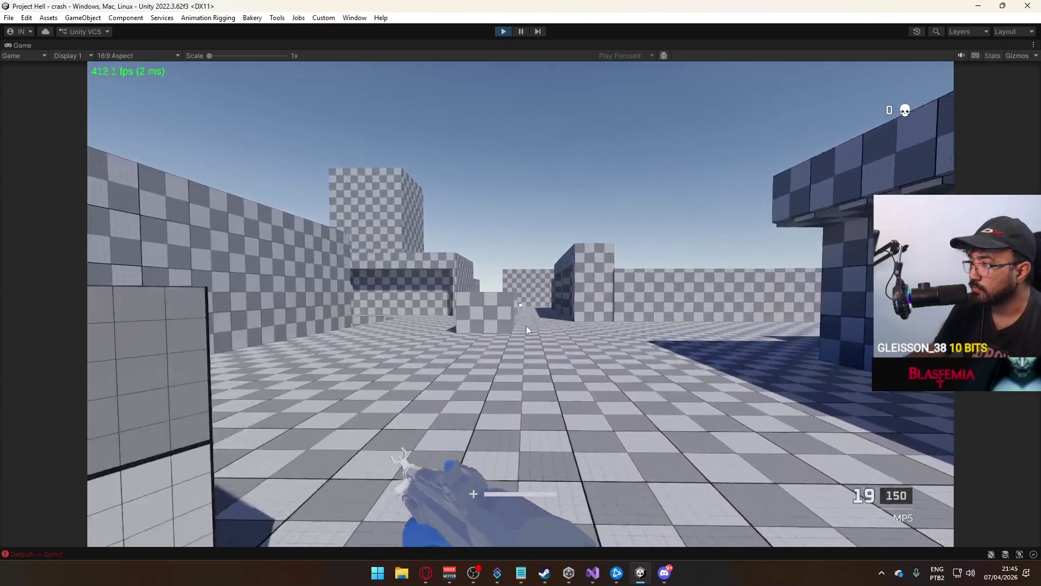
key(w)
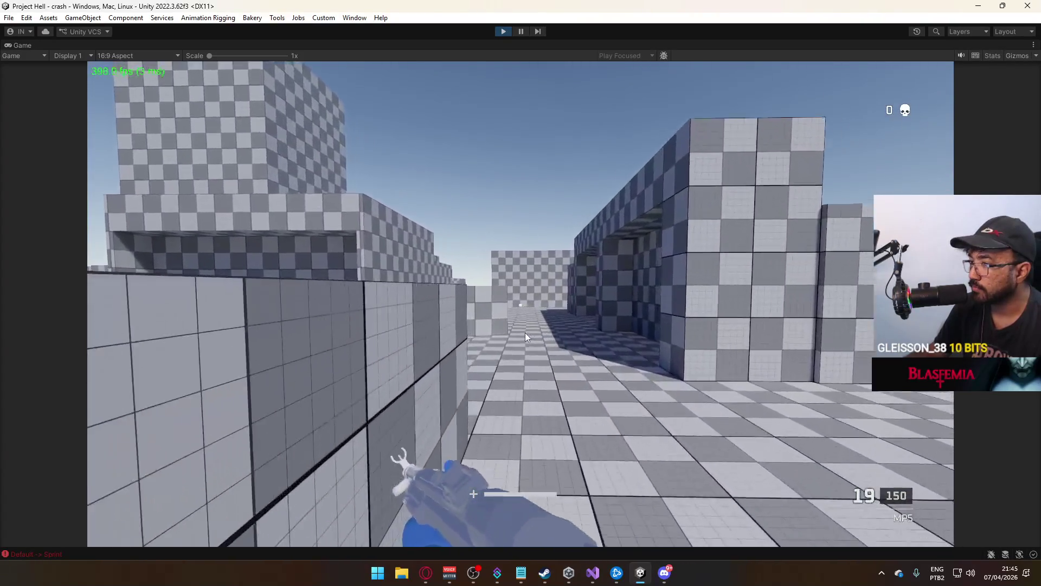
key(w)
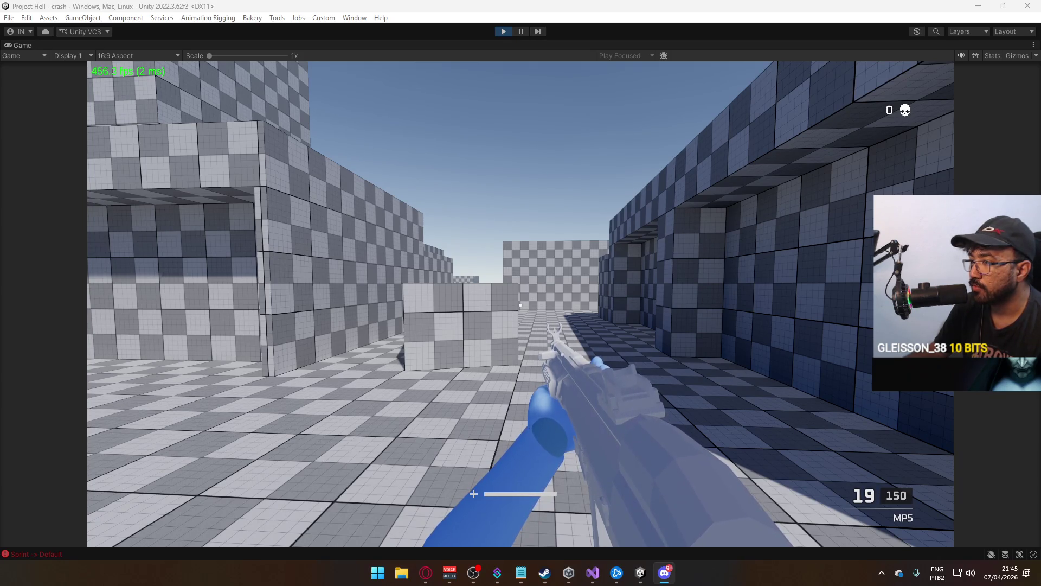
click(505, 334)
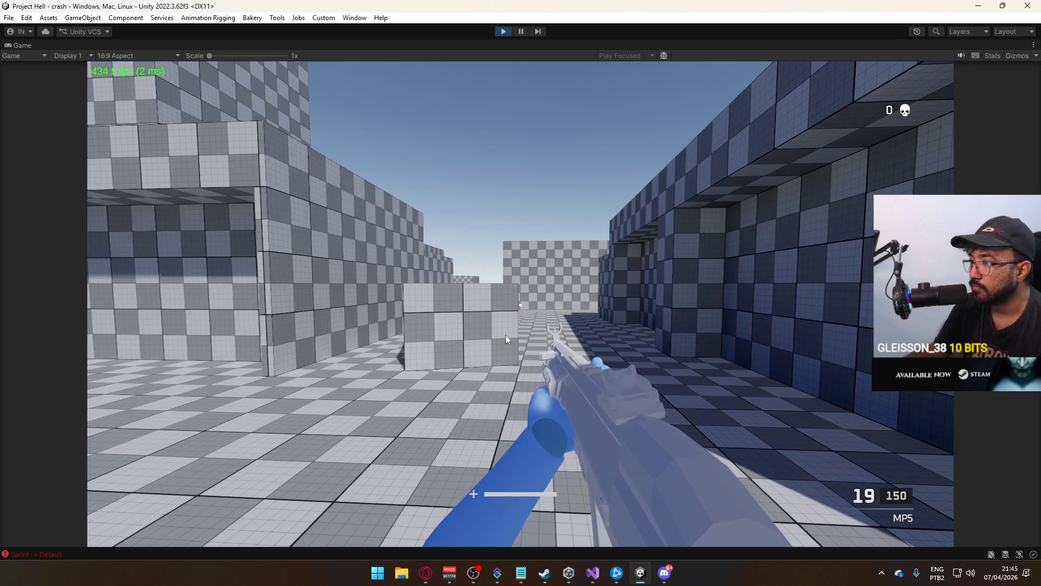
right_click(505, 334)
key(w)
mouse_move(521, 304)
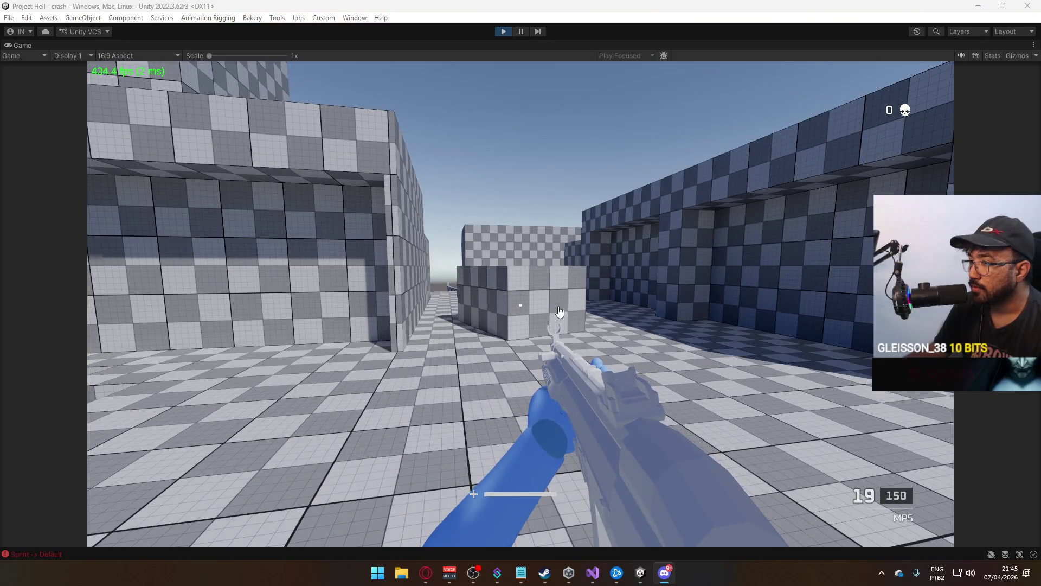
key(w)
mouse_move(577, 323)
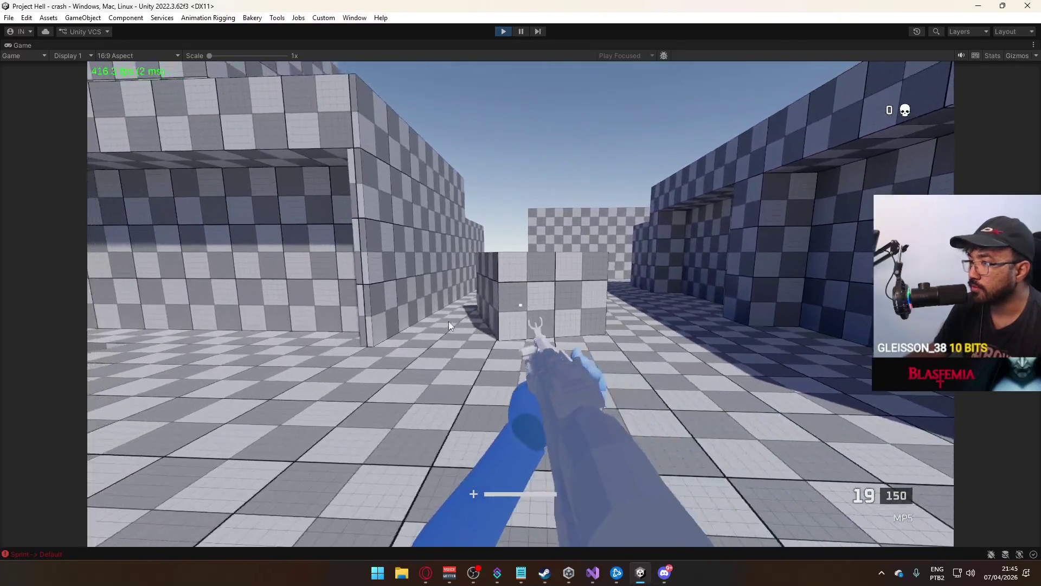
right_click(448, 321)
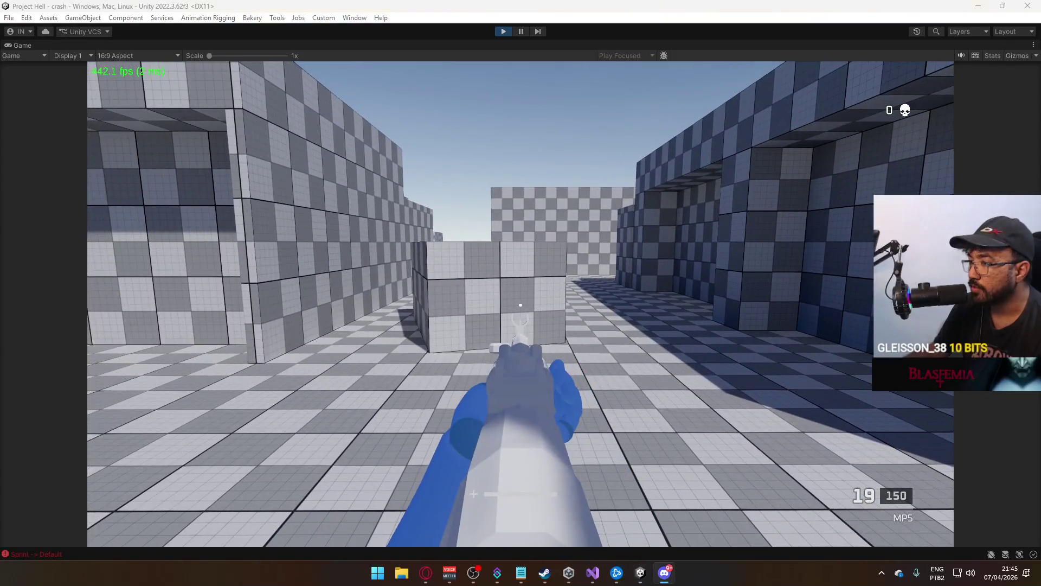
key(w)
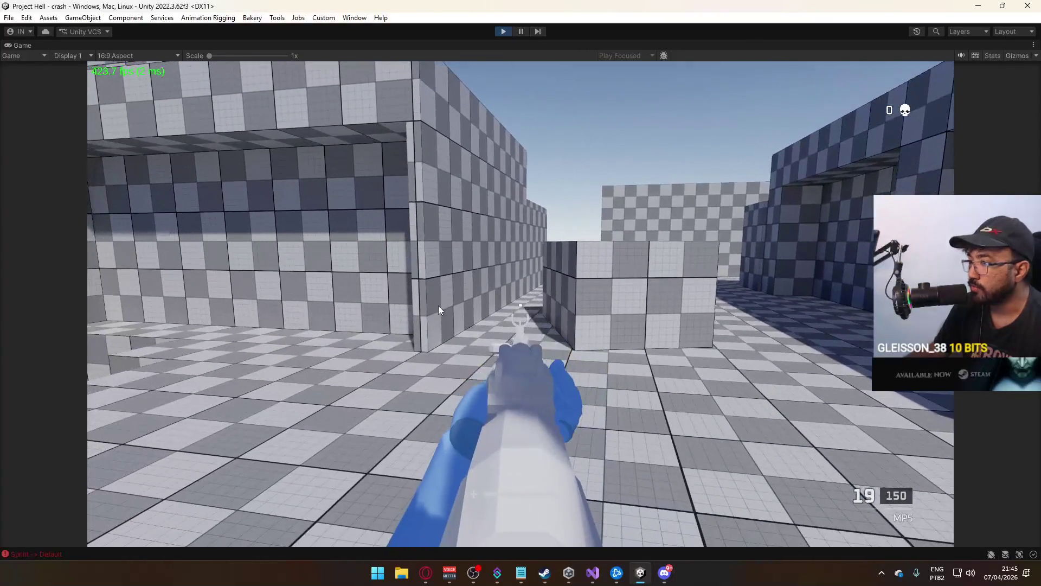
key(d)
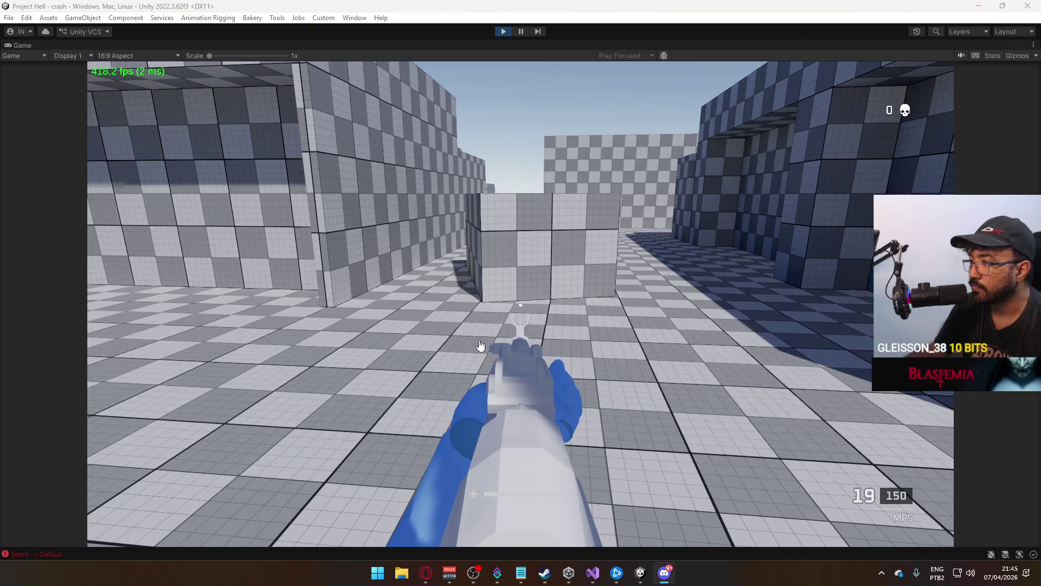
click(479, 341)
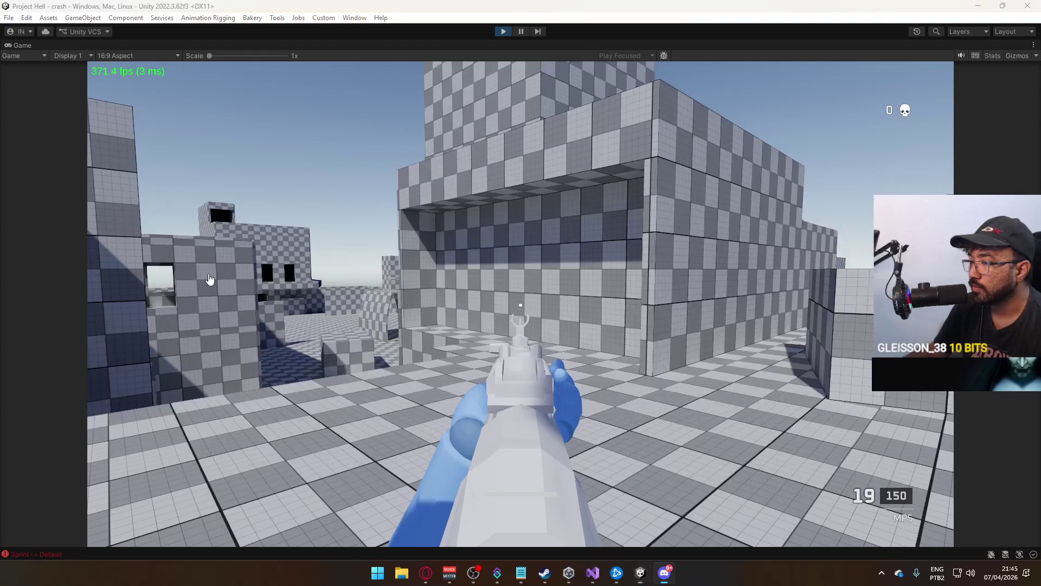
key(alt+Tab)
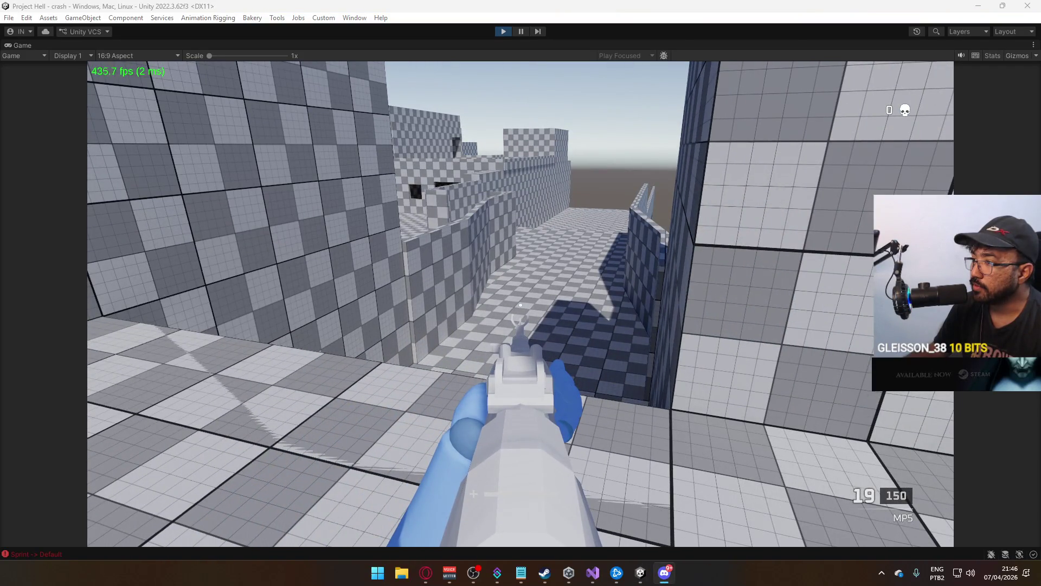
key(Escape)
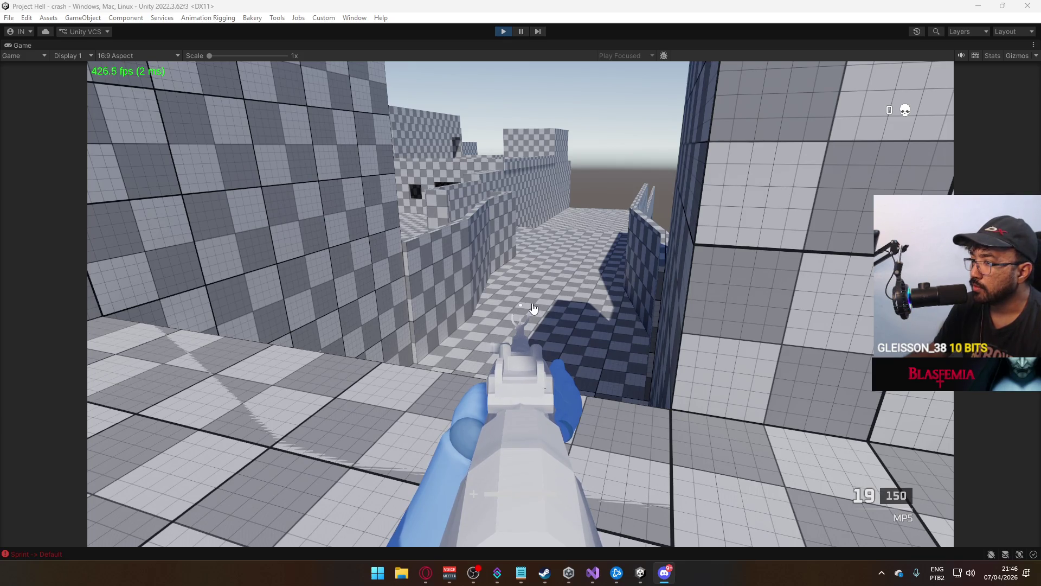
click(533, 308)
key(w)
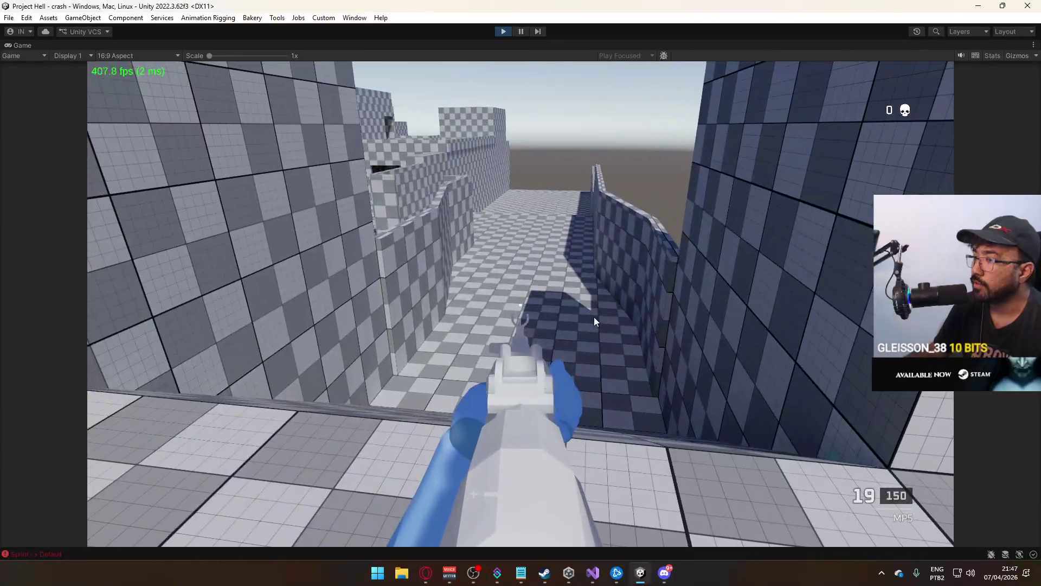
click(593, 317)
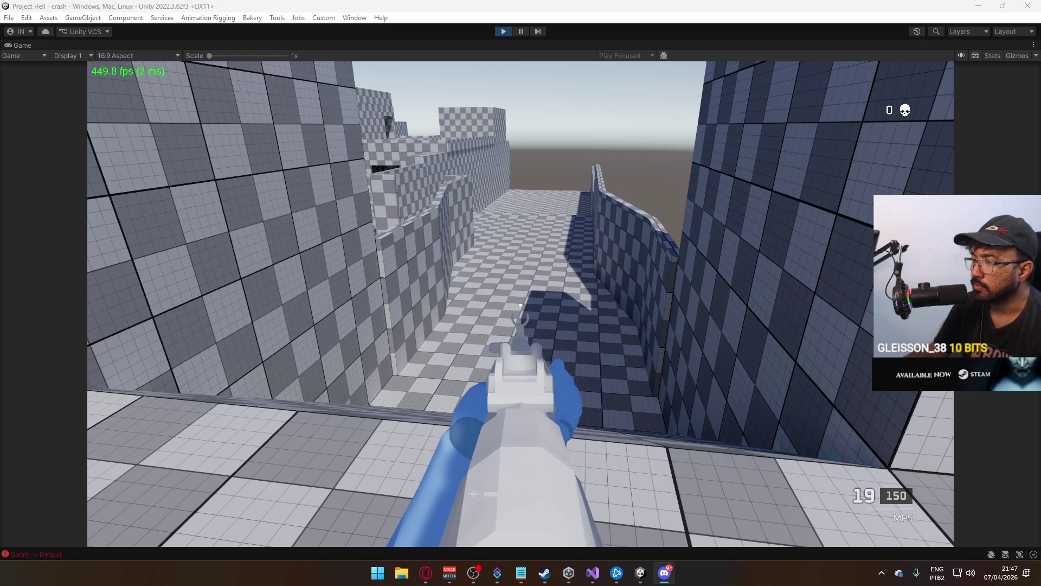
click(593, 320)
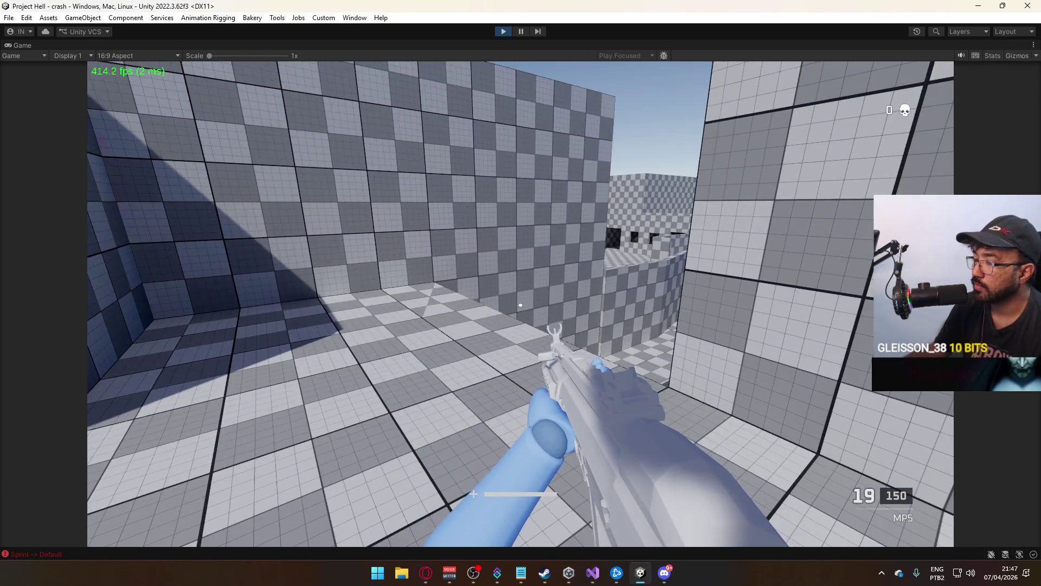
key(shift+w)
key(w)
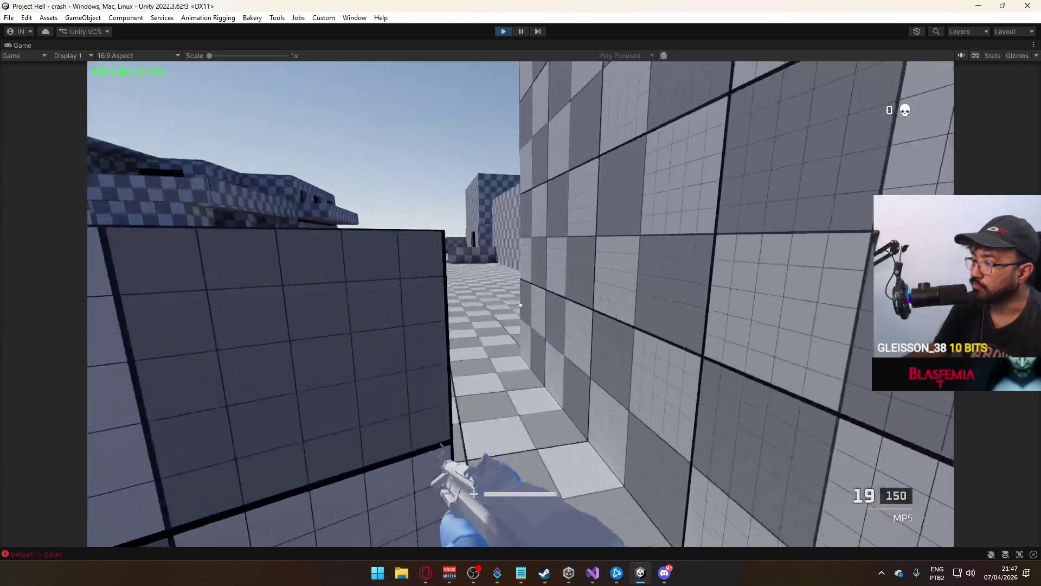
key(w)
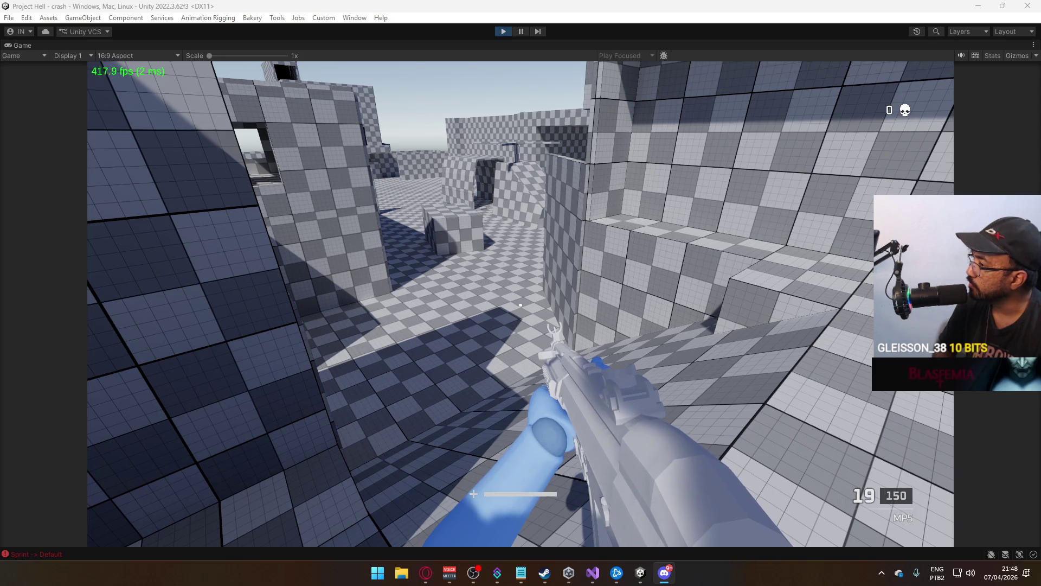
key(w)
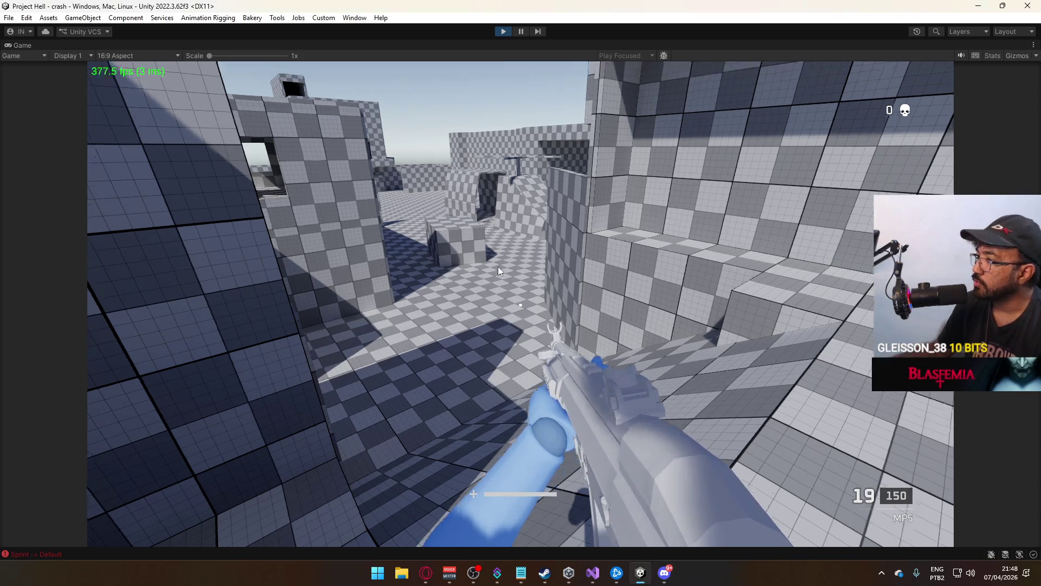
Walk the player through the blocks up to the large checkered wall
key(w)
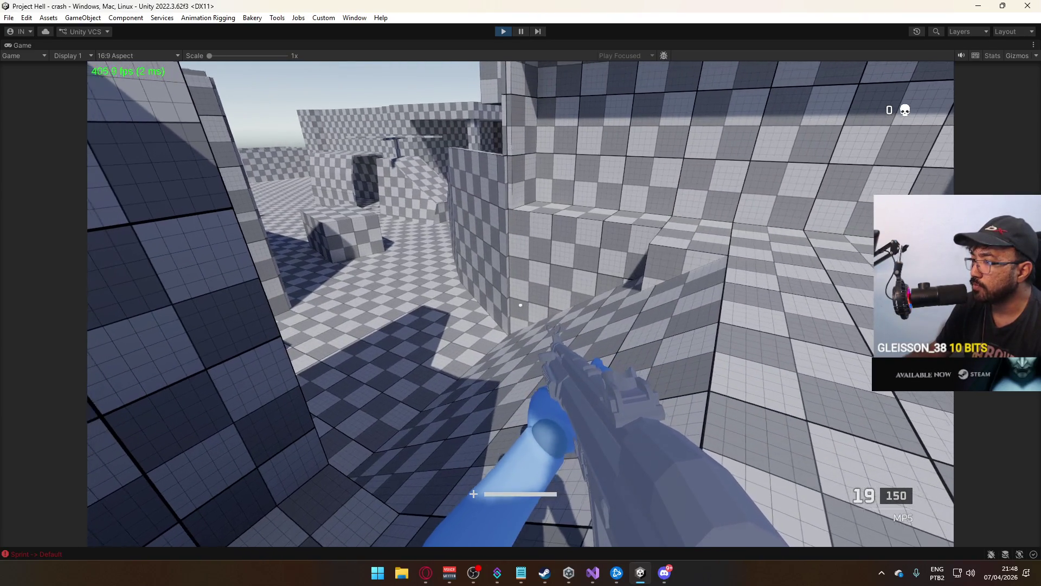
key(w)
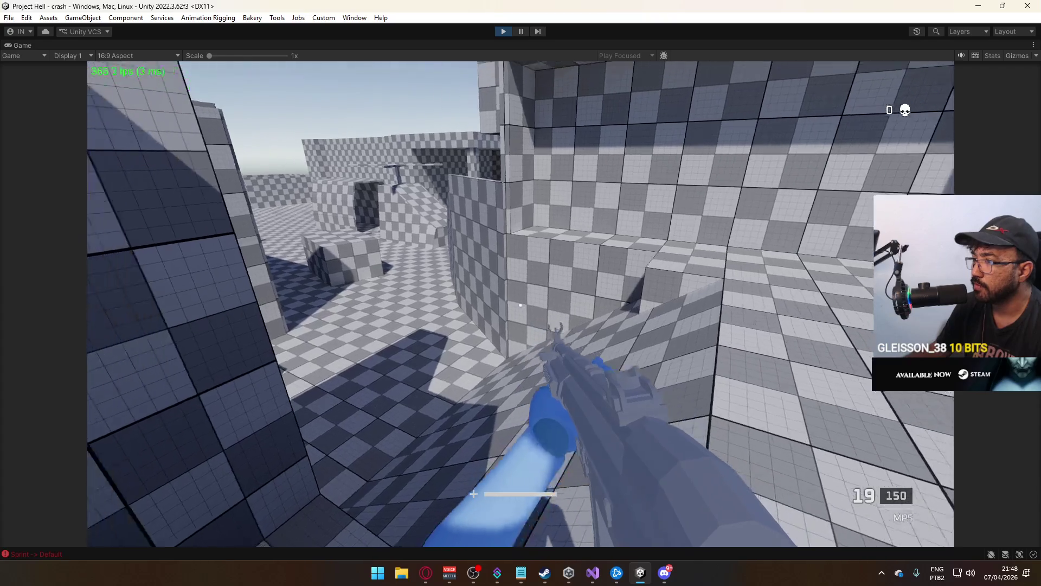
key(w)
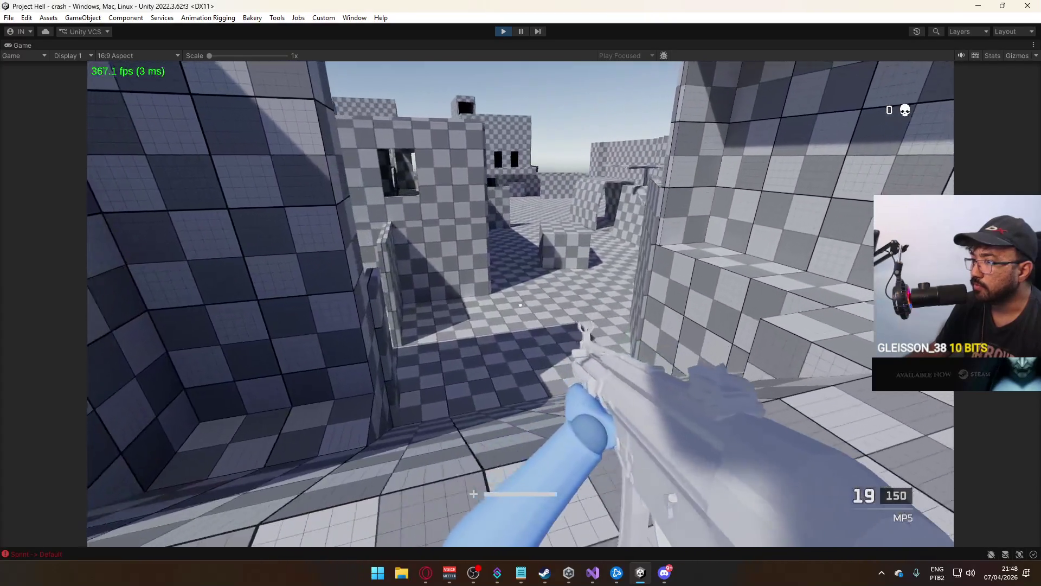
key(w)
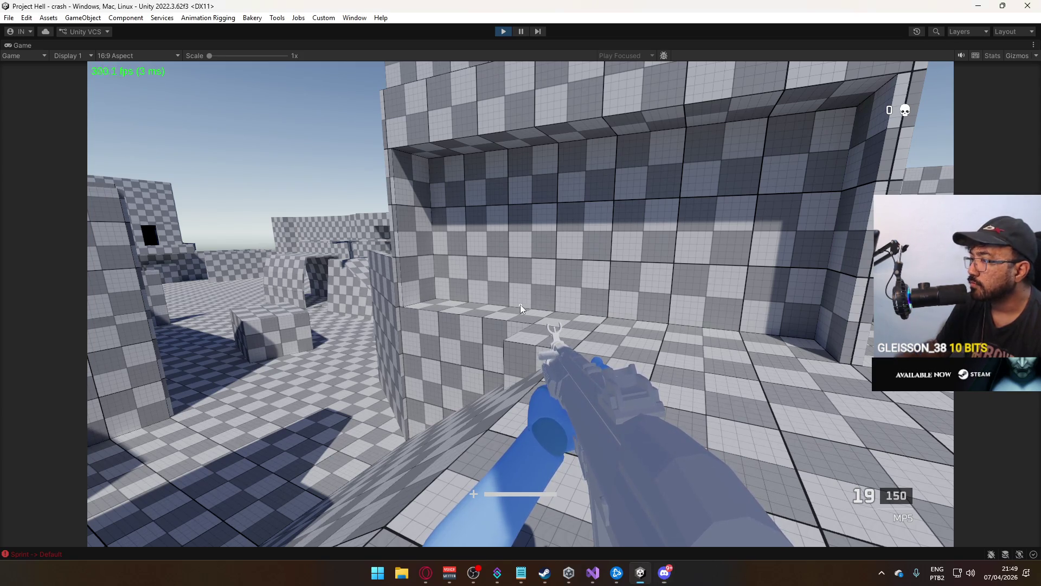
Sprint down the checkered corridor to its open end and turn back
key(shift)
key(w)
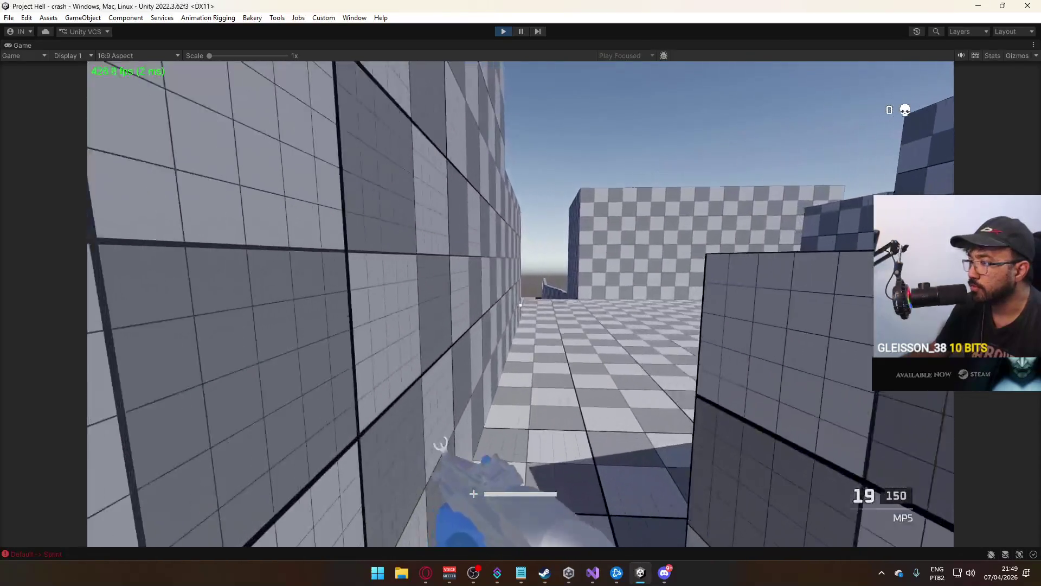
key(w)
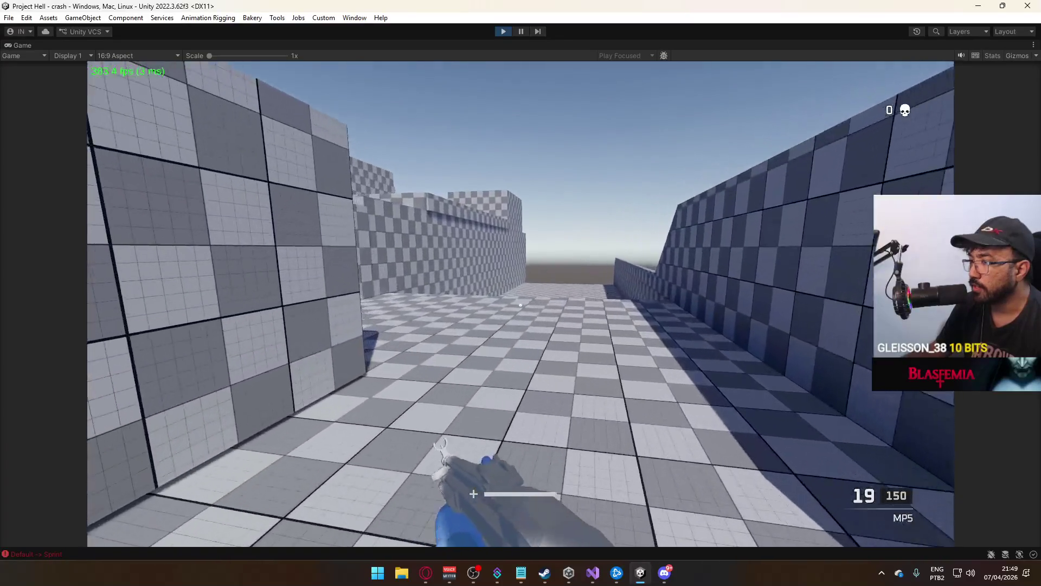
key(shift)
key(w)
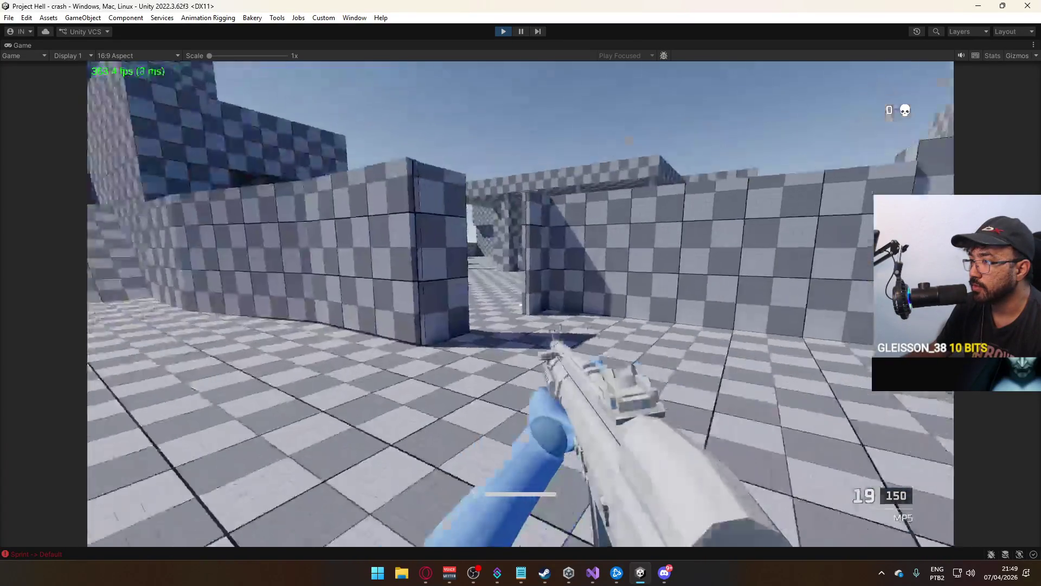
key(shift)
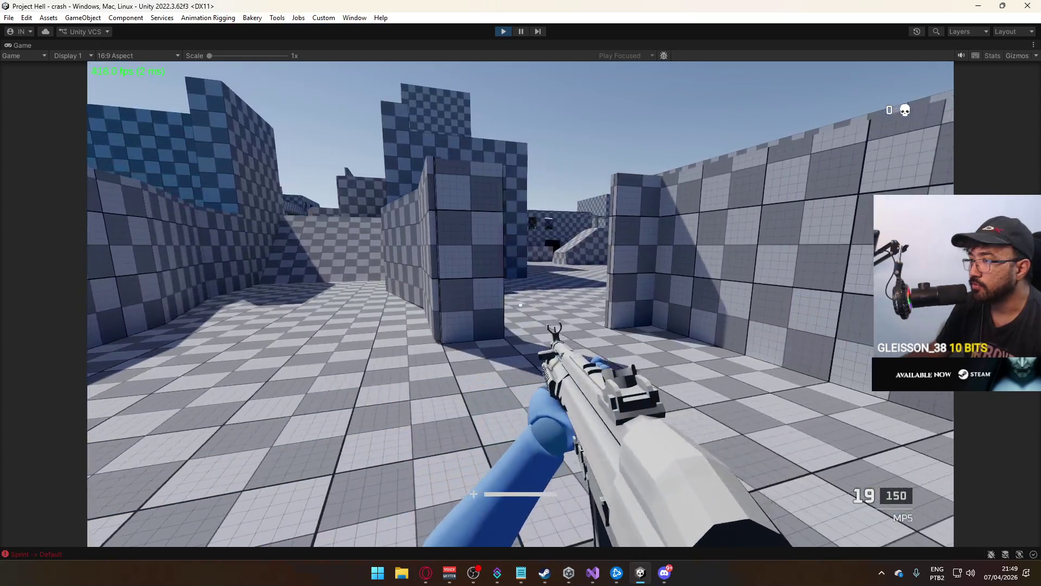
key(w)
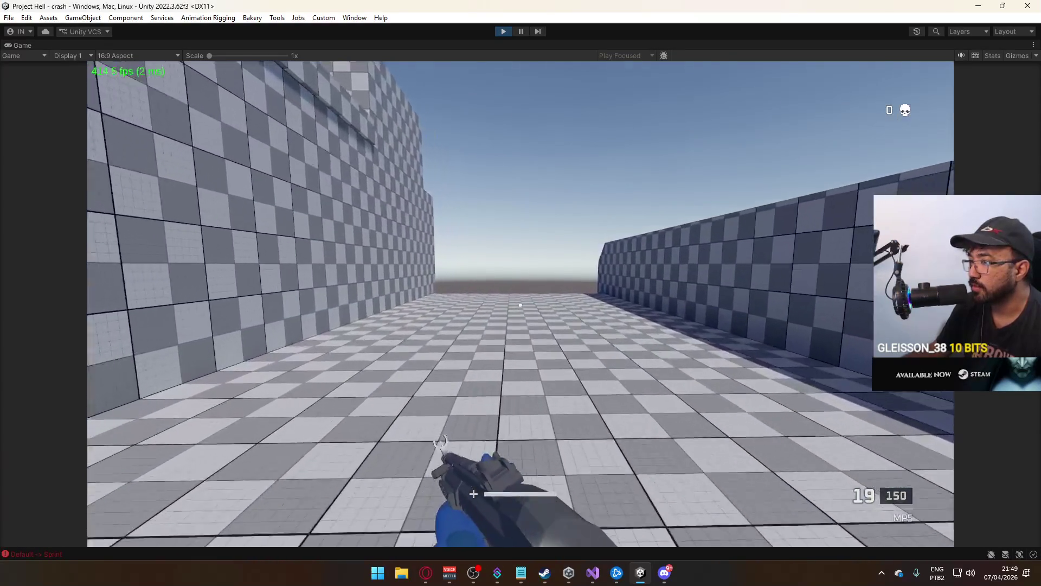
key(w)
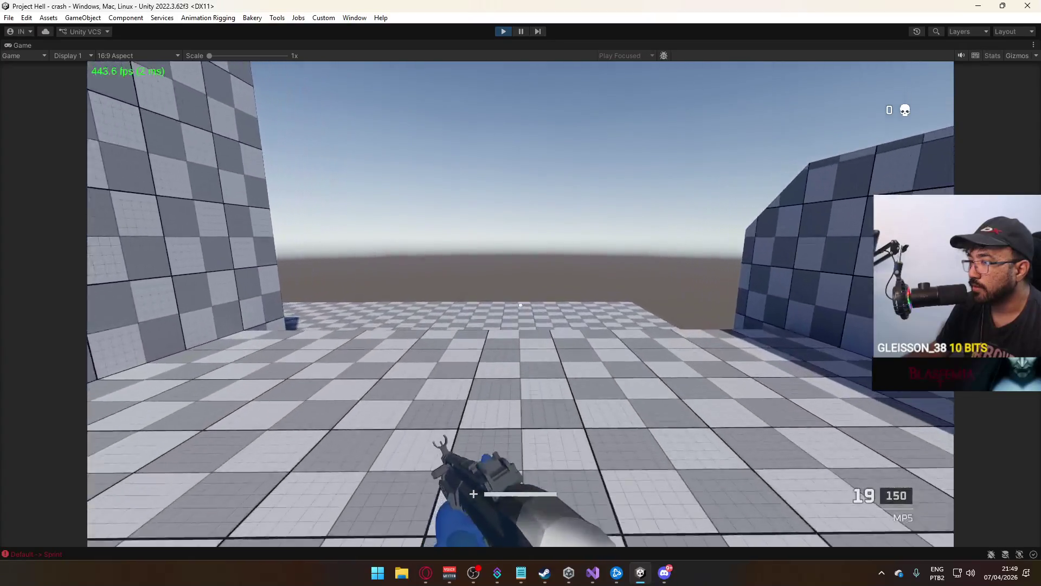
Sidestep across the corridor and aim down the MP5's sights while strafing
key(d)
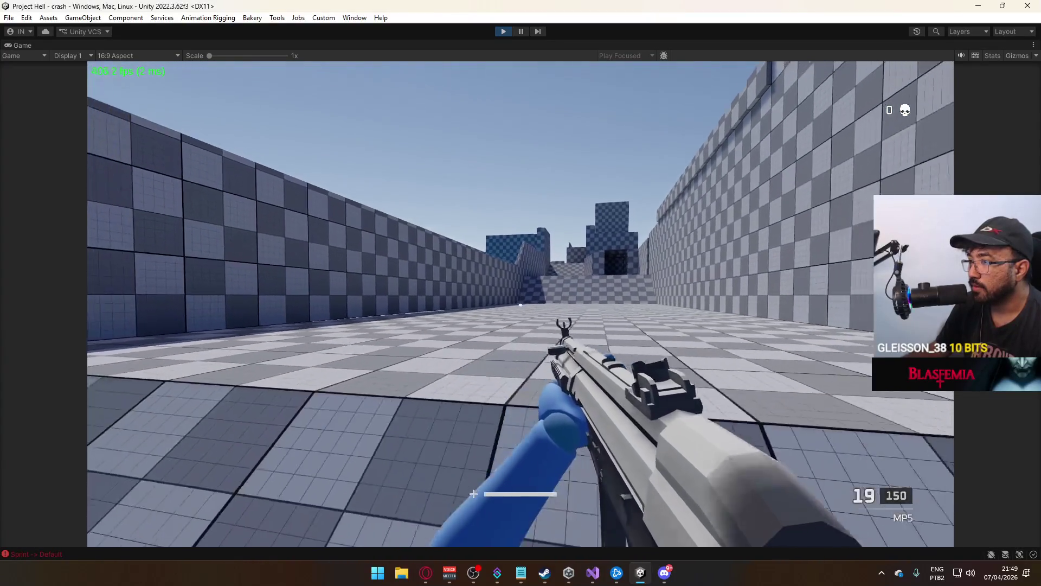
key(a)
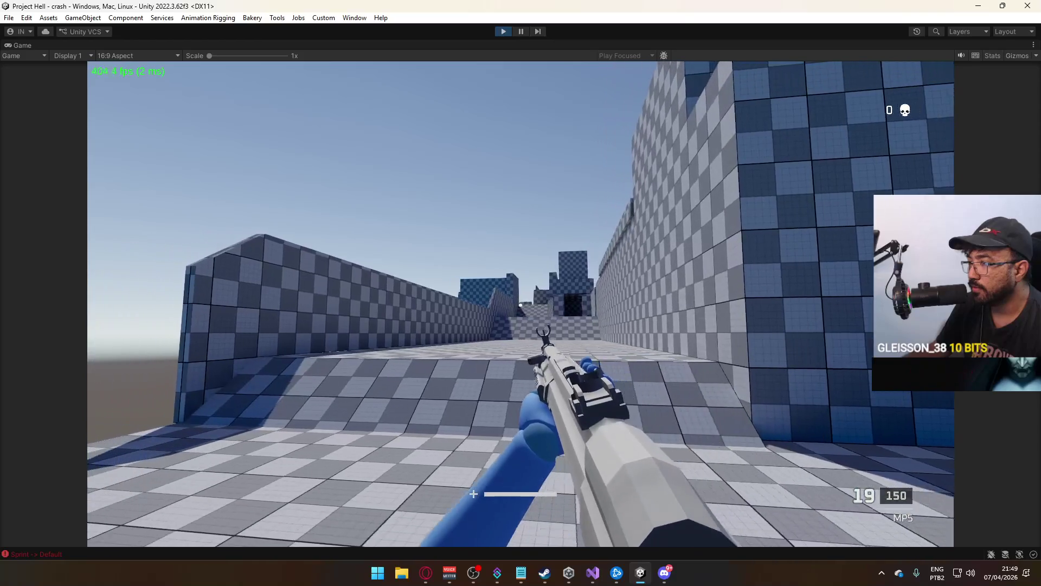
key(w)
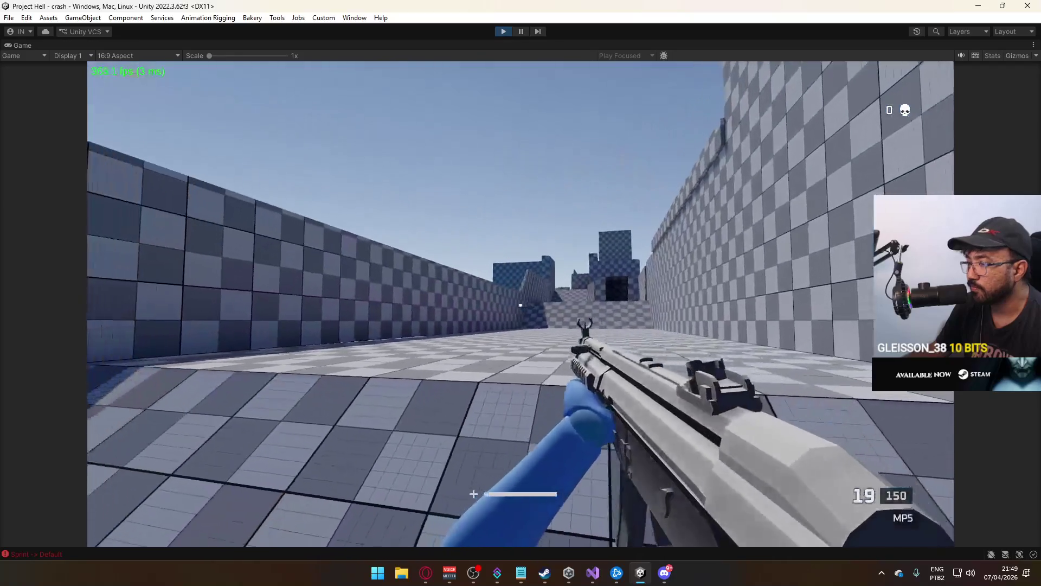
right_click(521, 305)
key(a)
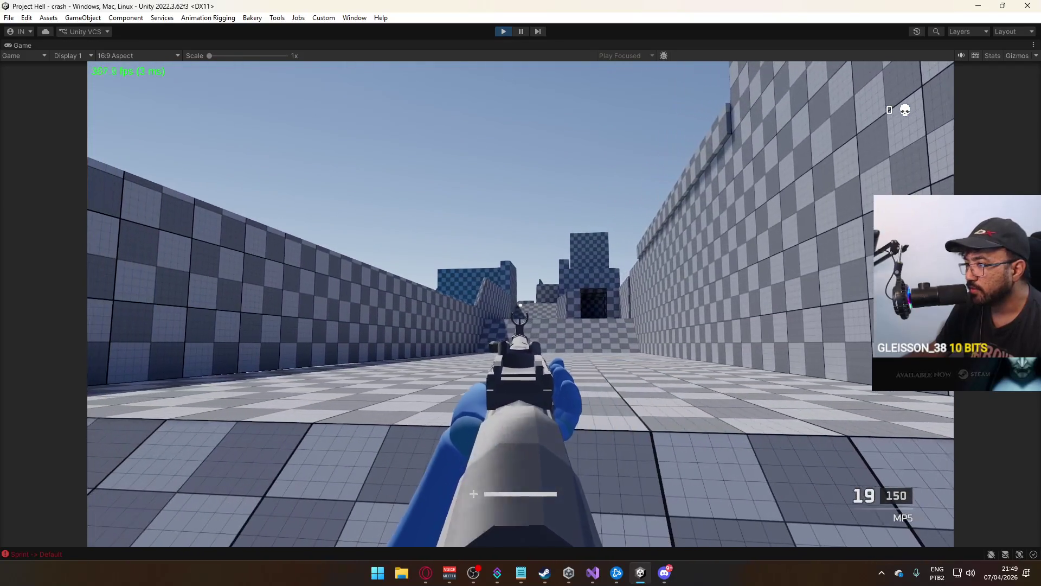
key(w)
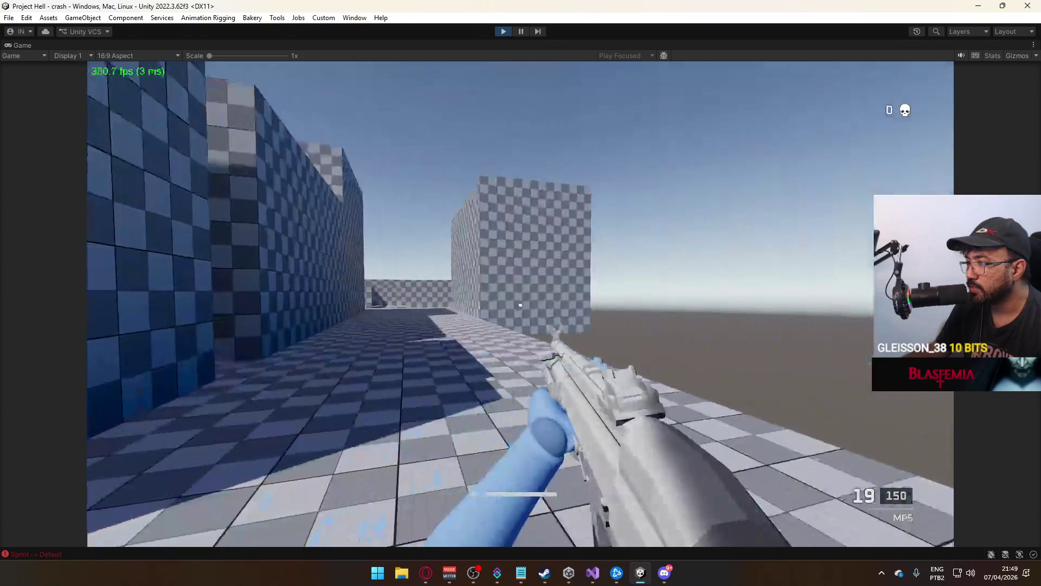
Switch to the chat app and back, then release and recapture the mouse in the game
key(alt+Tab)
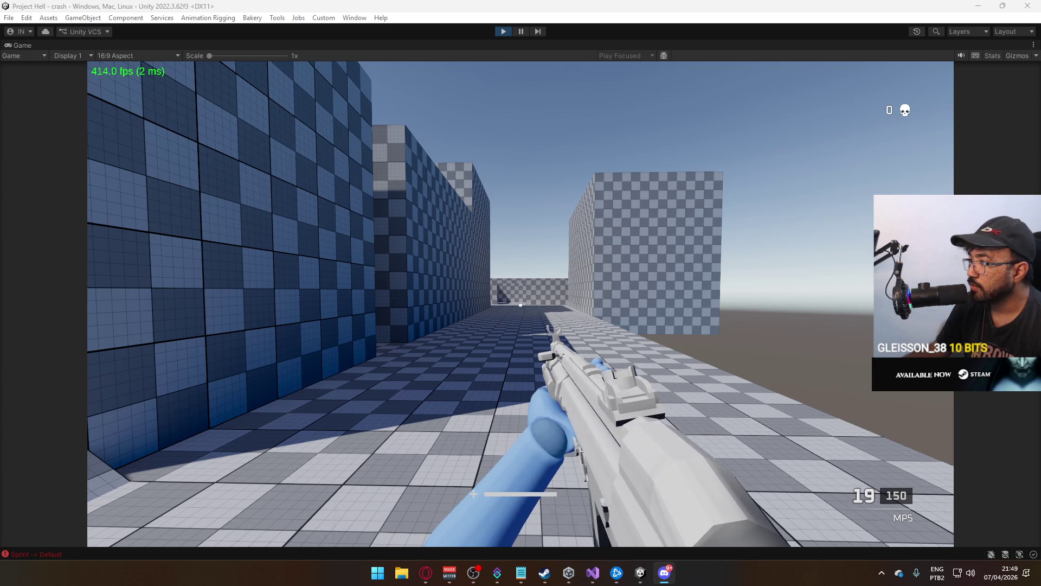
click(526, 308)
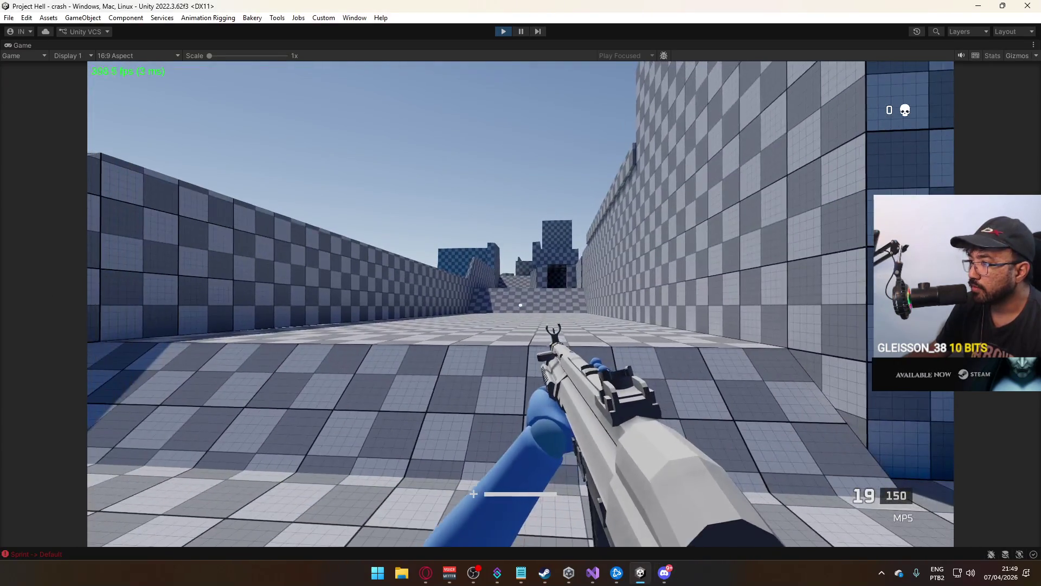
key(alt+Tab)
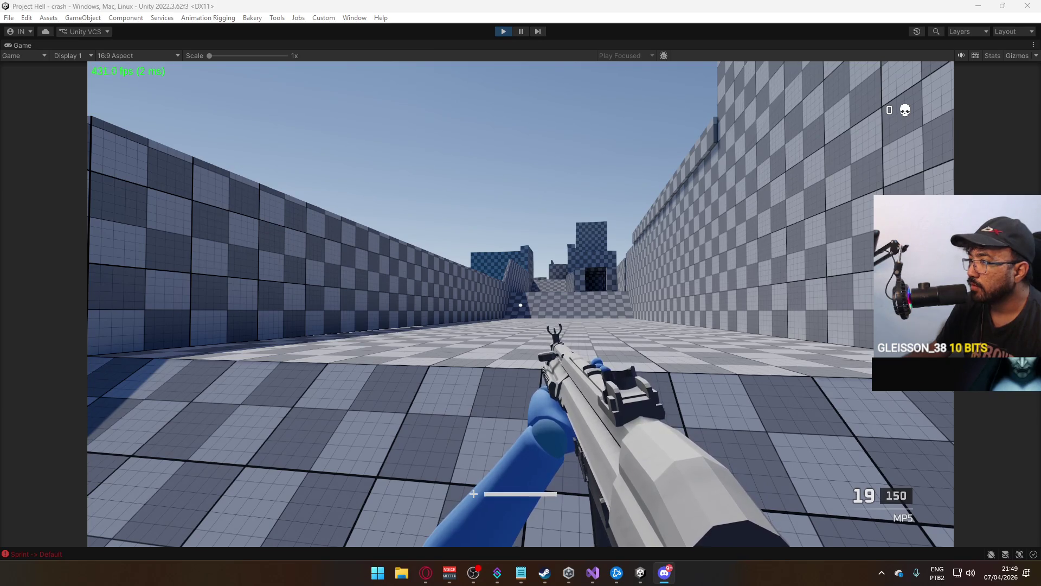
key(alt+Tab)
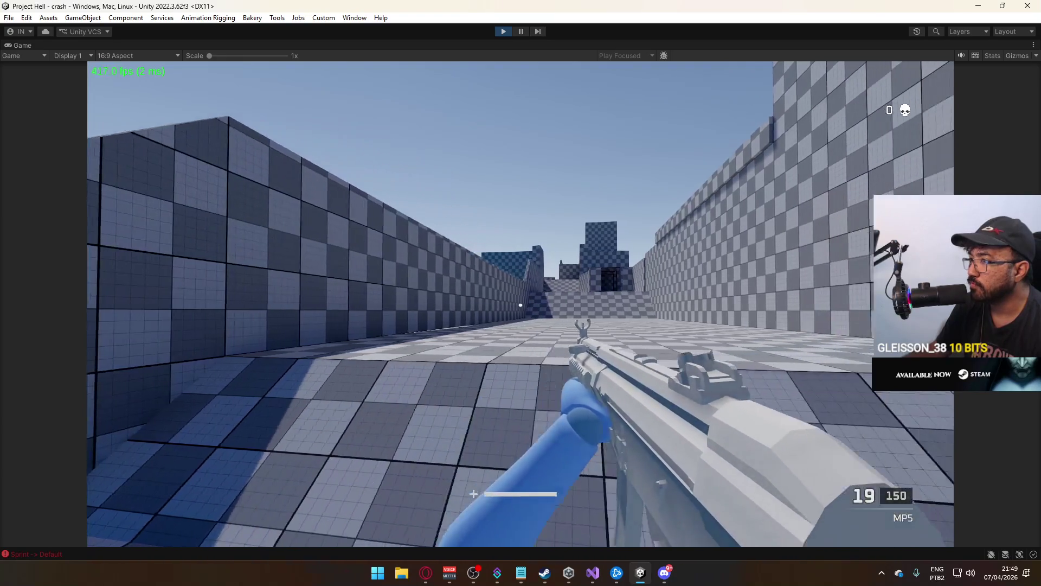
key(Escape)
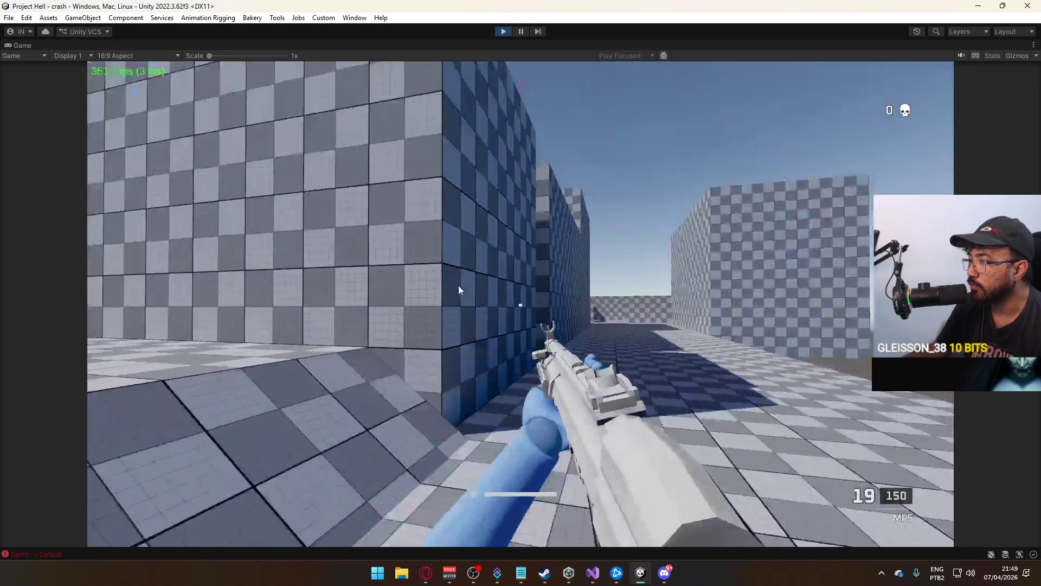
click(570, 292)
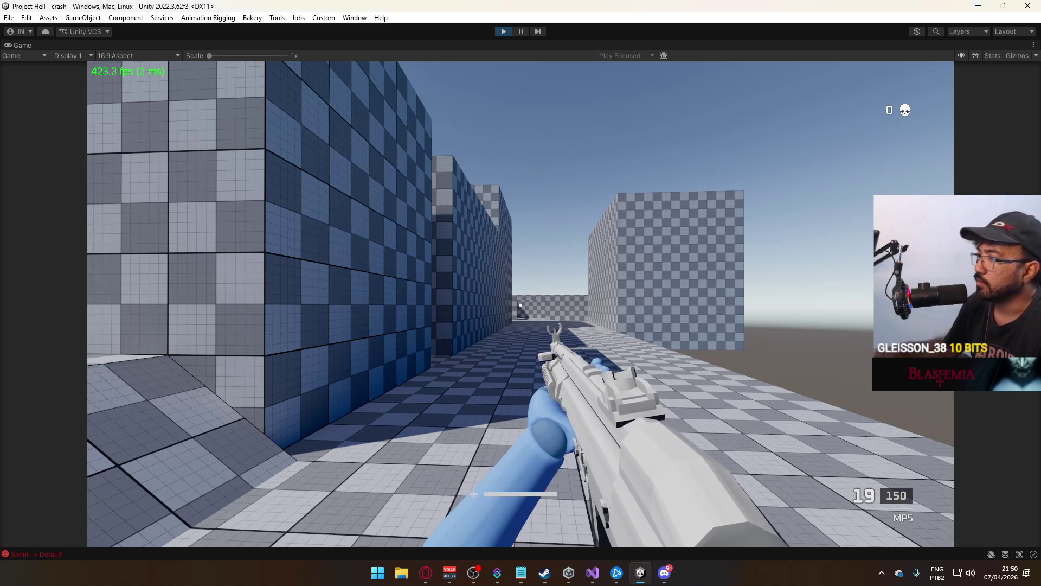
Sprint and walk the player through the open area and down the next corridor
key(shift+w)
key(w)
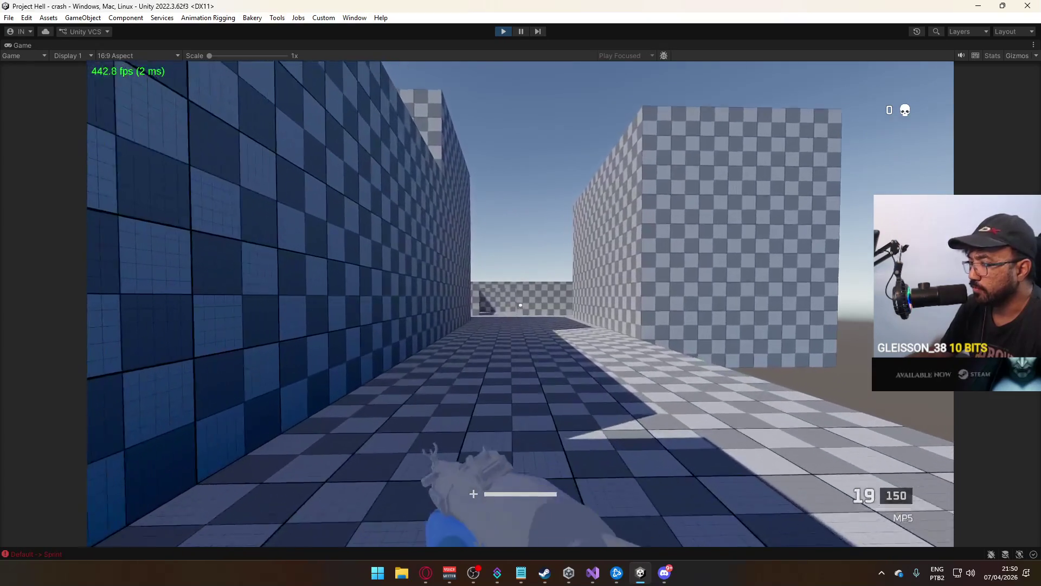
key(shift+w)
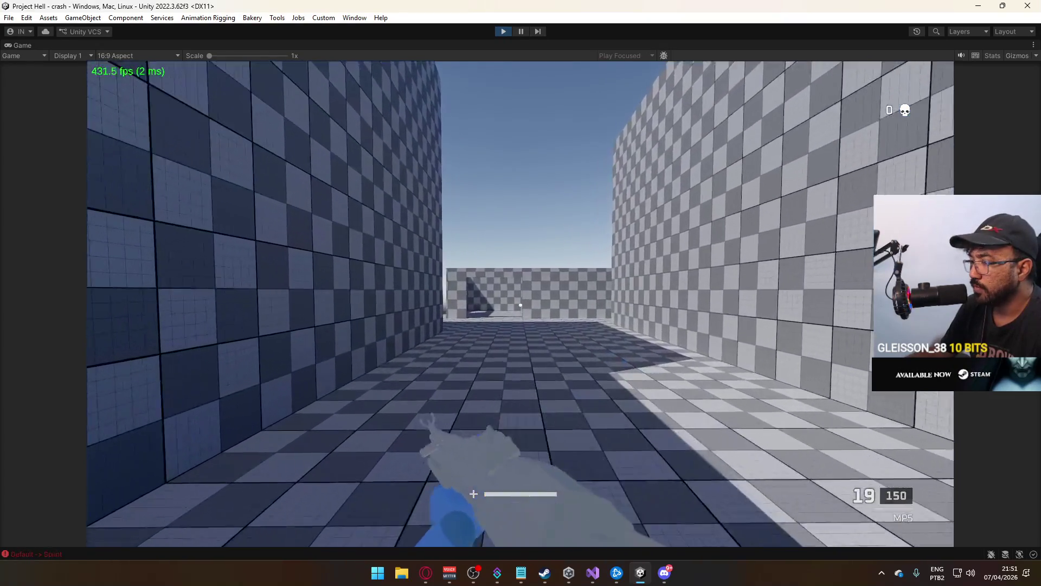
key(w)
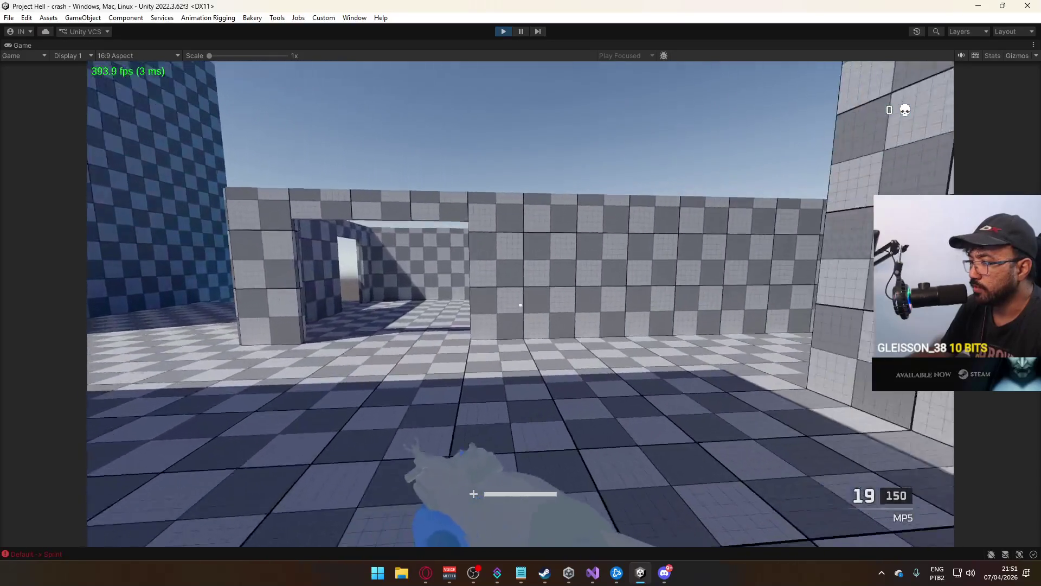
key(w)
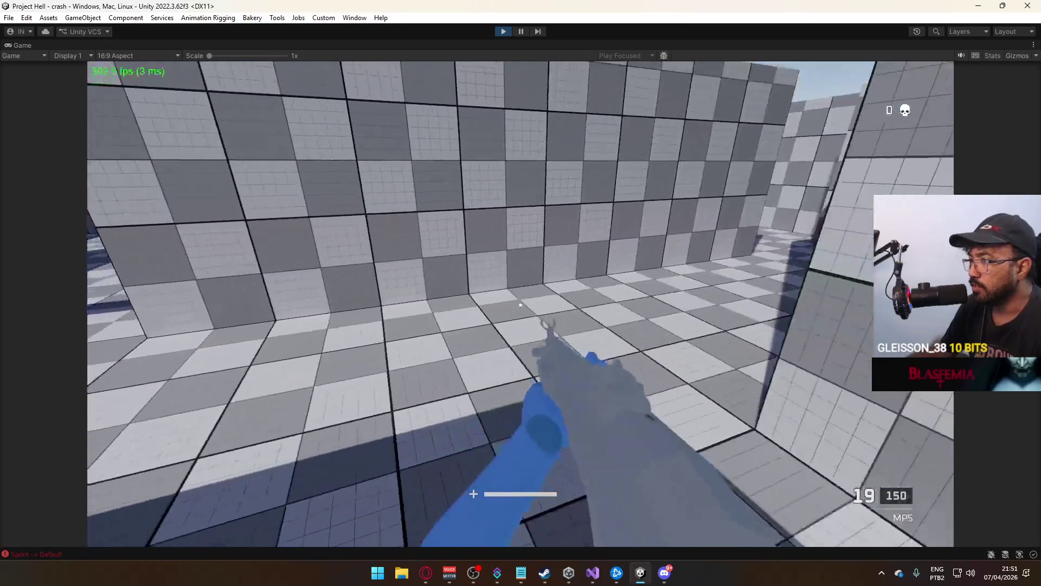
key(w)
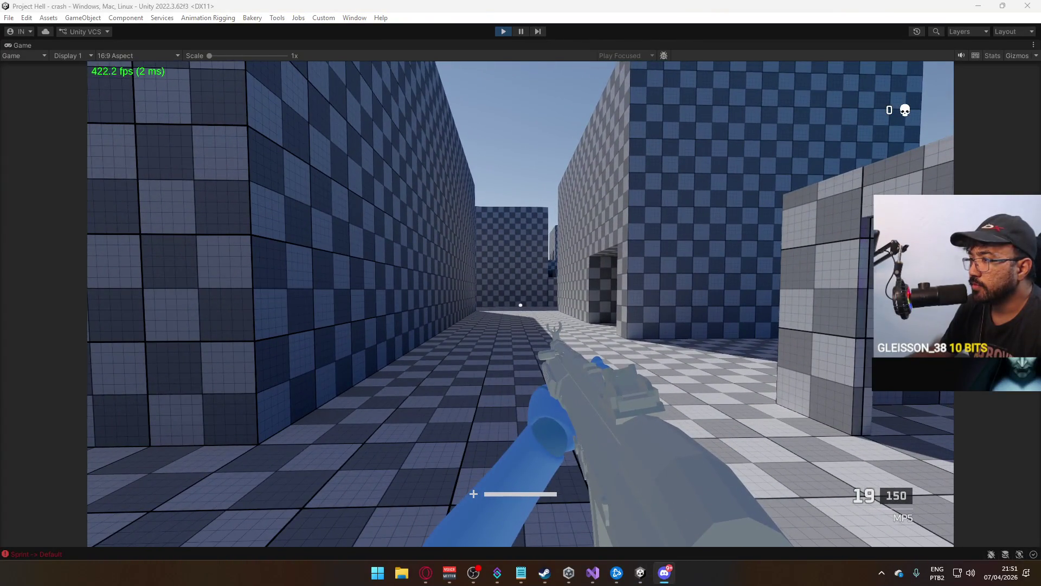
key(w)
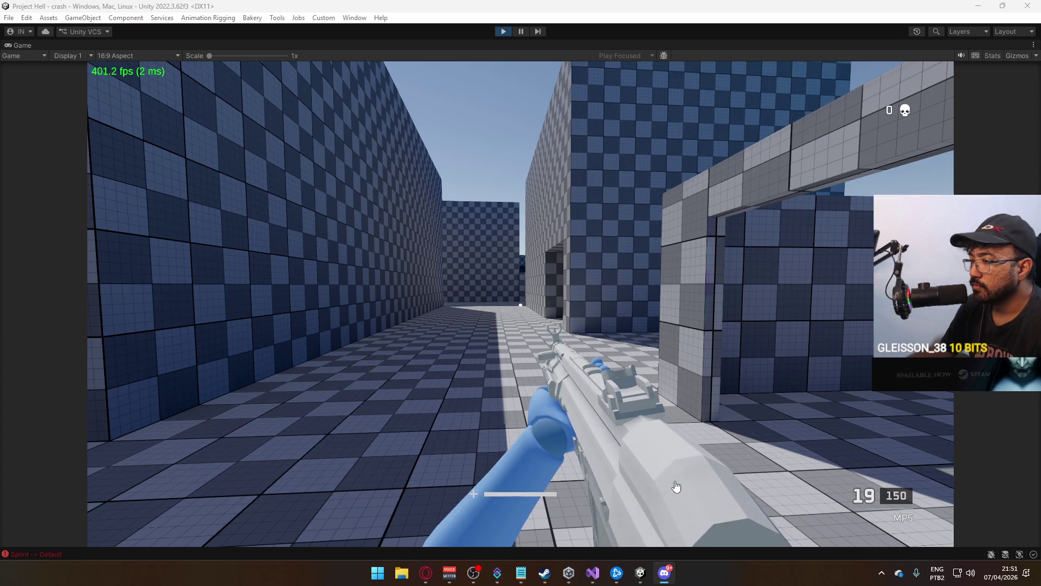
Exit Play mode and return to the editor
mouse_move(640, 576)
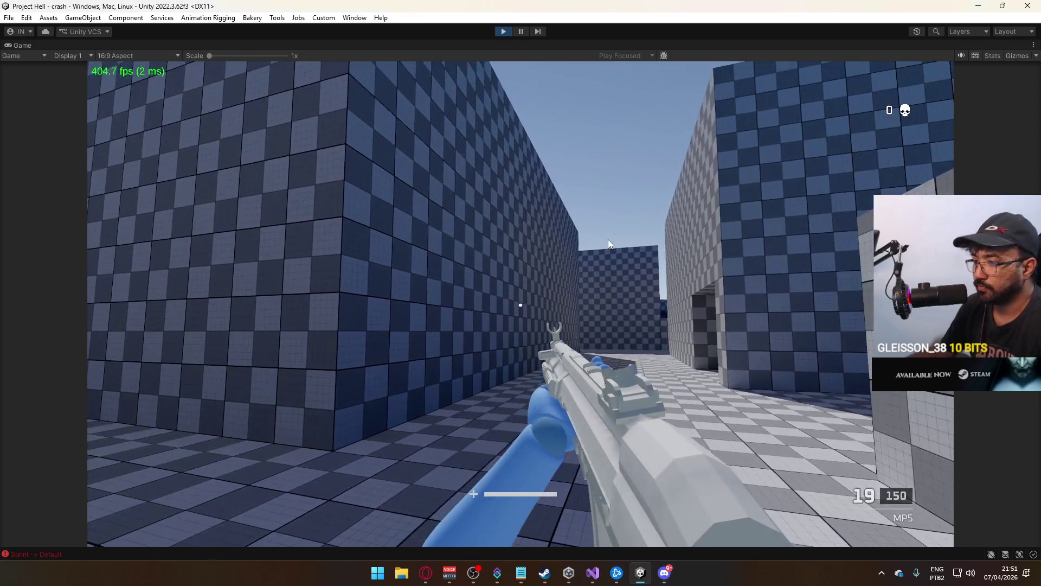
key(super)
click(511, 193)
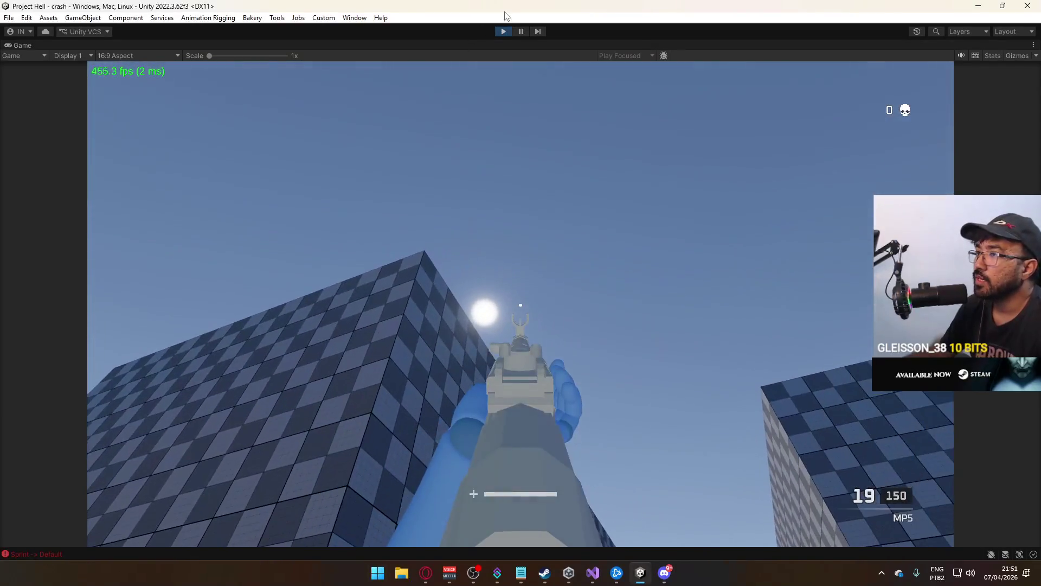
click(503, 31)
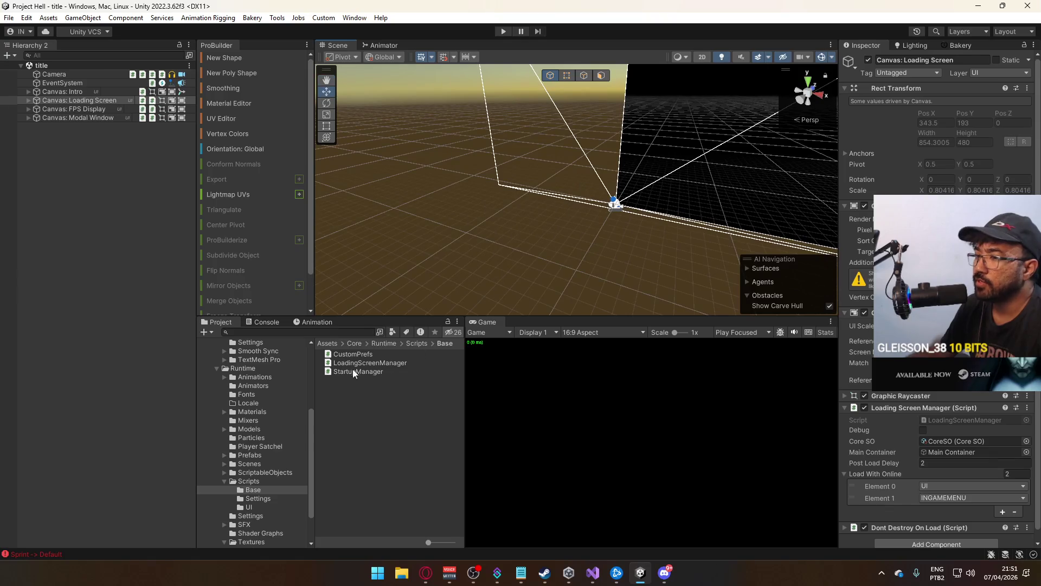
Open the crash scene from the Scenes folder and zoom in on the small blocks
click(252, 455)
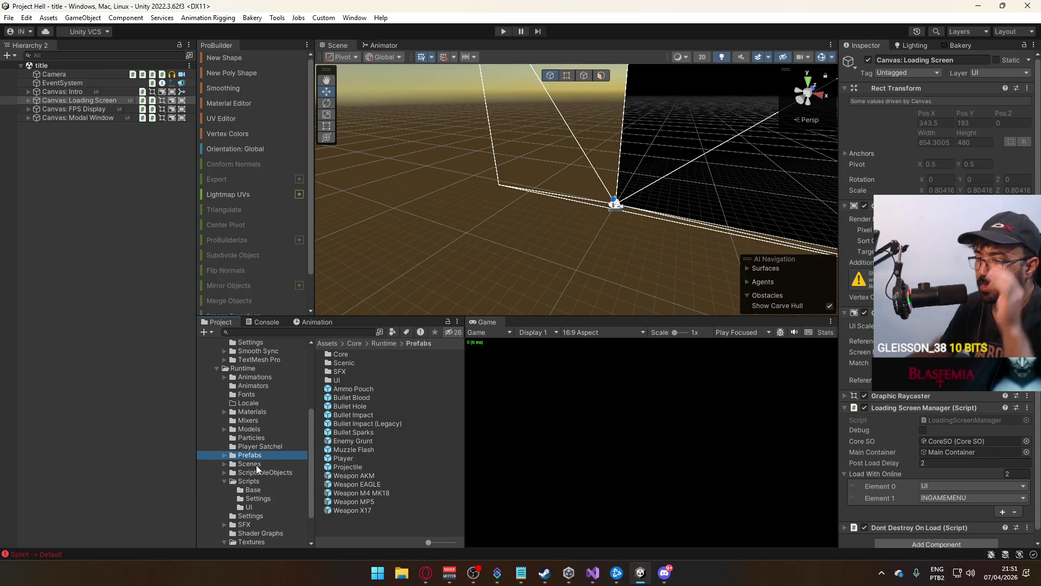
click(249, 464)
double_click(370, 378)
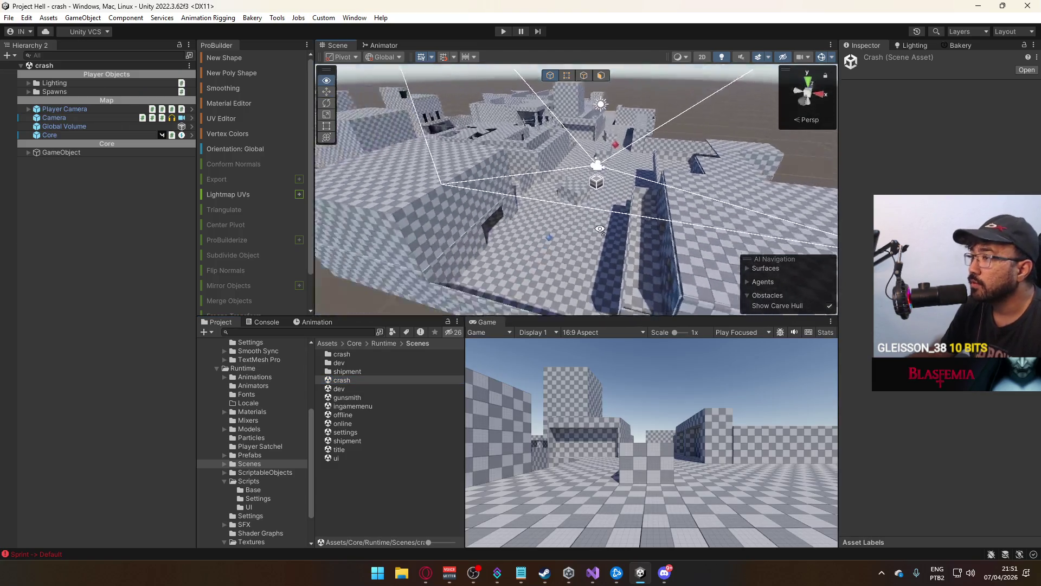
drag(600, 229, 663, 195)
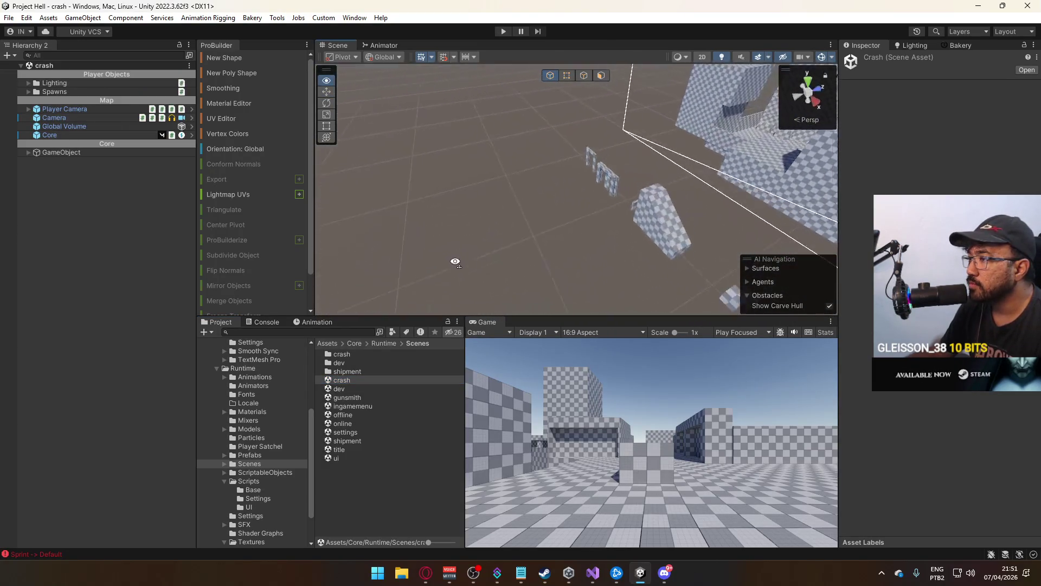
mouse_move(461, 116)
mouse_down()
mouse_move(617, 293)
mouse_move(618, 267)
mouse_move(849, 239)
mouse_move(635, 125)
mouse_move(572, 226)
mouse_move(320, 102)
mouse_move(288, 159)
mouse_move(556, 220)
mouse_up()
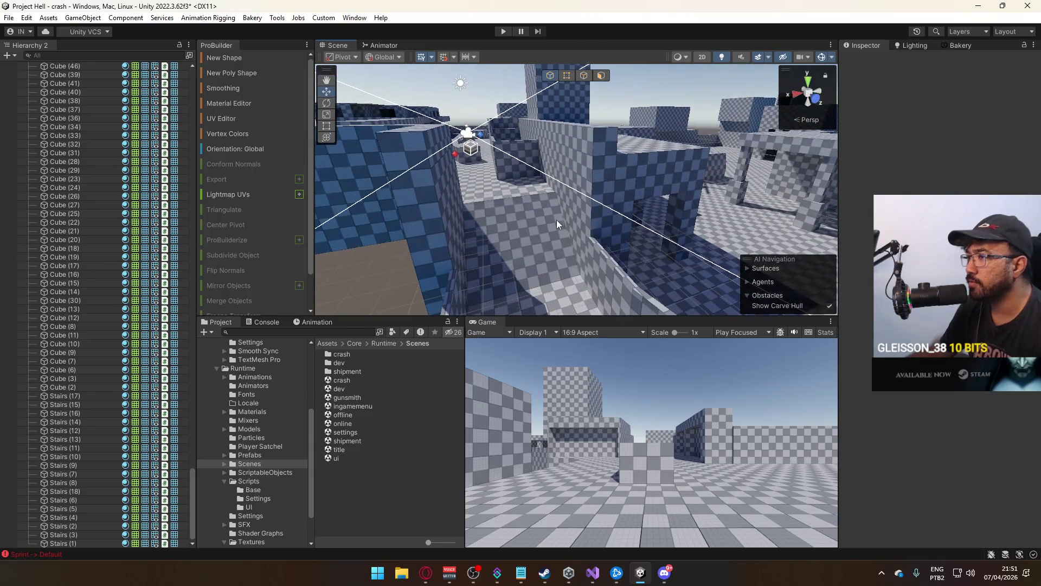
Select the corridor floor slab Cube (102) and switch ProBuilder into face editing
scroll(563, 239, up, 5)
click(583, 268)
mouse_move(584, 268)
mouse_down()
mouse_move(846, 304)
mouse_move(608, 229)
mouse_up()
click(536, 216)
mouse_move(536, 219)
mouse_down()
mouse_move(380, 212)
mouse_move(620, 203)
mouse_move(473, 179)
mouse_move(642, 186)
mouse_move(557, 176)
mouse_move(618, 235)
mouse_move(545, 260)
mouse_up()
key(g)
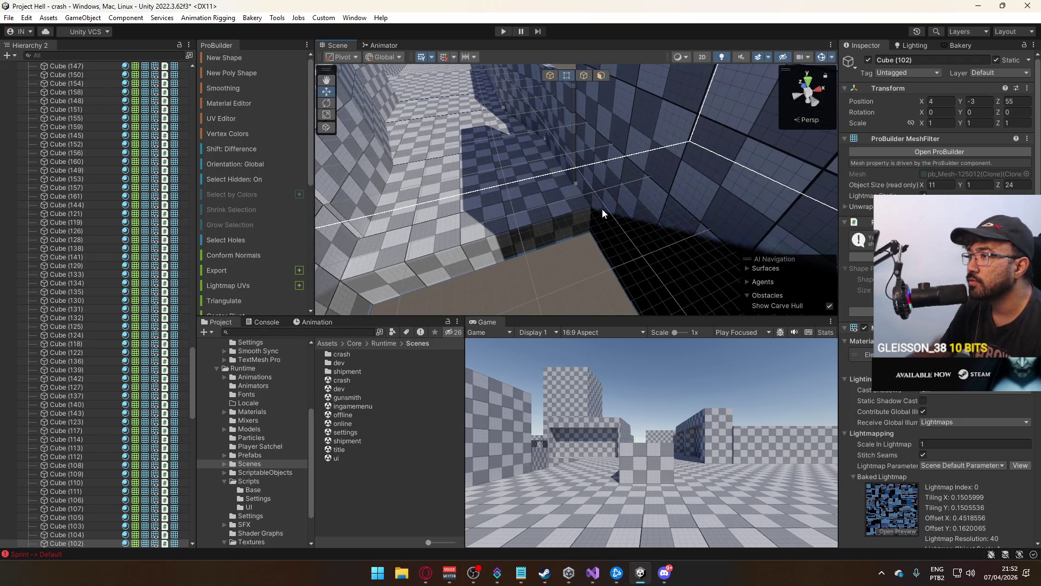
Reselect Cube (102) and undo its last move back to Y -3
click(577, 185)
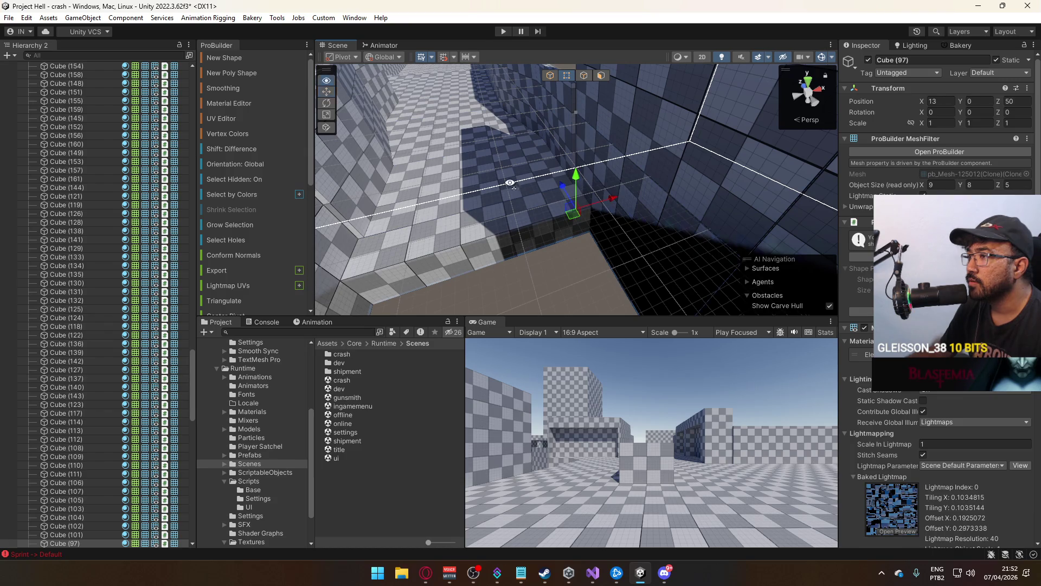
drag(510, 183, 577, 58)
click(551, 92)
mouse_move(561, 244)
mouse_down()
mouse_move(566, 259)
mouse_move(567, 234)
mouse_move(535, 230)
mouse_move(508, 120)
mouse_up()
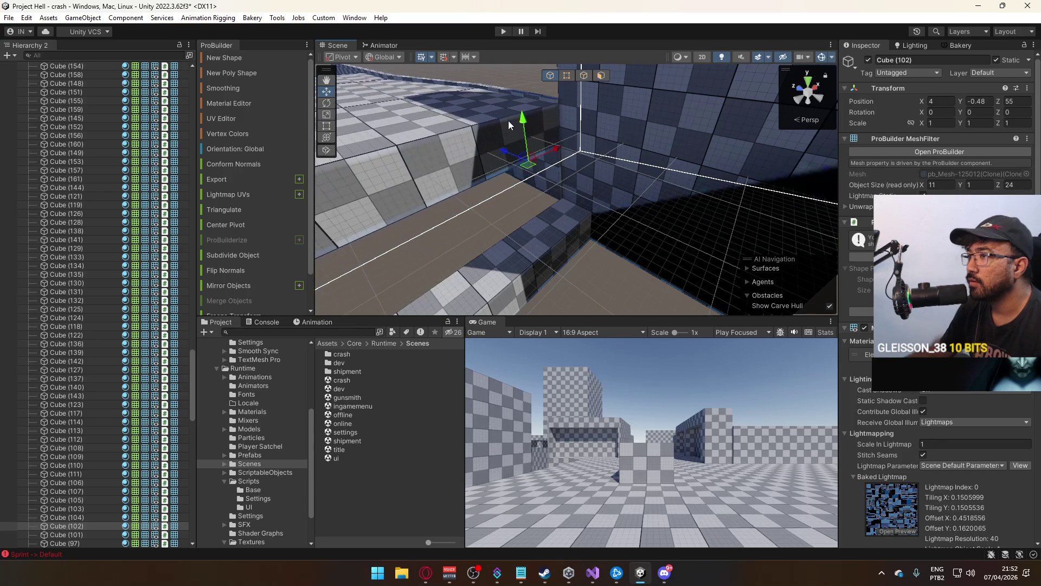
key(ctrl+z)
Return to Object mode and drag Cube (102) up to Y -2
click(567, 76)
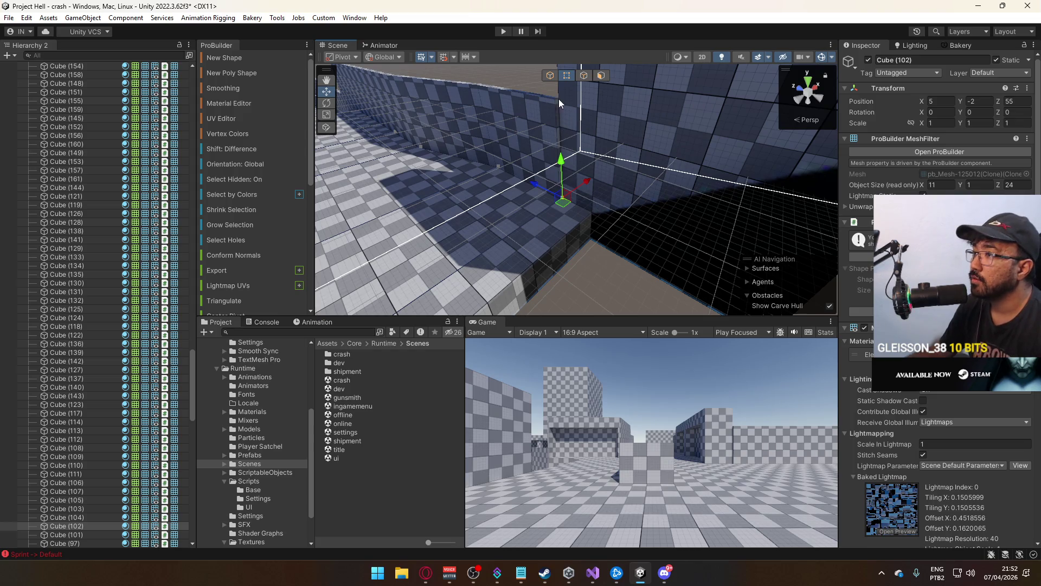
key(g)
mouse_move(563, 161)
mouse_down()
mouse_move(559, 121)
mouse_move(624, 141)
mouse_move(773, 160)
mouse_move(657, 183)
mouse_up()
key(ctrl+z)
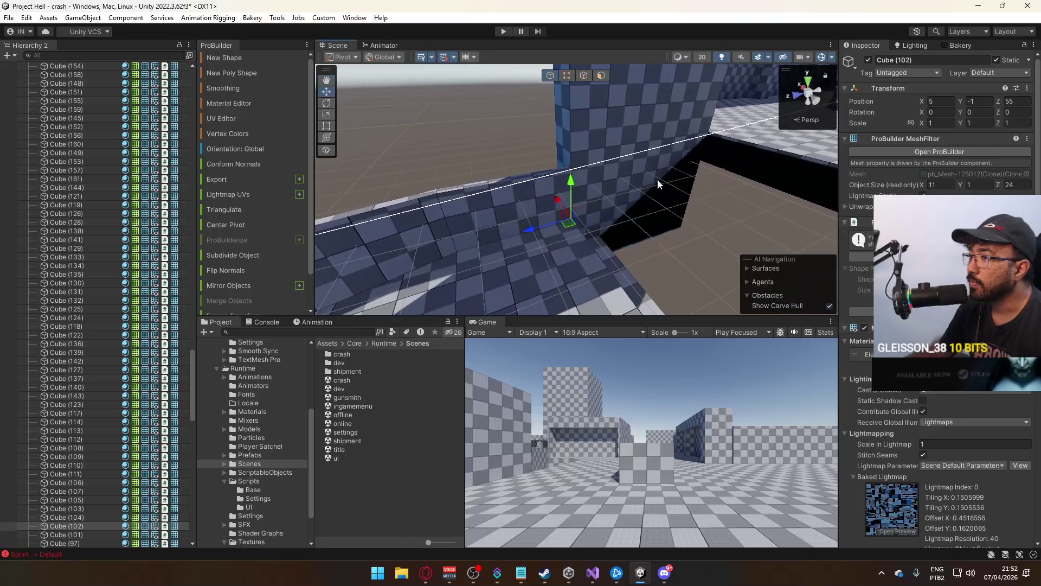
mouse_move(465, 196)
mouse_down()
mouse_move(708, 137)
mouse_move(743, 158)
mouse_move(627, 170)
mouse_move(692, 170)
mouse_move(629, 185)
mouse_up()
drag(549, 174, 426, 238)
Create an empty GameObject under Cube (102) in the Hierarchy
double_click(68, 525)
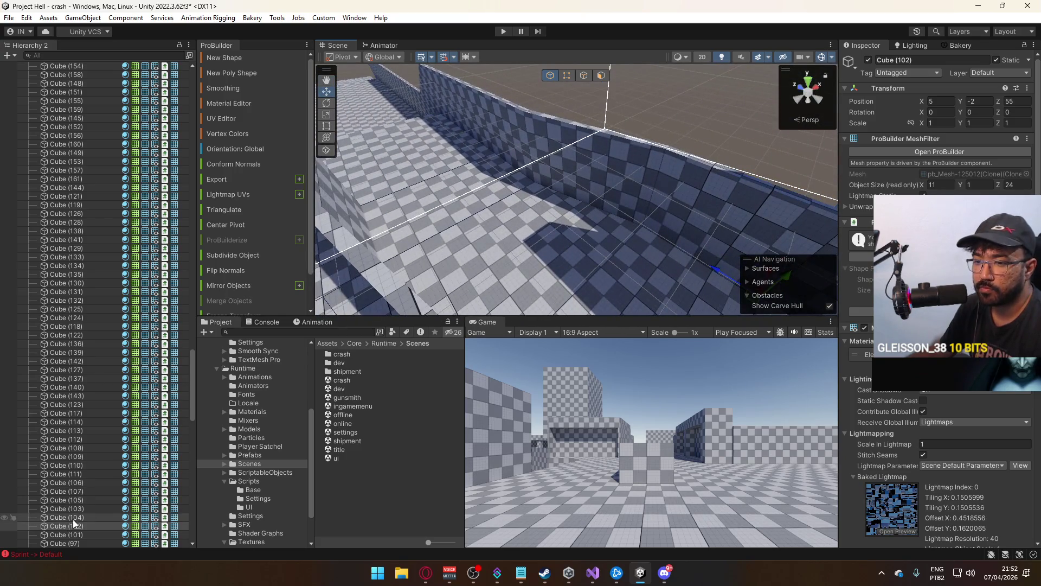
right_click(74, 523)
click(109, 213)
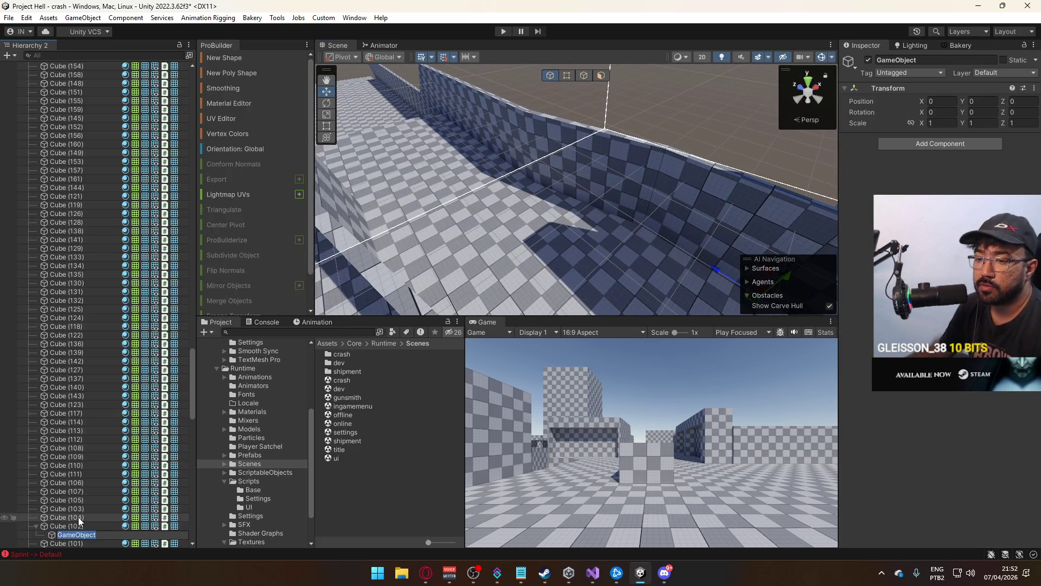
Shift-select a dozen wall cubes, including Cube (103), Cube (104) and Cube (112)
drag(412, 304, 545, 241)
drag(545, 182, 656, 134)
shift+click(666, 179)
mouse_move(666, 179)
mouse_down()
mouse_move(597, 188)
mouse_move(526, 96)
mouse_move(422, 115)
mouse_move(564, 166)
mouse_move(554, 217)
mouse_move(575, 203)
mouse_move(590, 265)
mouse_up()
shift+click(574, 203)
drag(662, 190, 482, 214)
shift+click(483, 214)
drag(708, 218, 552, 227)
shift+click(614, 238)
drag(614, 239, 560, 201)
shift+click(564, 239)
mouse_move(563, 239)
mouse_down()
mouse_move(558, 210)
mouse_move(639, 204)
mouse_move(596, 233)
mouse_move(924, 37)
mouse_up()
shift+click(571, 239)
shift+click(559, 240)
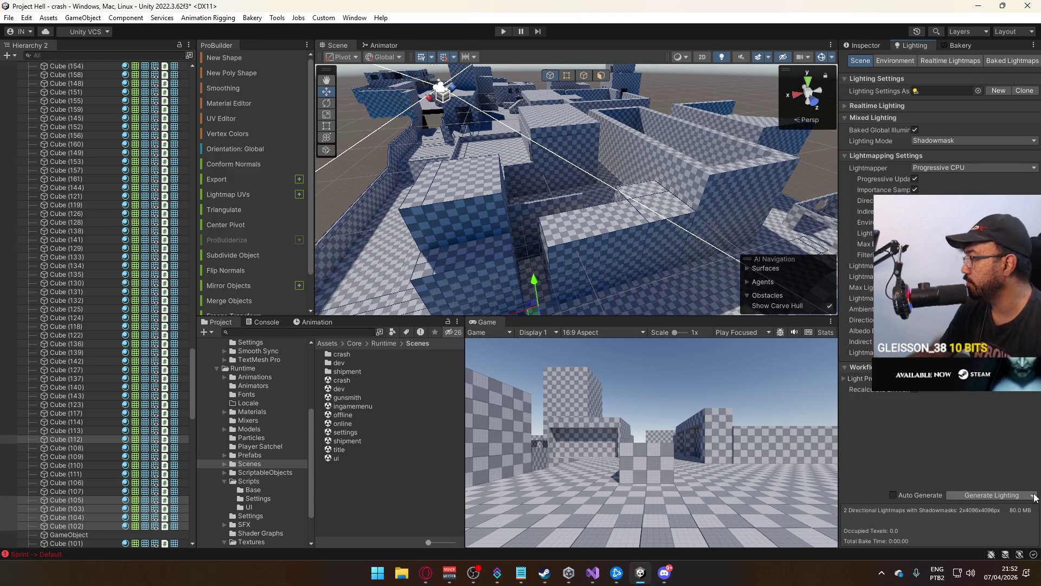
Clear the scene's baked lighting data
click(993, 521)
mouse_move(560, 238)
mouse_down()
mouse_move(537, 231)
mouse_move(559, 246)
mouse_move(604, 204)
mouse_move(472, 203)
mouse_move(542, 179)
mouse_move(566, 156)
mouse_up()
scroll(583, 151, up, 5)
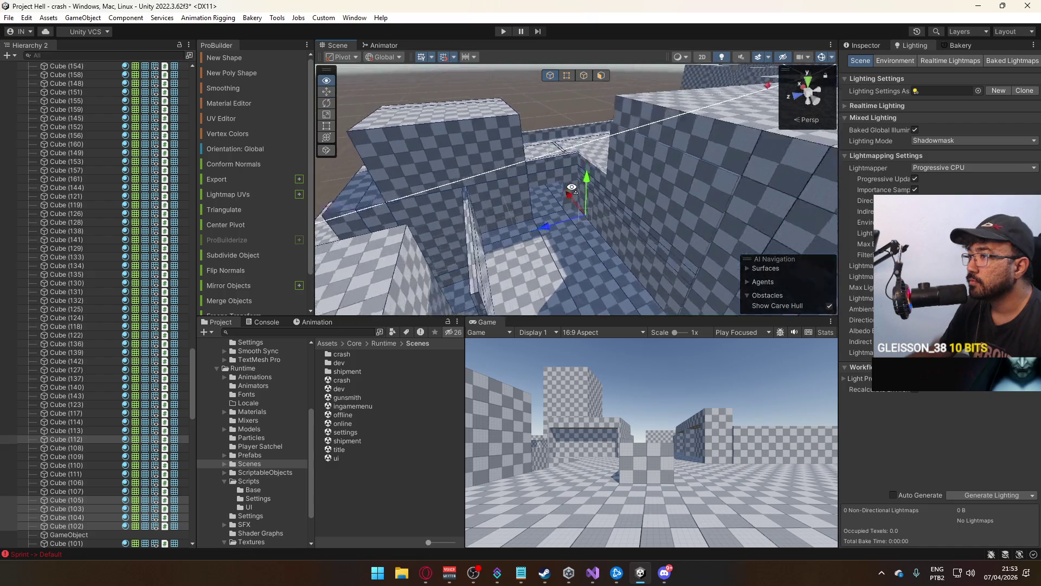
mouse_move(629, 144)
mouse_down()
mouse_move(816, 195)
mouse_move(581, 164)
mouse_up()
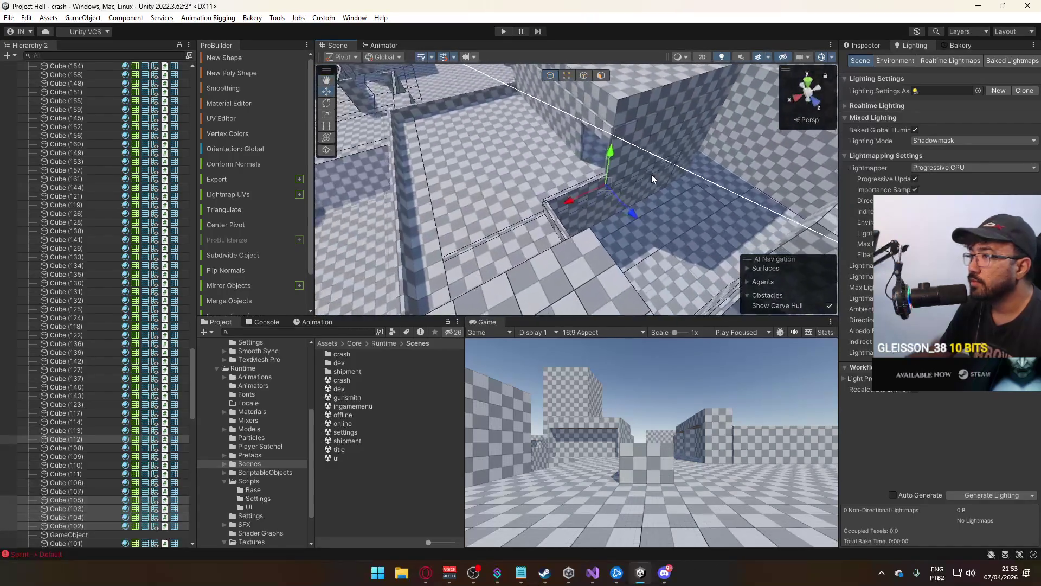
mouse_move(526, 185)
mouse_down()
mouse_move(608, 154)
mouse_move(538, 176)
mouse_move(560, 159)
mouse_move(609, 184)
mouse_move(456, 208)
mouse_up()
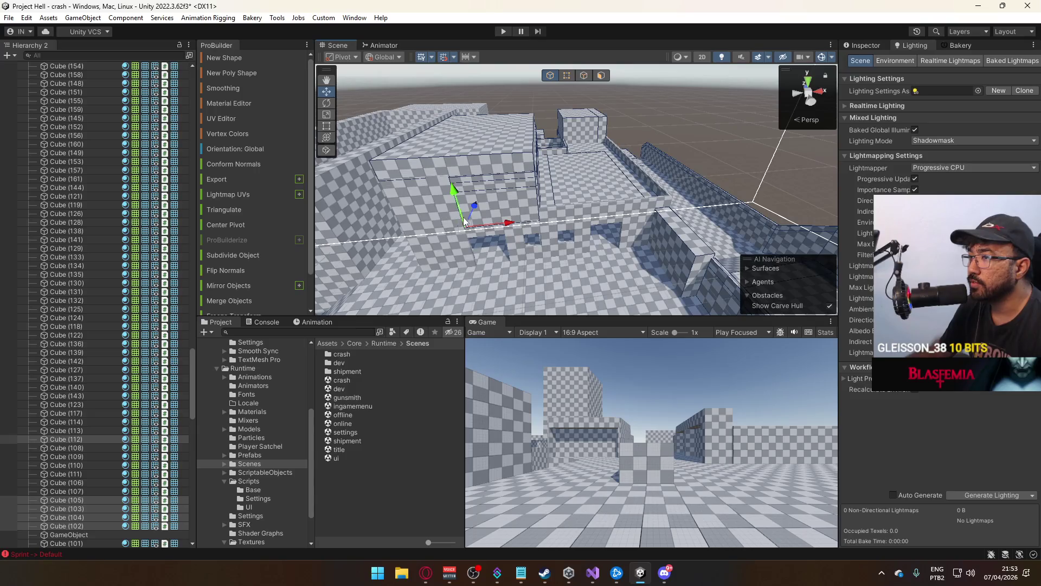
Select the lower wall piece, then the wall Cube (108)
click(425, 198)
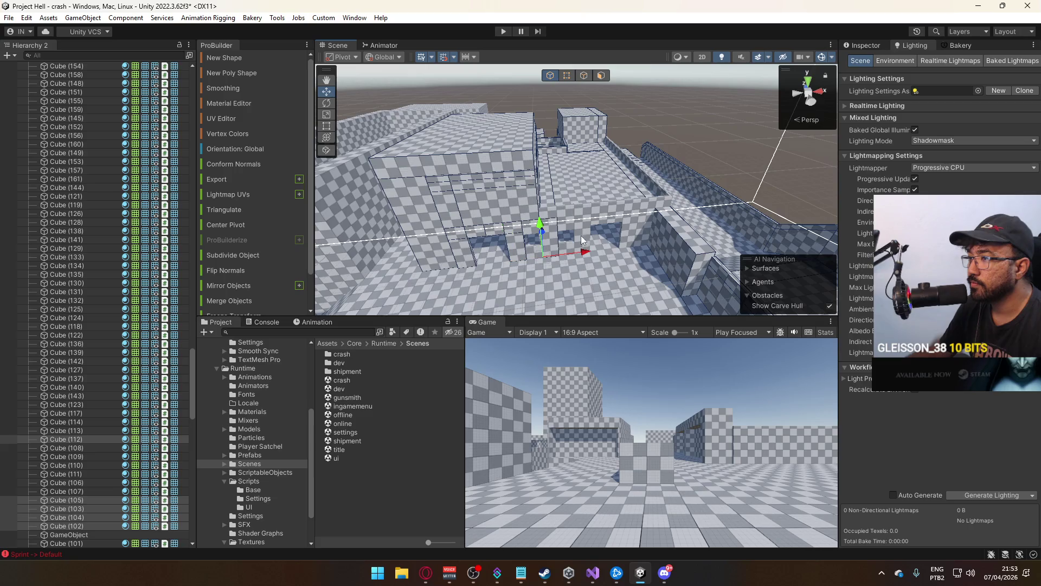
scroll(571, 223, up, 8)
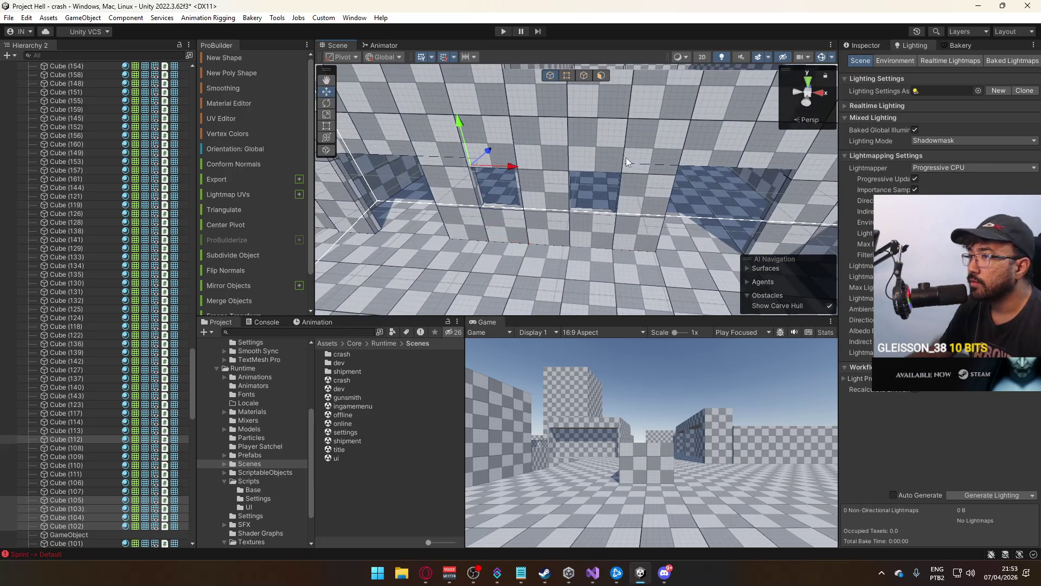
drag(600, 229, 650, 220)
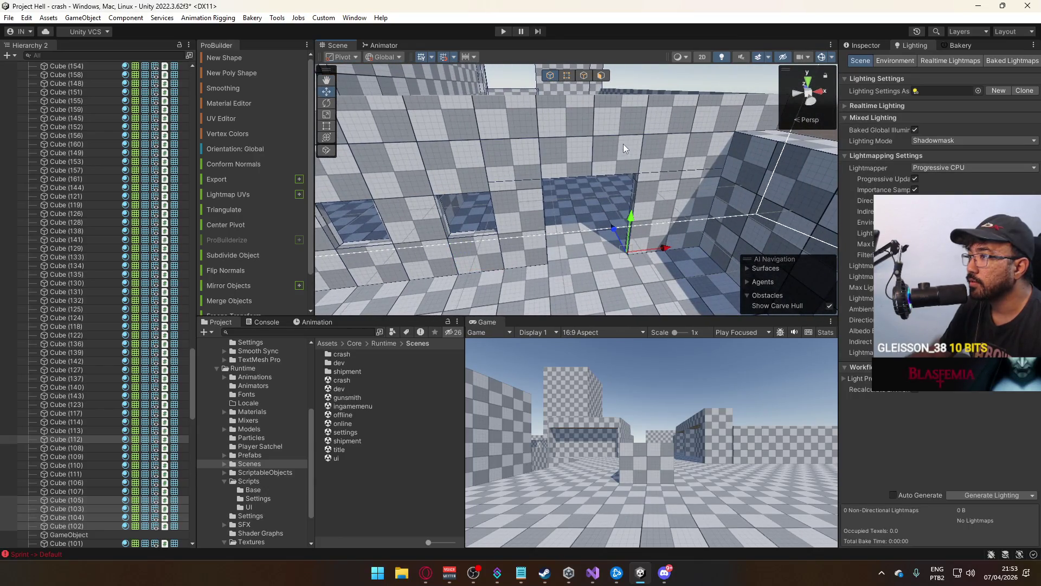
drag(620, 157, 769, 154)
mouse_move(590, 178)
mouse_down()
mouse_move(548, 203)
mouse_move(309, 233)
mouse_move(305, 248)
mouse_move(786, 227)
mouse_move(591, 180)
mouse_move(460, 172)
mouse_move(600, 202)
mouse_move(689, 200)
mouse_up()
click(689, 200)
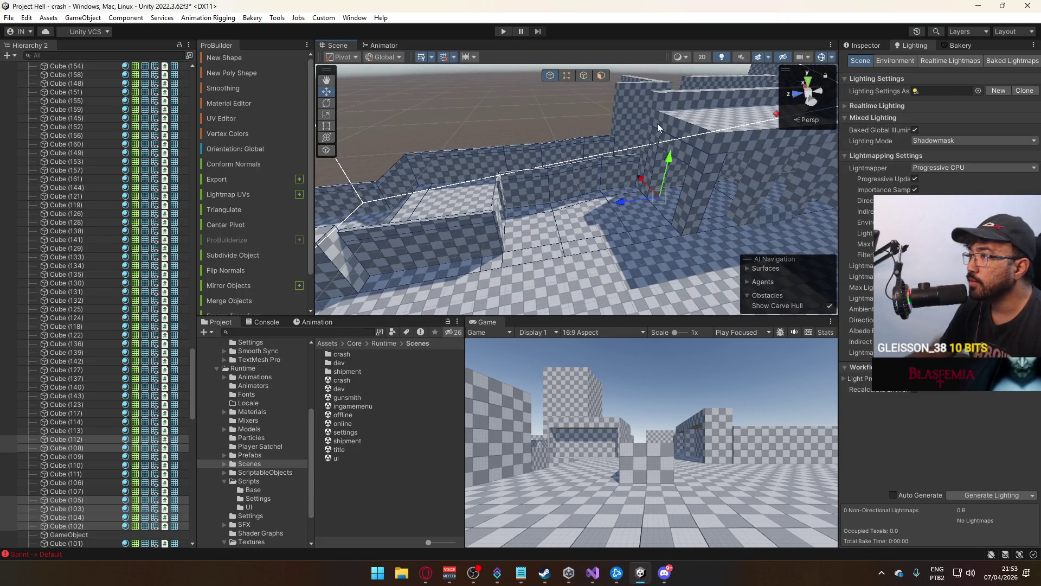
mouse_move(647, 122)
mouse_down()
mouse_move(696, 197)
mouse_move(637, 201)
mouse_up()
click(636, 200)
key(f)
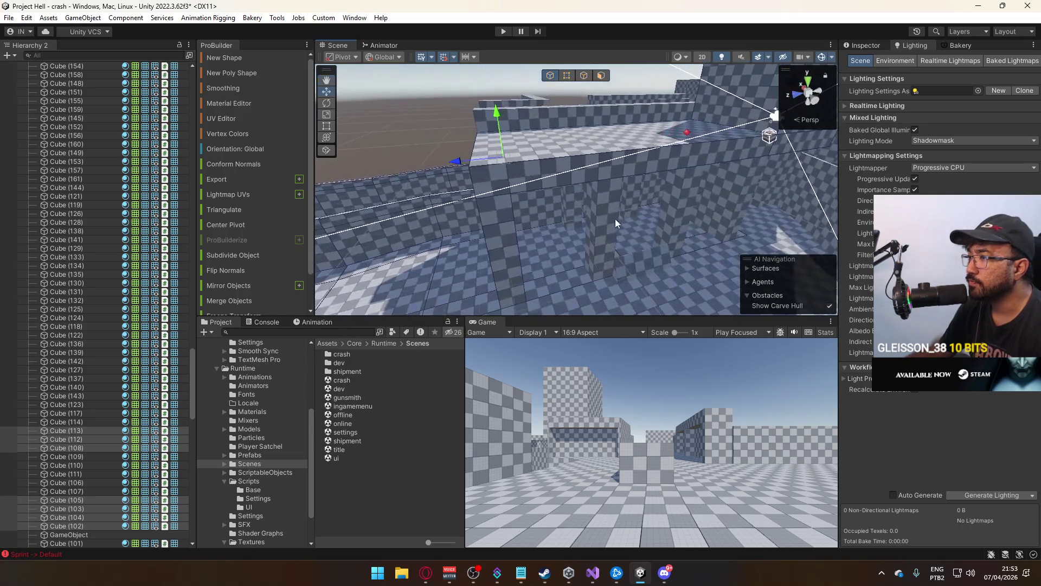
mouse_move(636, 202)
mouse_down()
mouse_move(608, 136)
mouse_move(641, 162)
mouse_up()
mouse_move(560, 164)
mouse_down()
mouse_move(622, 168)
mouse_move(656, 185)
mouse_move(604, 203)
mouse_move(643, 233)
mouse_move(667, 207)
mouse_move(649, 200)
mouse_move(854, 155)
mouse_up()
mouse_move(525, 189)
mouse_down()
mouse_move(522, 236)
mouse_move(412, 227)
mouse_move(411, 244)
mouse_move(648, 253)
mouse_move(645, 228)
mouse_move(533, 236)
mouse_move(532, 213)
mouse_move(483, 125)
mouse_move(607, 143)
mouse_move(541, 148)
mouse_move(687, 177)
mouse_up()
click(579, 185)
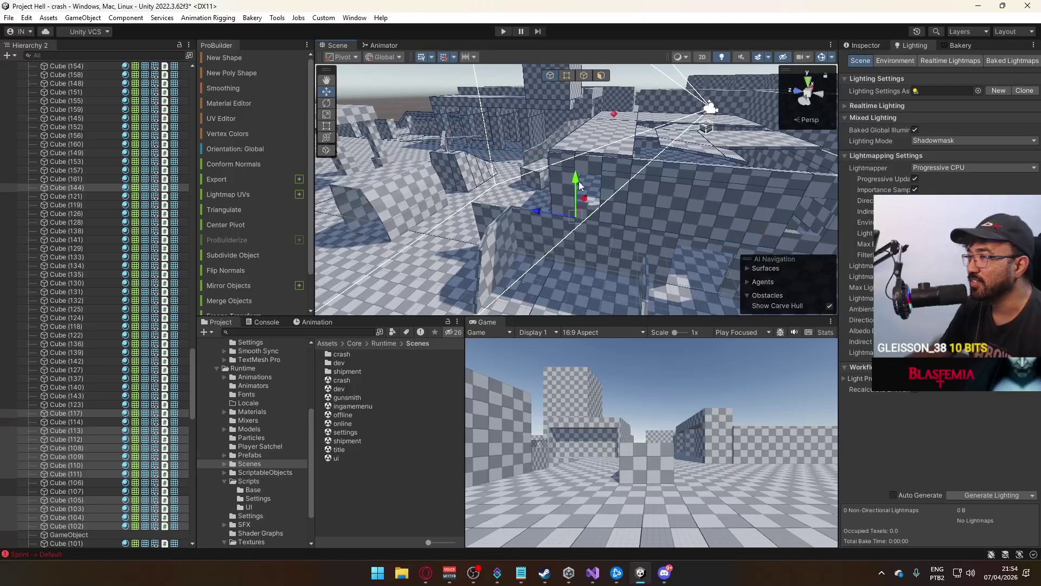
mouse_move(592, 253)
mouse_down()
mouse_move(633, 252)
mouse_move(595, 195)
mouse_move(618, 175)
mouse_move(632, 191)
mouse_up()
mouse_move(698, 163)
mouse_down()
mouse_move(546, 165)
mouse_move(677, 157)
mouse_move(538, 190)
mouse_move(682, 173)
mouse_move(588, 154)
mouse_move(526, 168)
mouse_move(604, 177)
mouse_move(579, 193)
mouse_move(627, 223)
mouse_move(666, 169)
mouse_up()
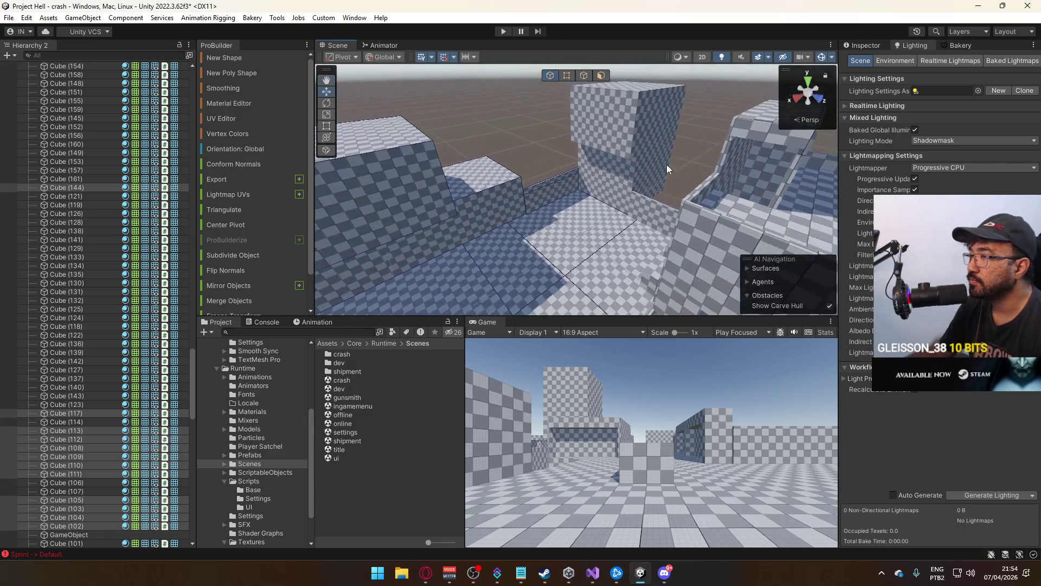
click(623, 187)
mouse_move(600, 199)
mouse_down()
mouse_move(766, 204)
mouse_move(676, 157)
mouse_up()
mouse_move(562, 154)
mouse_down()
mouse_move(653, 154)
mouse_move(526, 102)
mouse_up()
drag(678, 301, 565, 294)
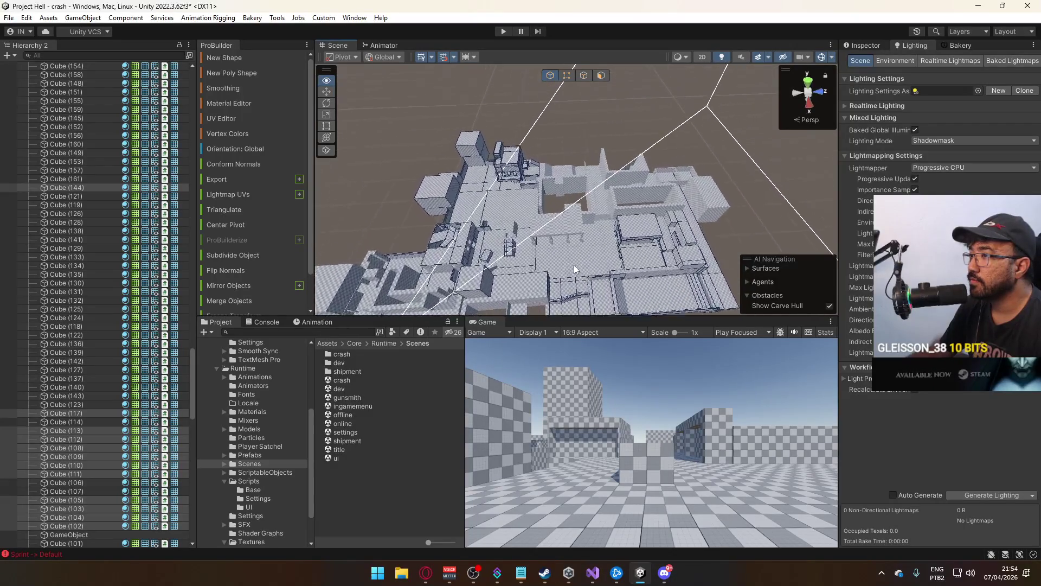
Box-select a large block of the level's cubes and frame them
drag(694, 220, 751, 256)
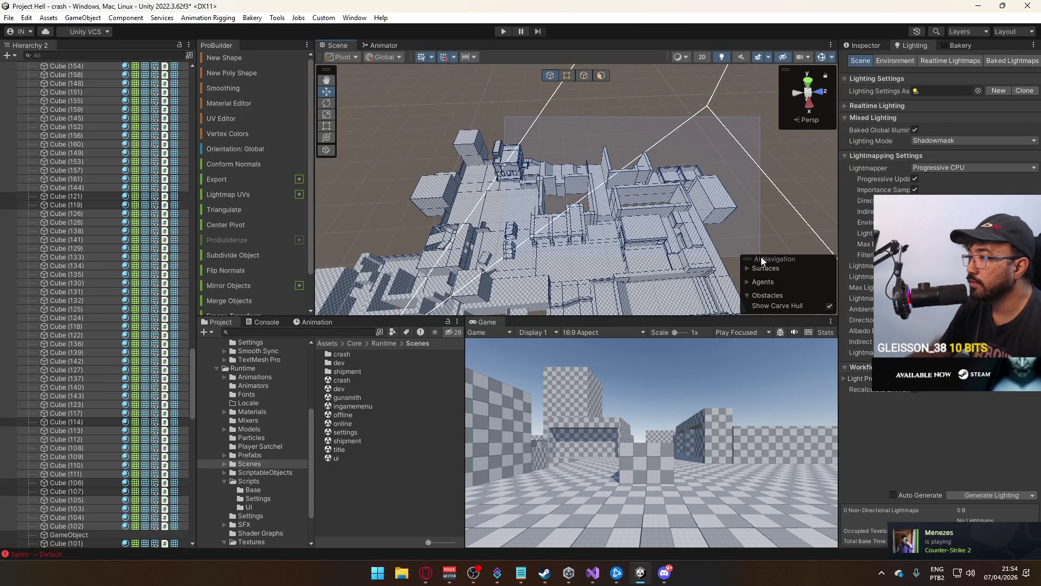
drag(656, 207, 516, 189)
key(f)
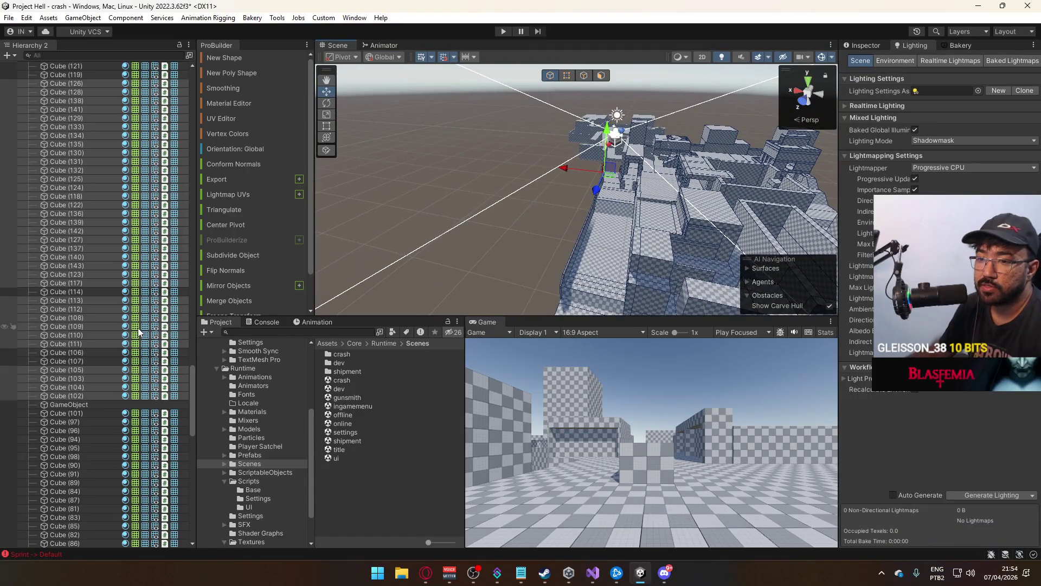
scroll(139, 331, down, 8)
Parent the selected cubes under GameObject, then select GameObject alone
drag(69, 175, 72, 176)
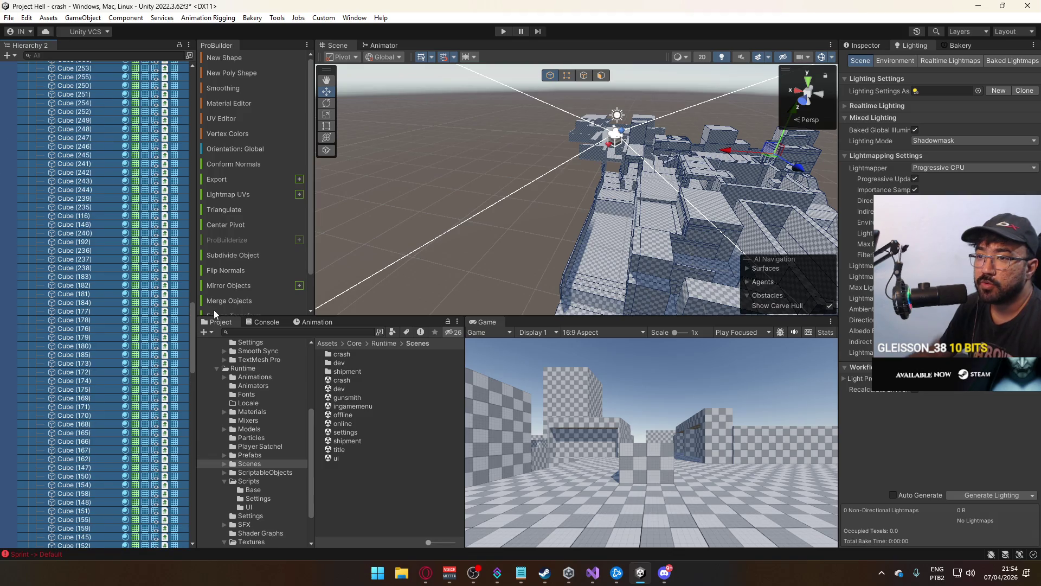
drag(191, 310, 190, 154)
click(73, 155)
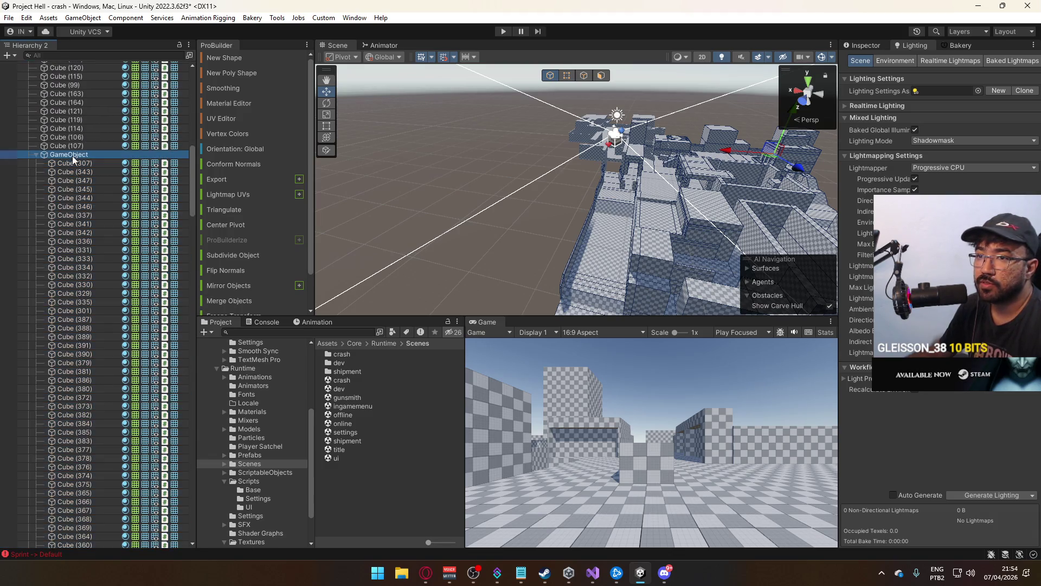
key(w)
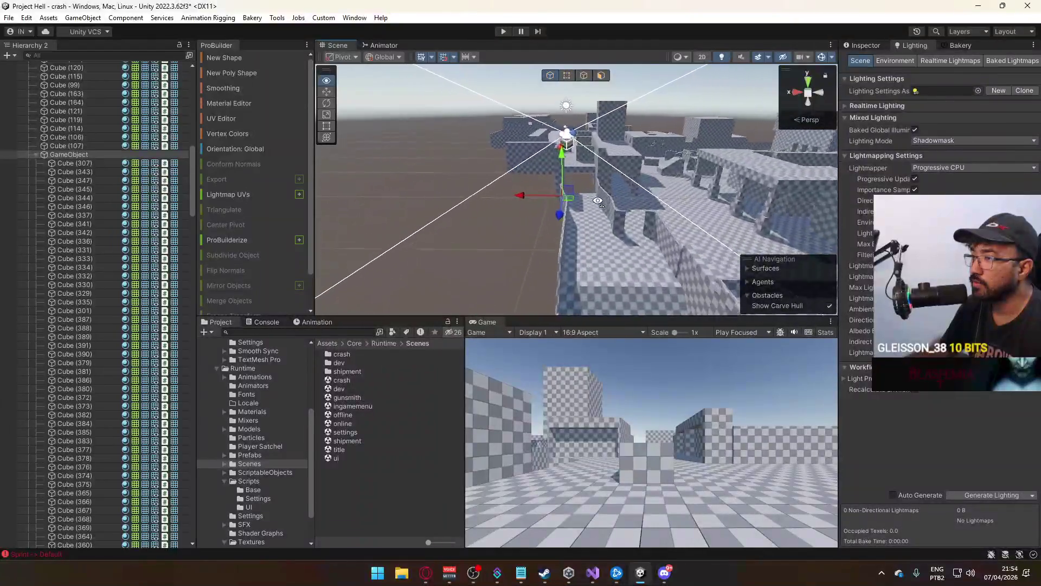
key(w)
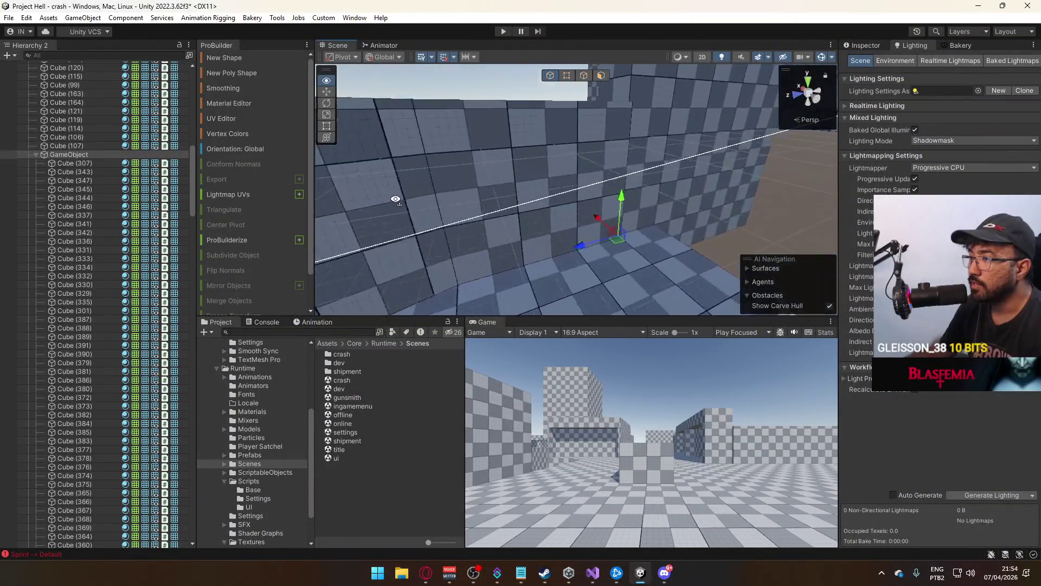
Raise the grouped floor cubes twice to close the brown gap beside the wall
drag(552, 206, 531, 151)
key(s)
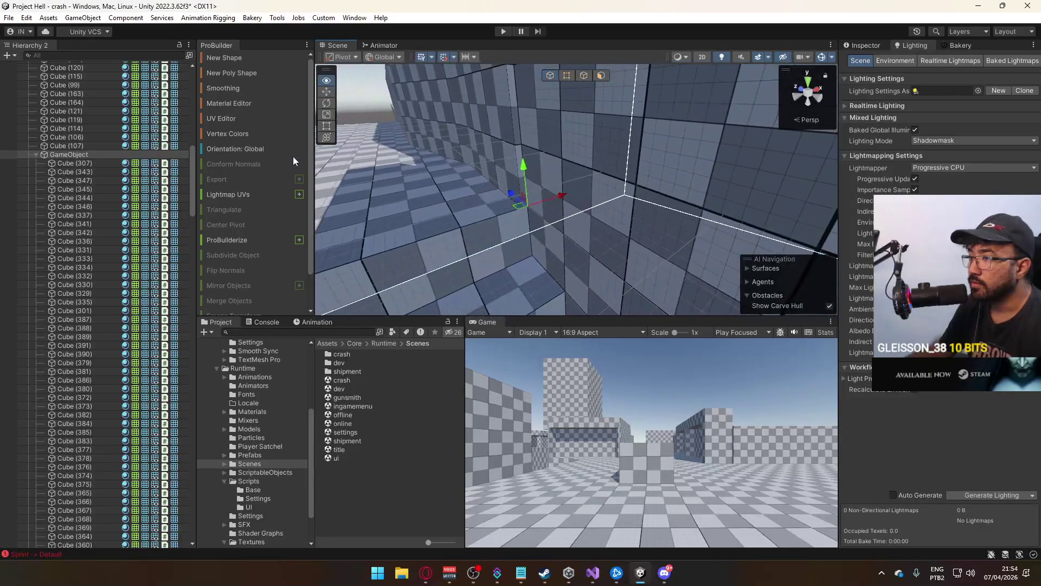
mouse_move(511, 184)
mouse_down()
mouse_move(503, 151)
mouse_move(494, 170)
mouse_up()
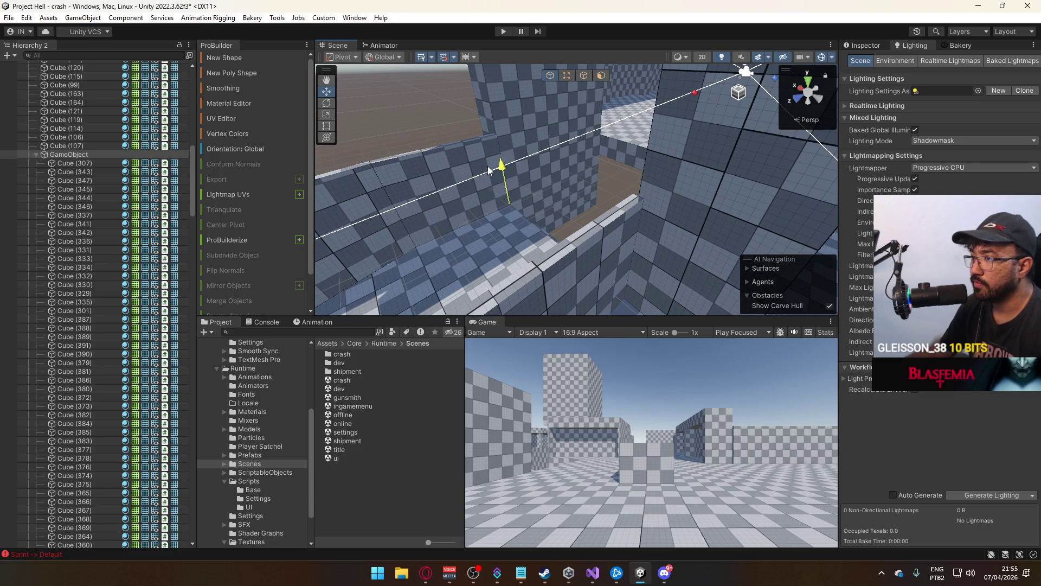
key(s)
key(s)
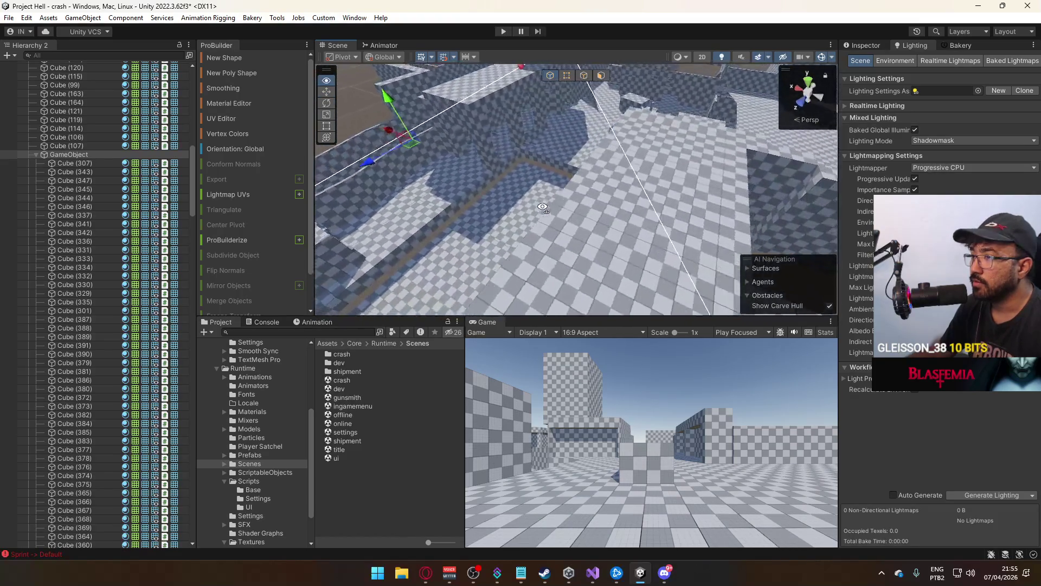
Lift another ledge slightly higher, then select a wall piece of the checkered building
key(w)
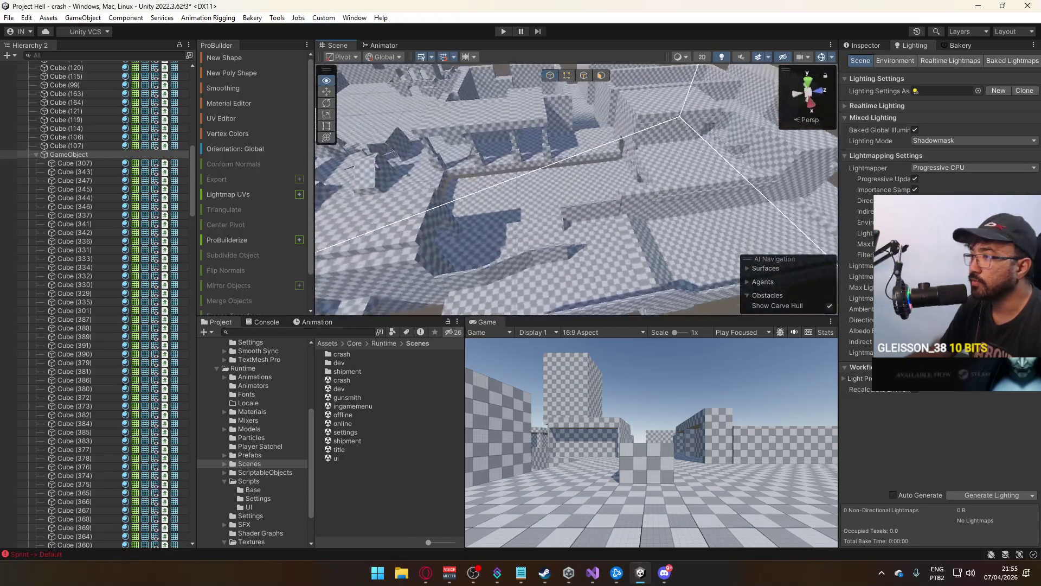
key(w)
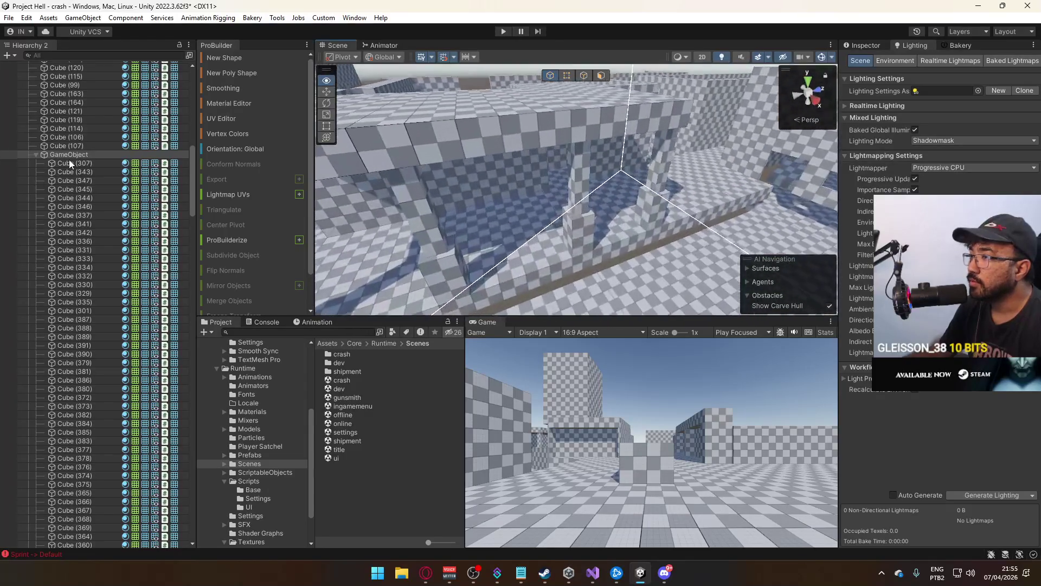
key(s)
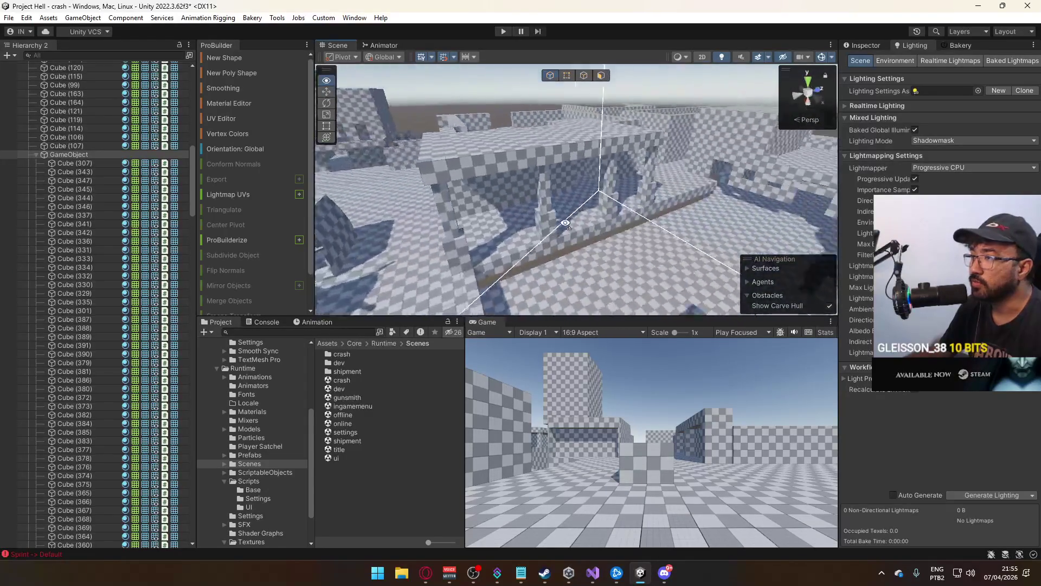
key(w)
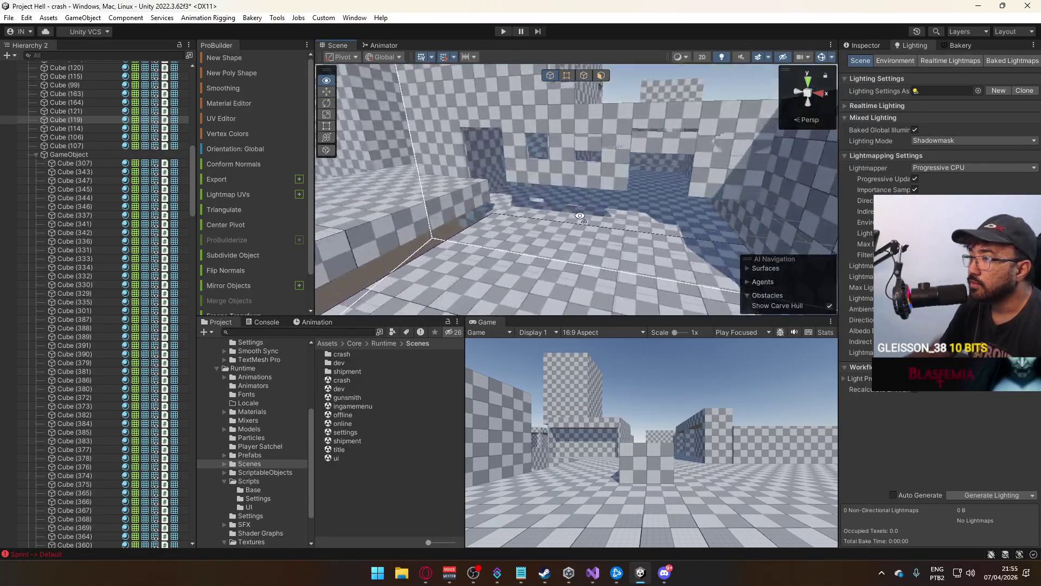
key(s)
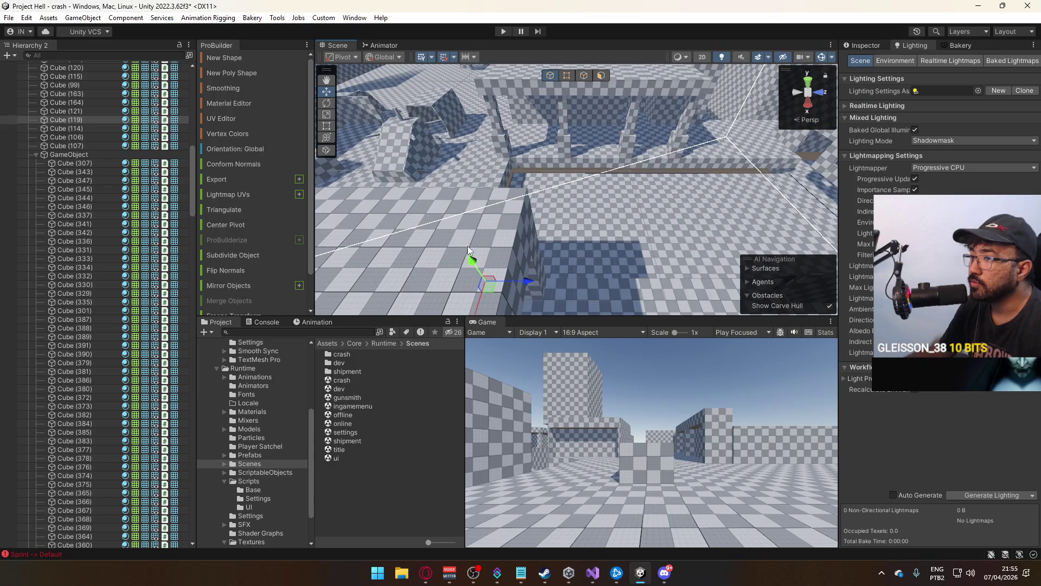
drag(477, 259, 471, 244)
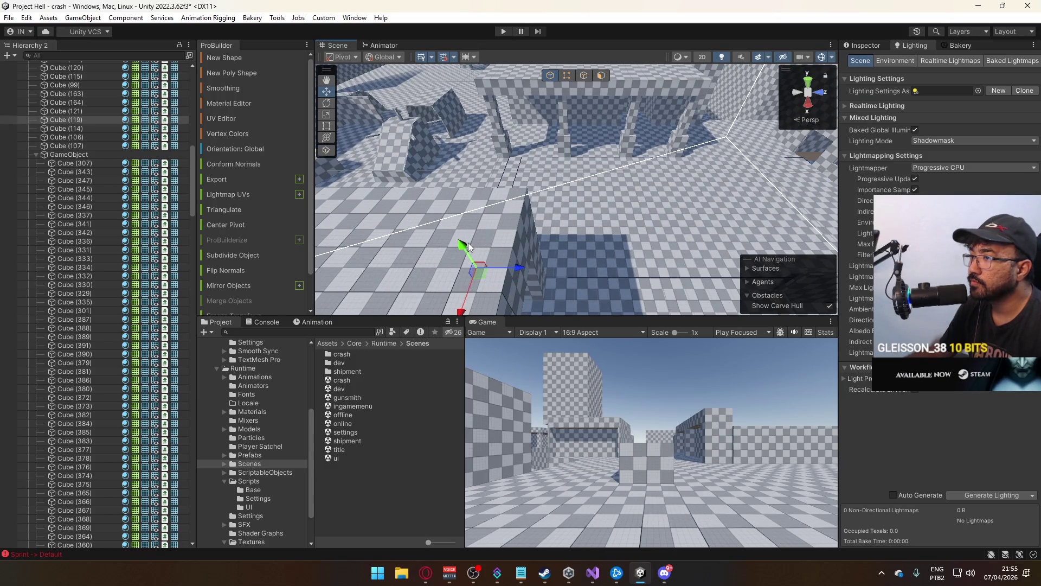
key(w)
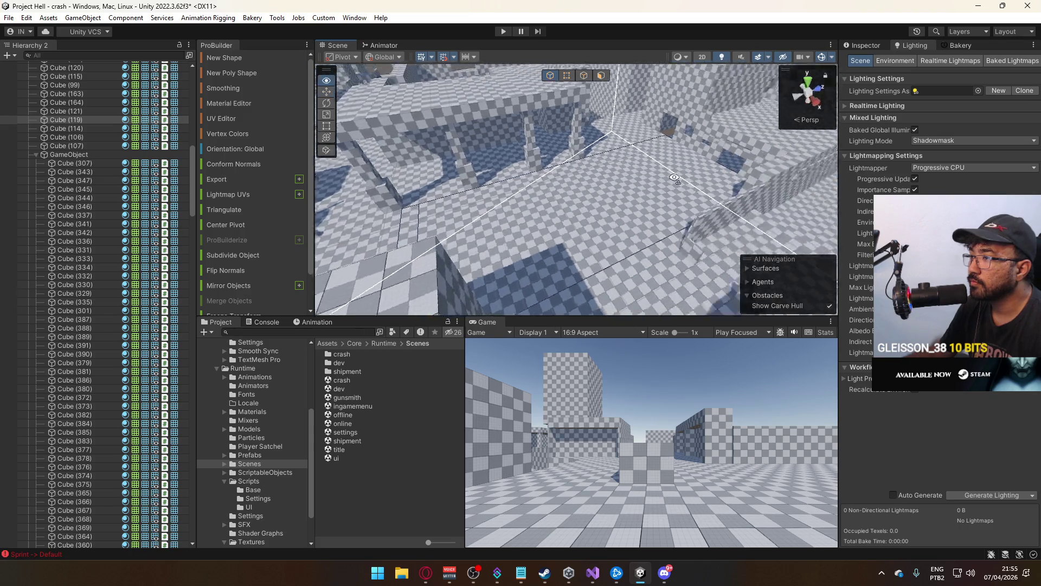
click(583, 211)
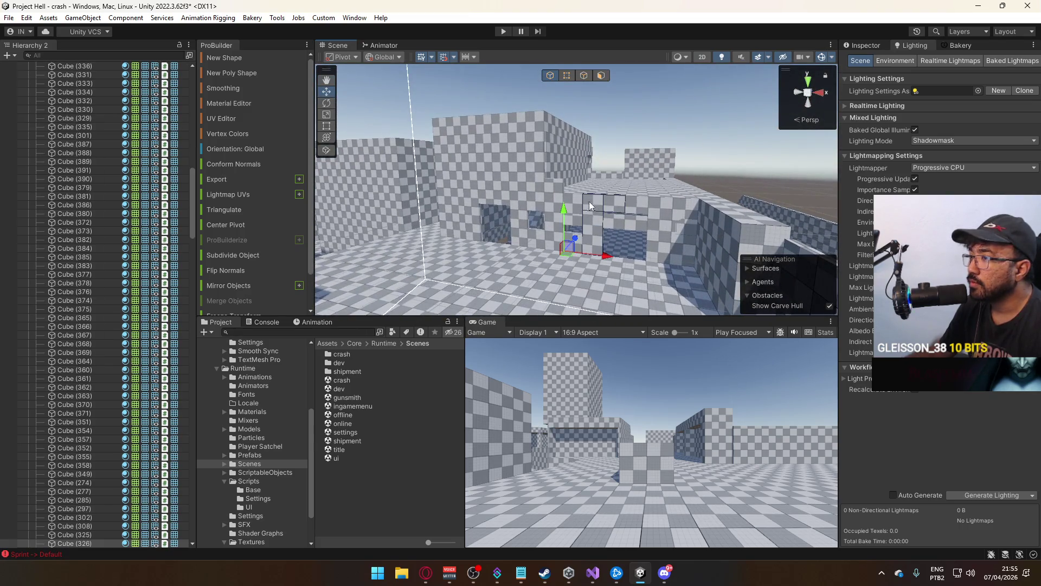
Sink the upper ledge down into the building wall along its Y axis
key(f)
click(550, 211)
drag(477, 106, 477, 122)
click(608, 226)
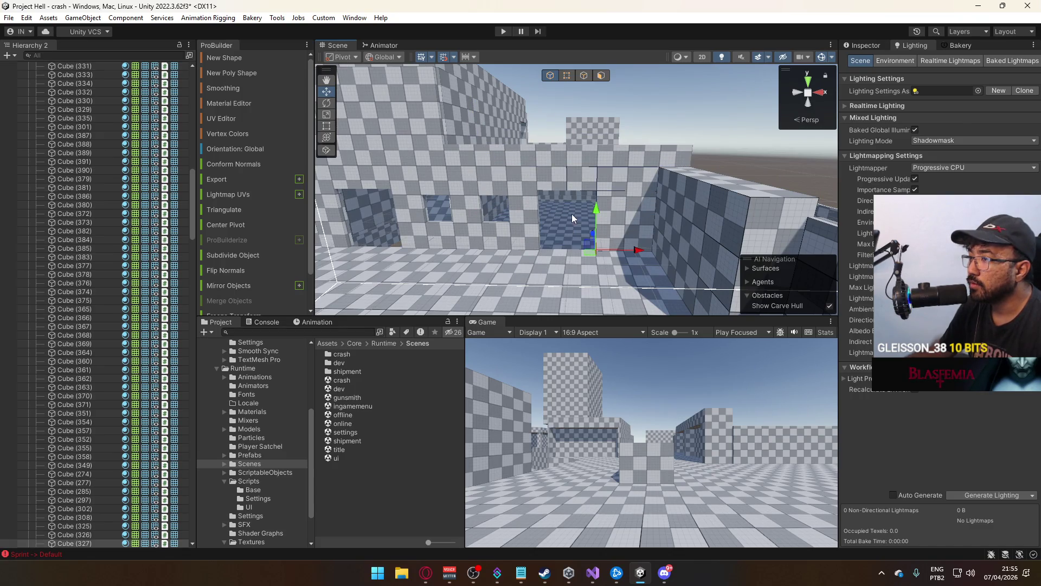
Fly through the wall opening into the room and select the ramp
key(w)
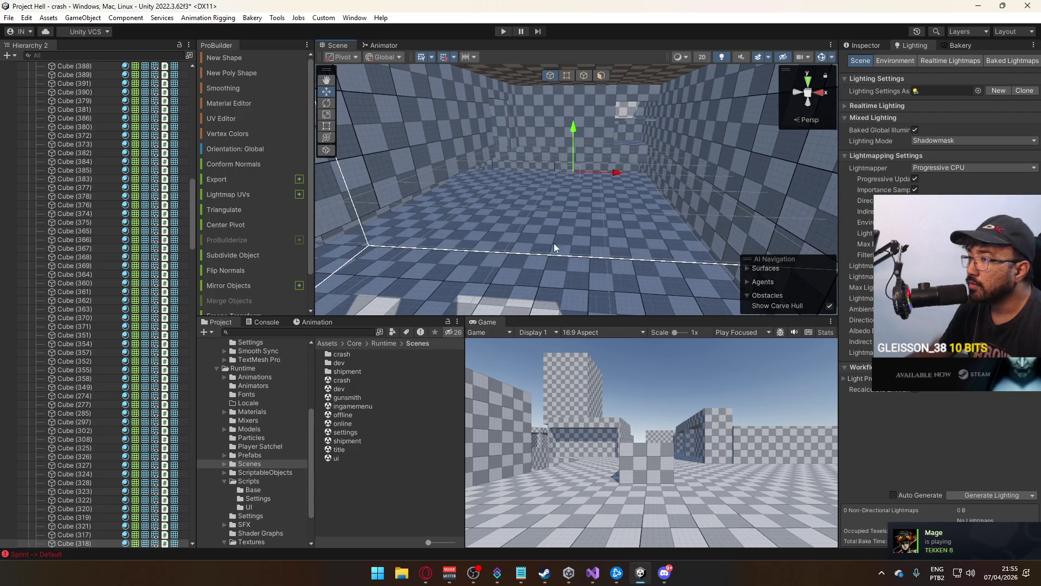
key(w)
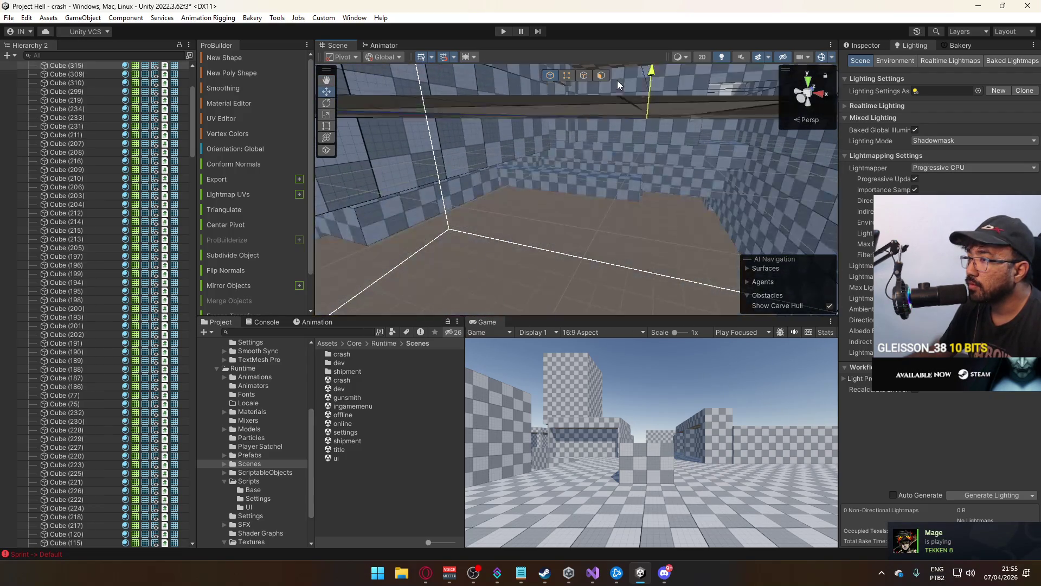
key(Up)
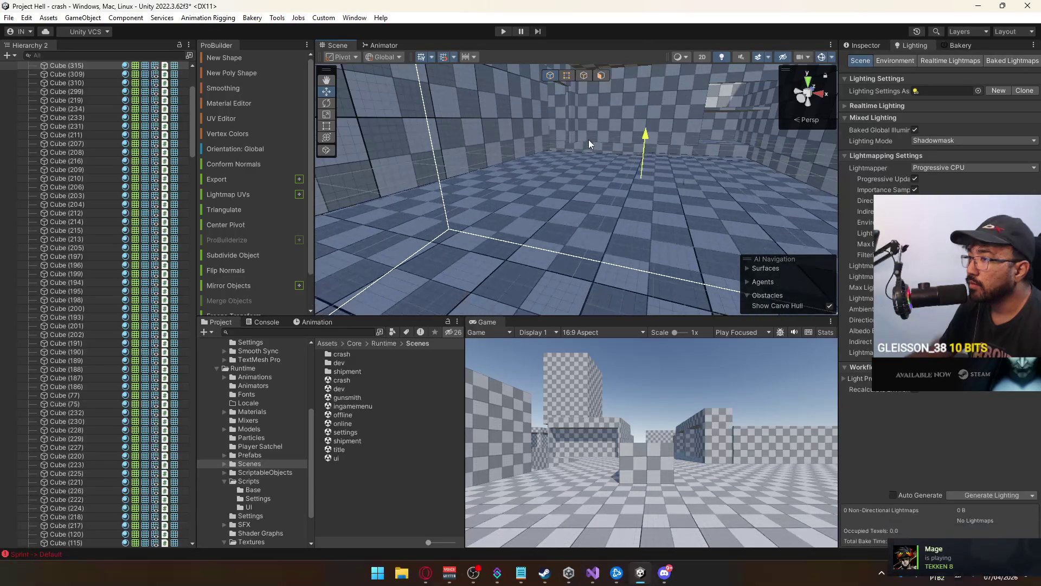
key(Up)
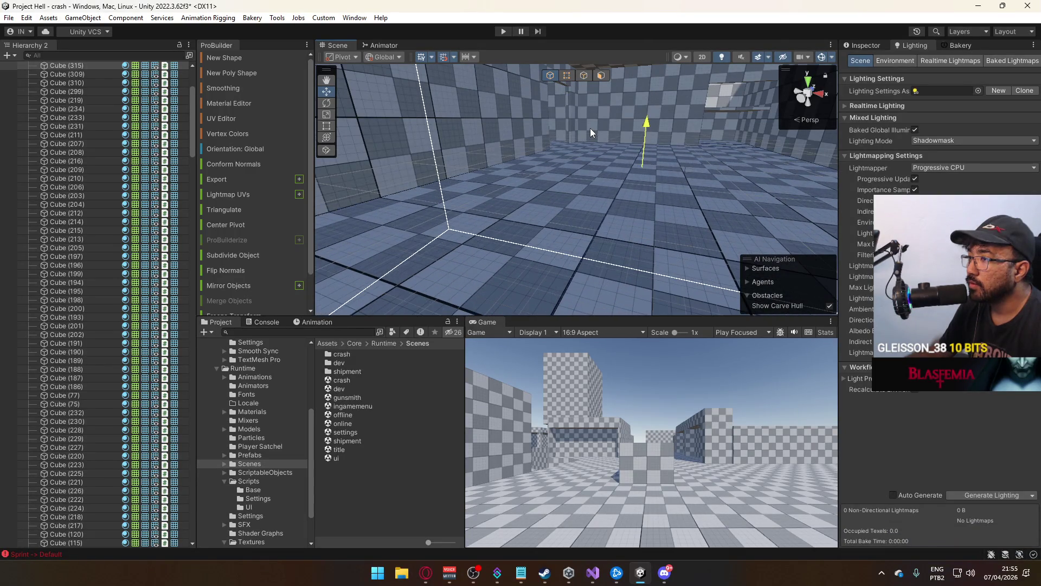
right_click(590, 126)
key(Up)
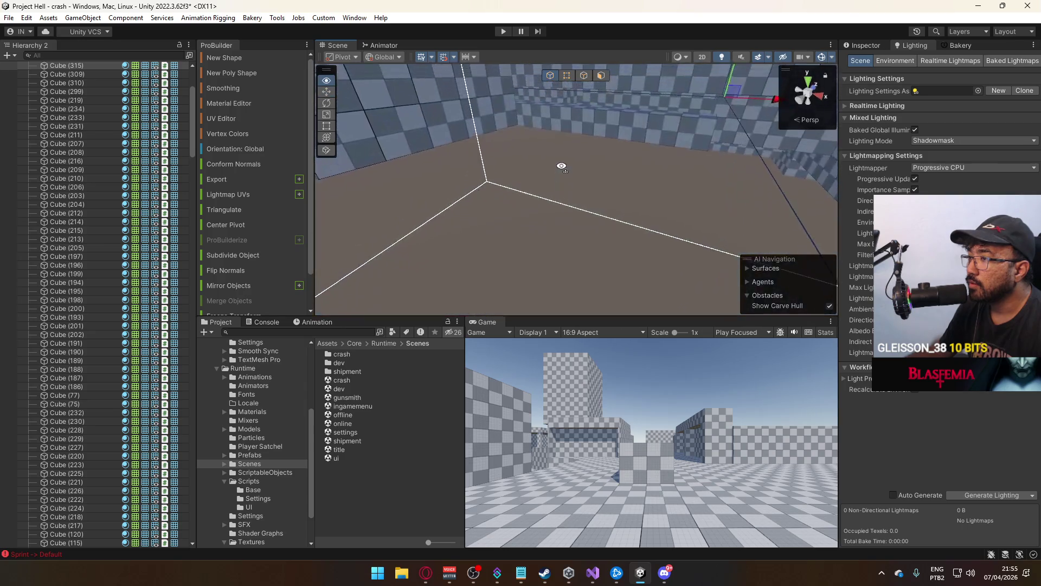
click(607, 146)
key(f)
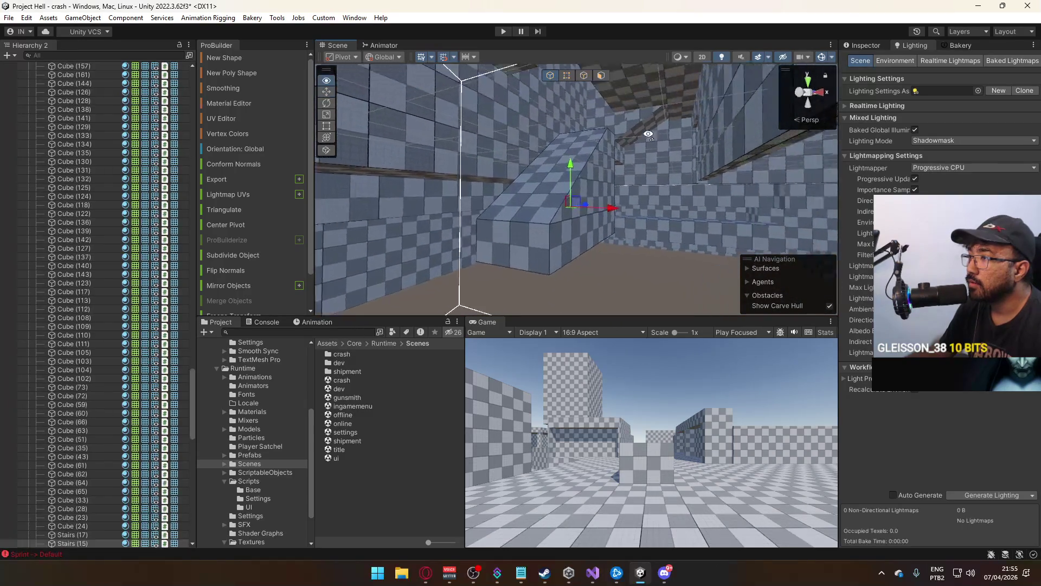
Look down the corridor and frame the light in the other room
click(649, 153)
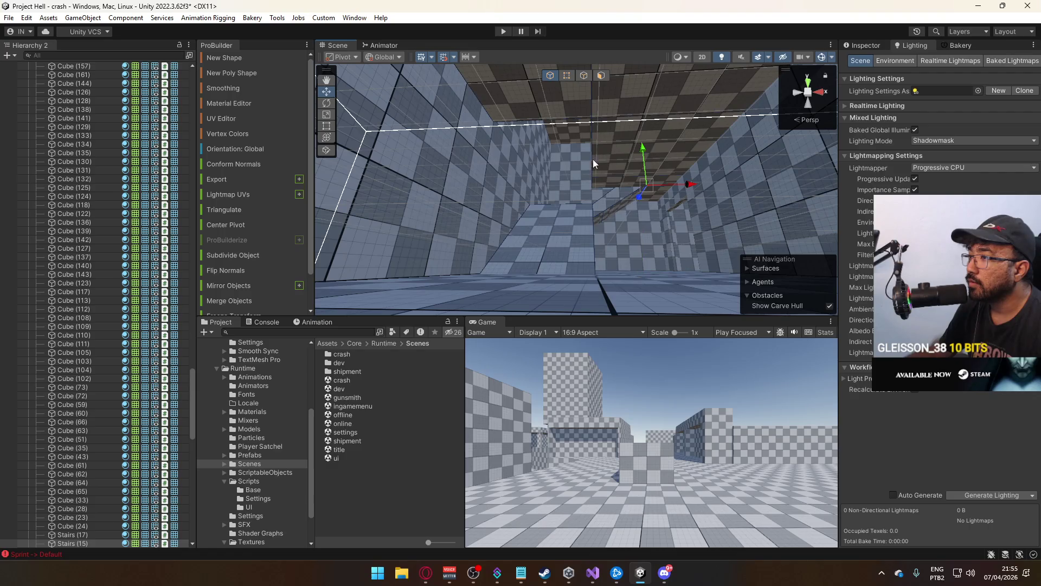
mouse_move(564, 180)
mouse_down()
mouse_move(571, 260)
mouse_move(855, 227)
mouse_up()
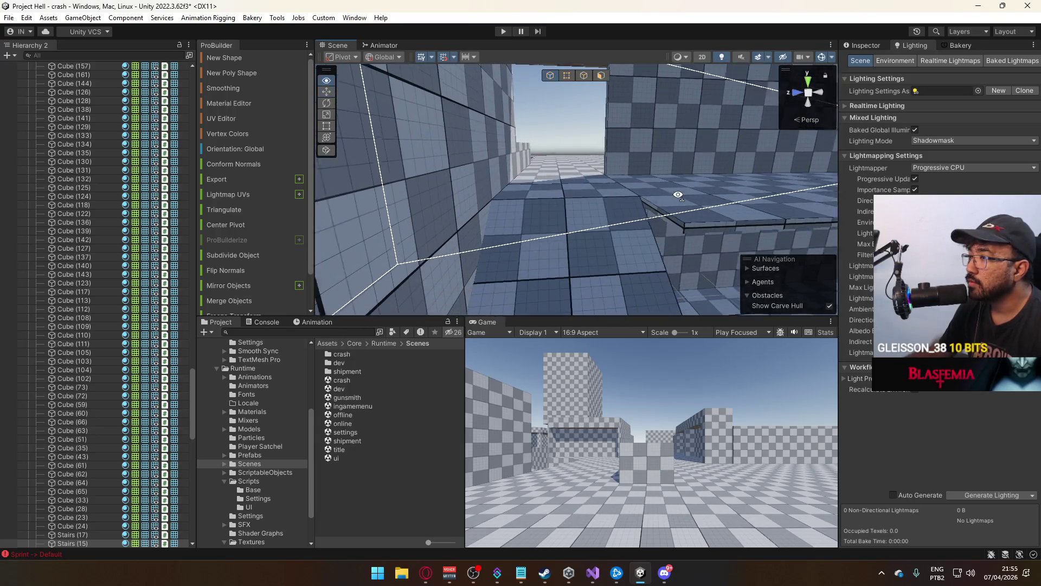
click(648, 172)
key(f)
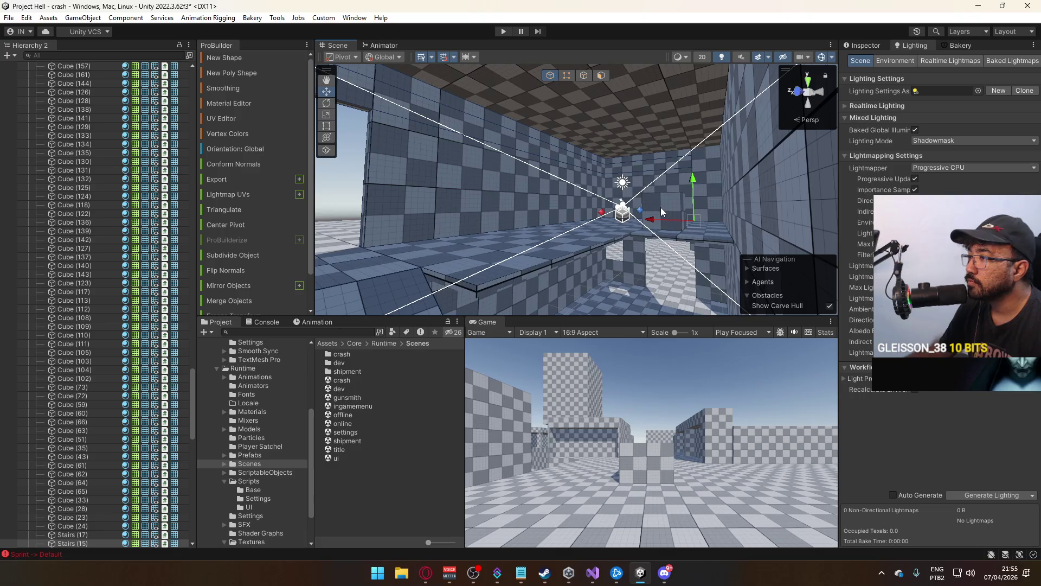
mouse_move(710, 173)
mouse_down()
mouse_move(862, 175)
mouse_move(470, 172)
mouse_move(431, 206)
mouse_move(524, 178)
mouse_up()
mouse_move(576, 153)
mouse_down()
mouse_move(477, 251)
mouse_move(432, 255)
mouse_move(384, 289)
mouse_move(515, 285)
mouse_move(697, 200)
mouse_move(690, 179)
mouse_move(542, 231)
mouse_move(553, 212)
mouse_move(381, 218)
mouse_move(703, 258)
mouse_move(643, 268)
mouse_up()
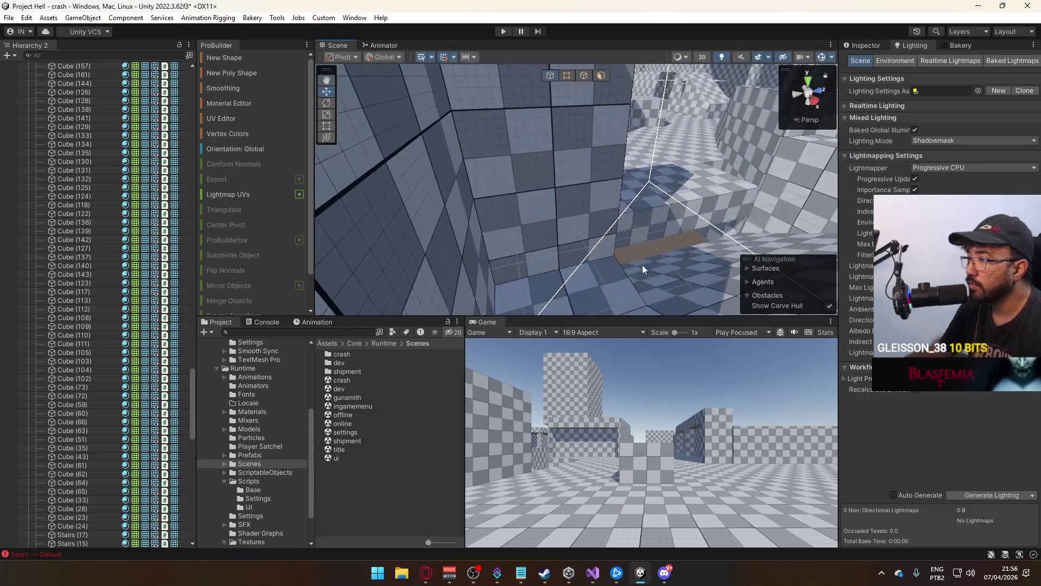
Frame the stairs and inspect their vertices in ProBuilder vertex mode
click(642, 268)
key(f)
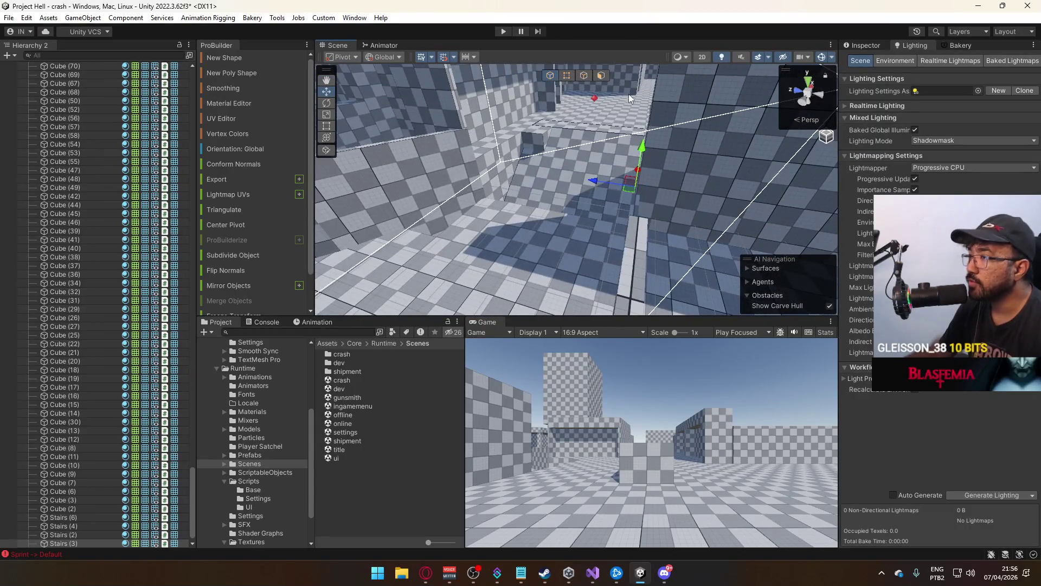
click(566, 75)
mouse_move(624, 135)
mouse_down()
mouse_move(662, 174)
mouse_move(569, 183)
mouse_up()
click(438, 143)
mouse_move(438, 143)
mouse_down()
mouse_move(643, 232)
mouse_move(486, 156)
mouse_up()
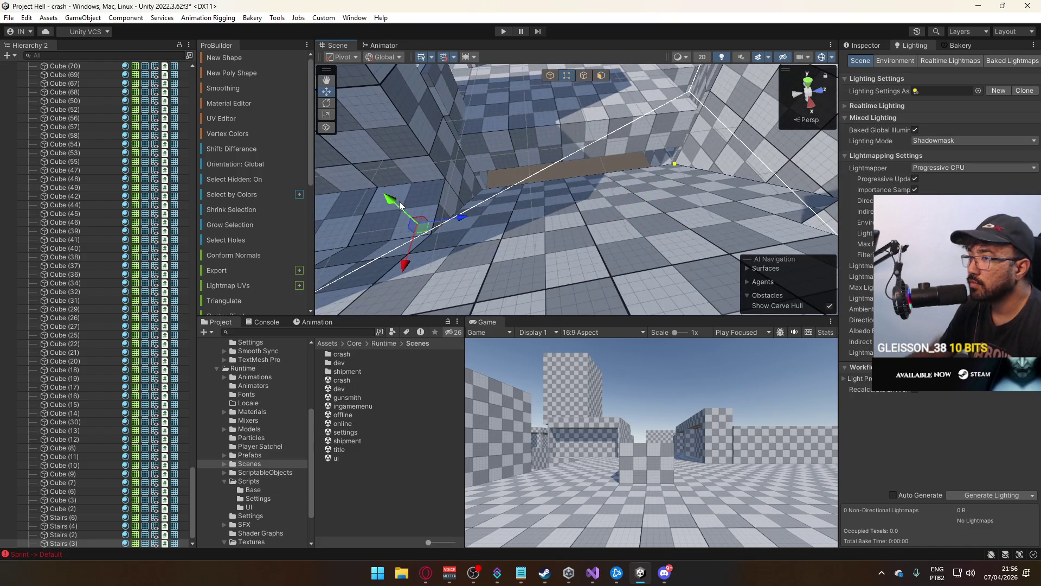
mouse_move(590, 214)
mouse_down()
mouse_move(554, 213)
mouse_move(474, 142)
mouse_up()
click(640, 212)
mouse_move(640, 211)
mouse_down()
mouse_move(646, 179)
mouse_move(616, 170)
mouse_move(622, 135)
mouse_move(541, 118)
mouse_move(675, 116)
mouse_move(619, 140)
mouse_move(575, 190)
mouse_move(553, 245)
mouse_move(422, 197)
mouse_move(536, 76)
mouse_up()
Select Cube (94) in object mode and move into face editing
click(549, 75)
click(677, 151)
mouse_move(677, 151)
mouse_down()
mouse_move(472, 217)
mouse_move(476, 154)
mouse_move(624, 179)
mouse_move(862, 241)
mouse_move(580, 102)
mouse_up()
click(601, 78)
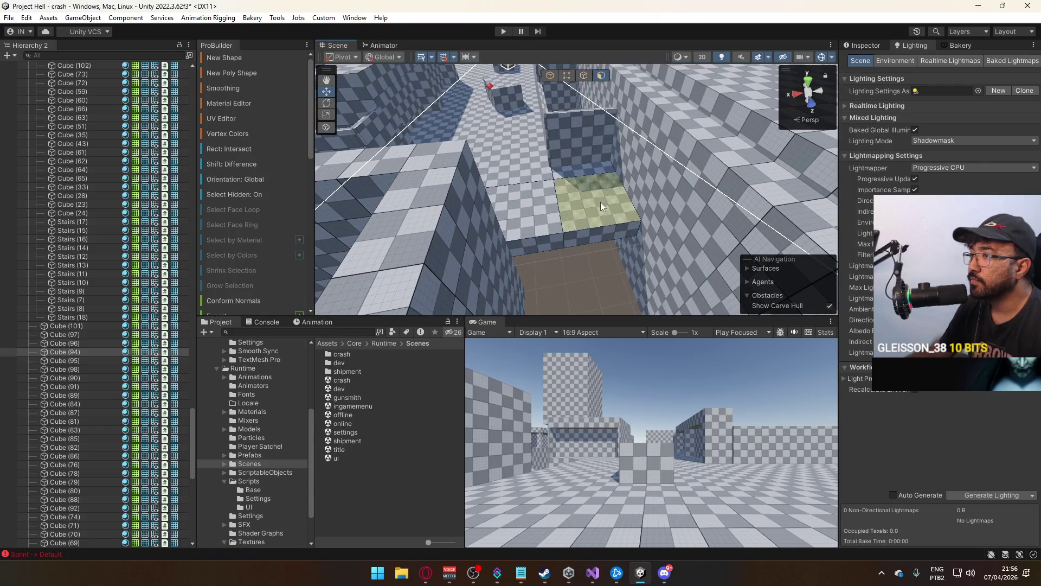
Frame the long beam Cube (100) and inspect the right block's top face
click(550, 75)
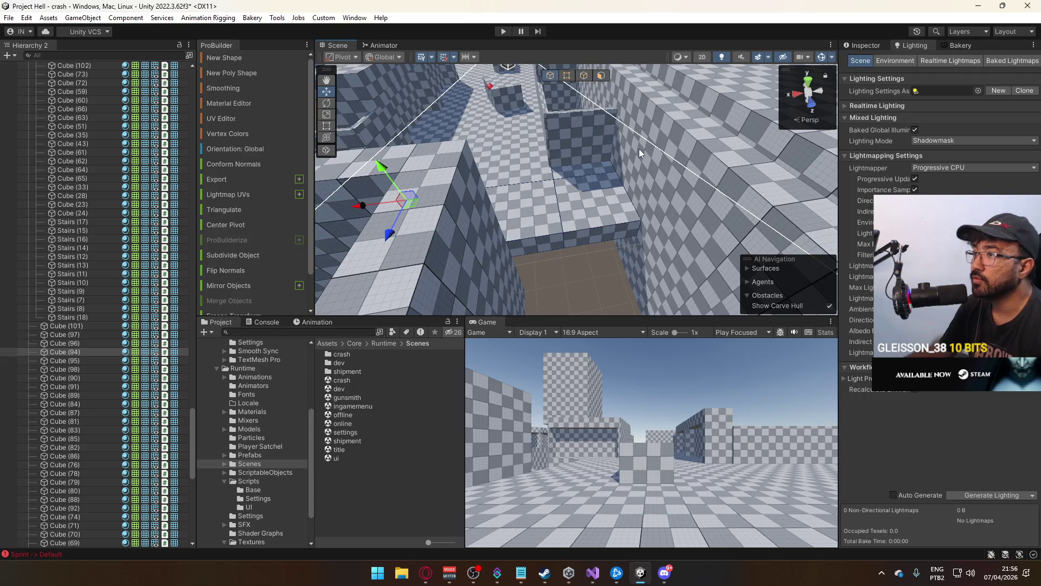
click(417, 175)
key(f)
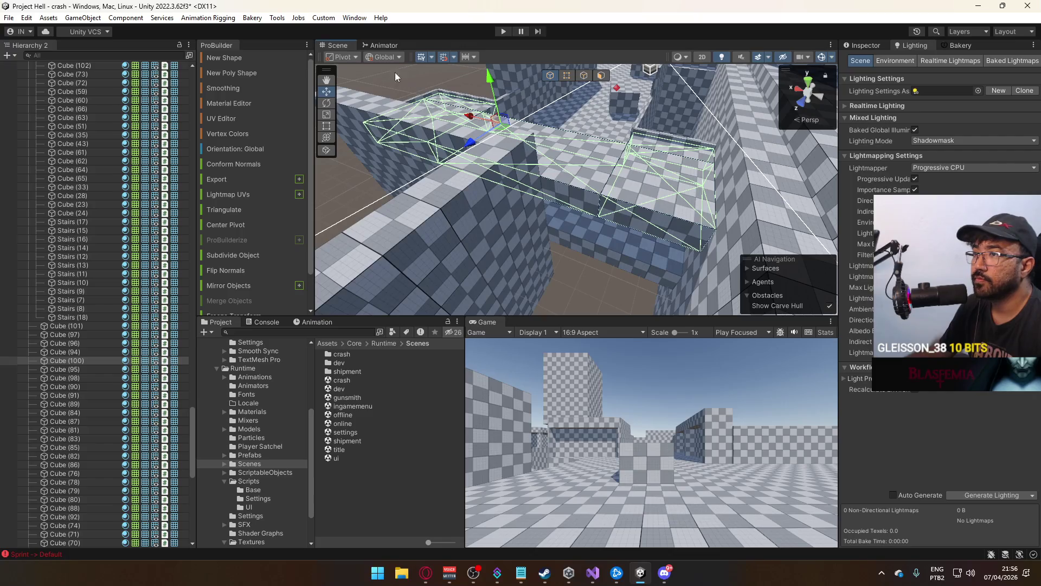
click(601, 75)
click(662, 159)
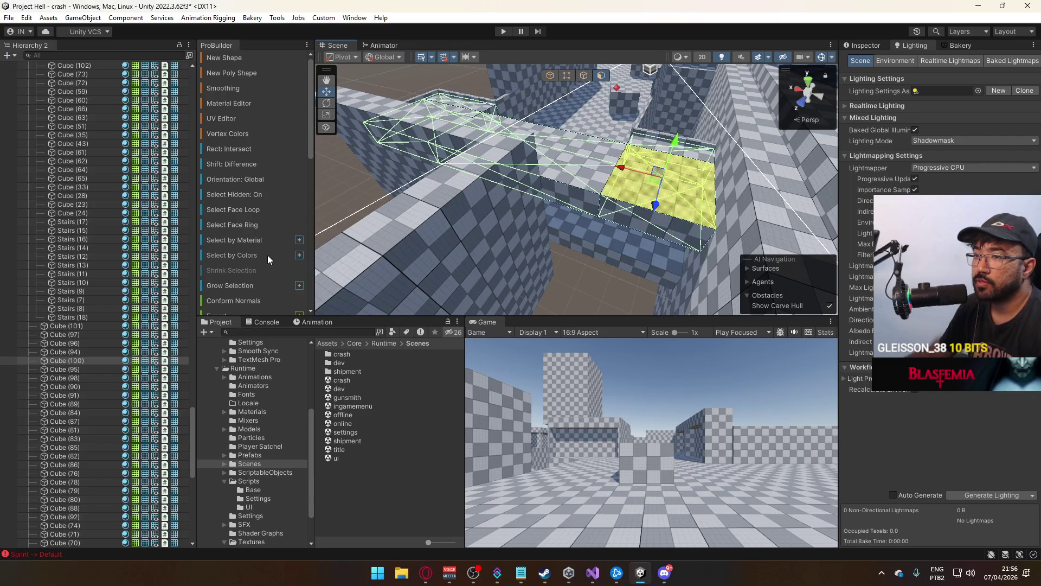
scroll(267, 254, down, 5)
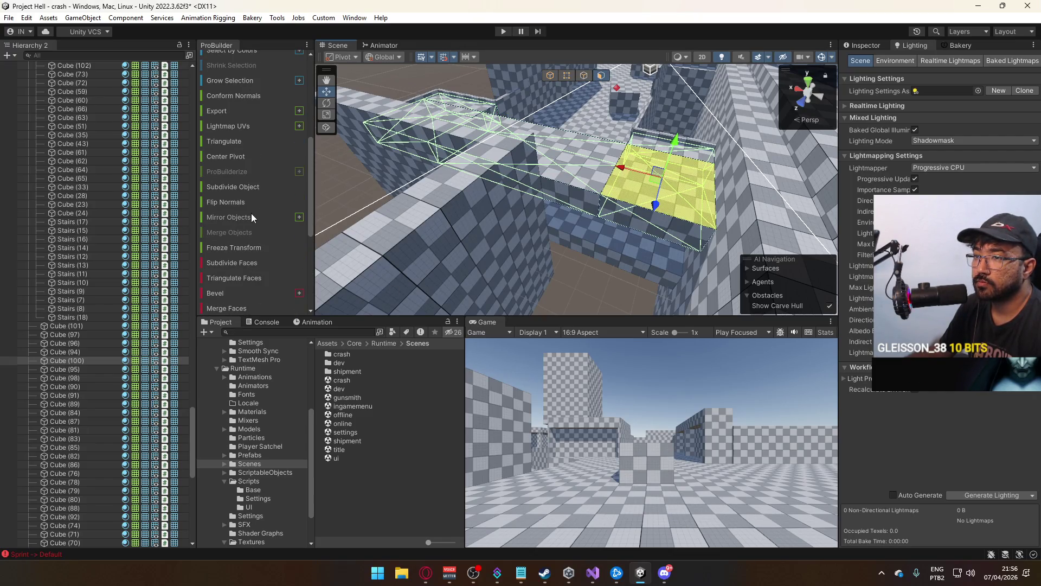
scroll(251, 216, down, 3)
click(249, 283)
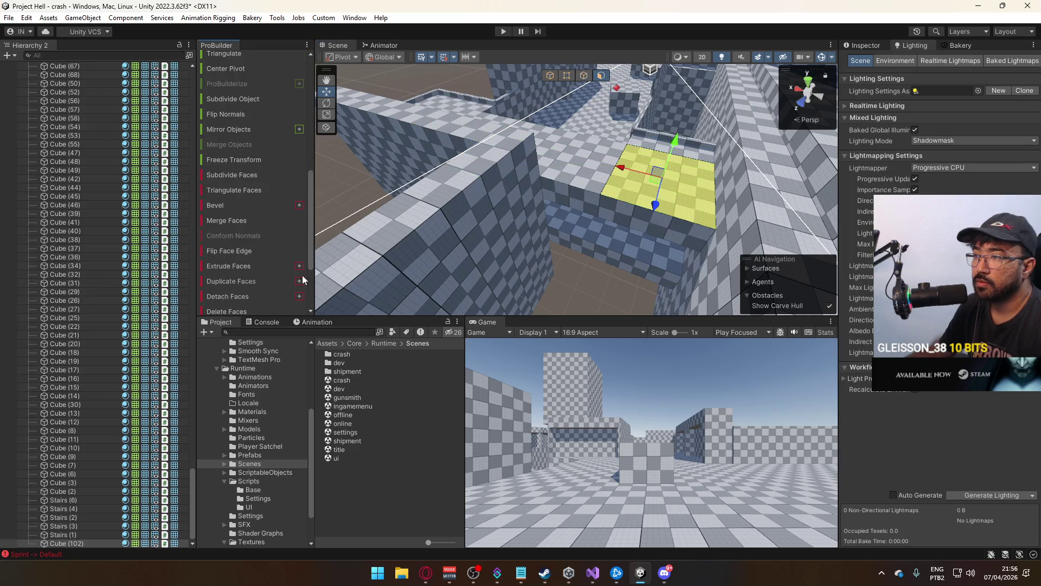
Lower the raised slab in object mode
click(549, 76)
click(650, 142)
click(567, 77)
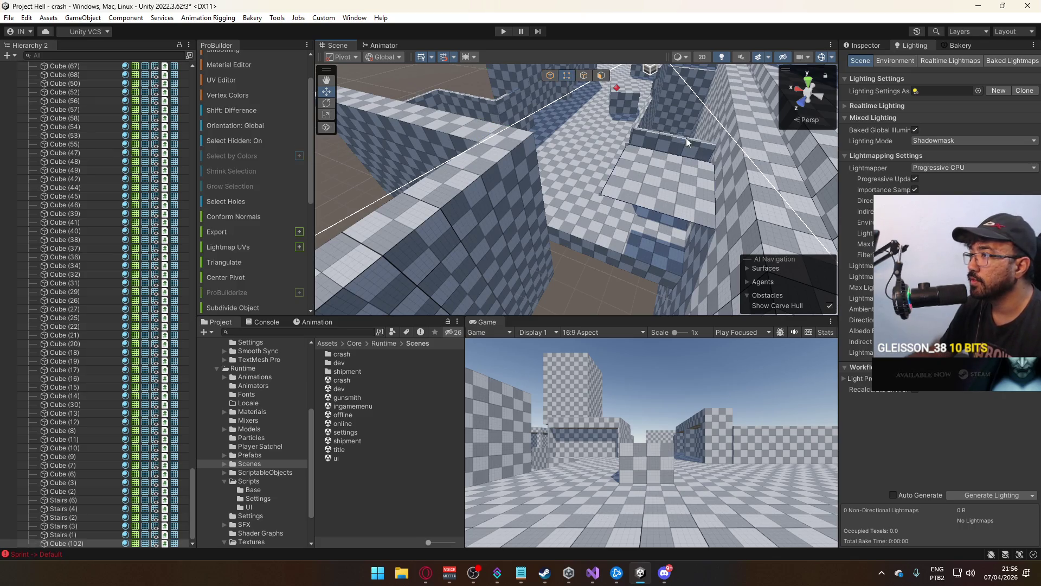
click(550, 75)
mouse_move(731, 131)
mouse_down()
mouse_move(714, 194)
mouse_move(828, 203)
mouse_move(694, 181)
mouse_move(606, 197)
mouse_move(613, 110)
mouse_up()
Pick a vertex and then an edge of the slab
click(567, 76)
mouse_move(508, 123)
mouse_down()
mouse_move(602, 208)
mouse_move(788, 244)
mouse_move(564, 197)
mouse_up()
click(584, 75)
click(540, 189)
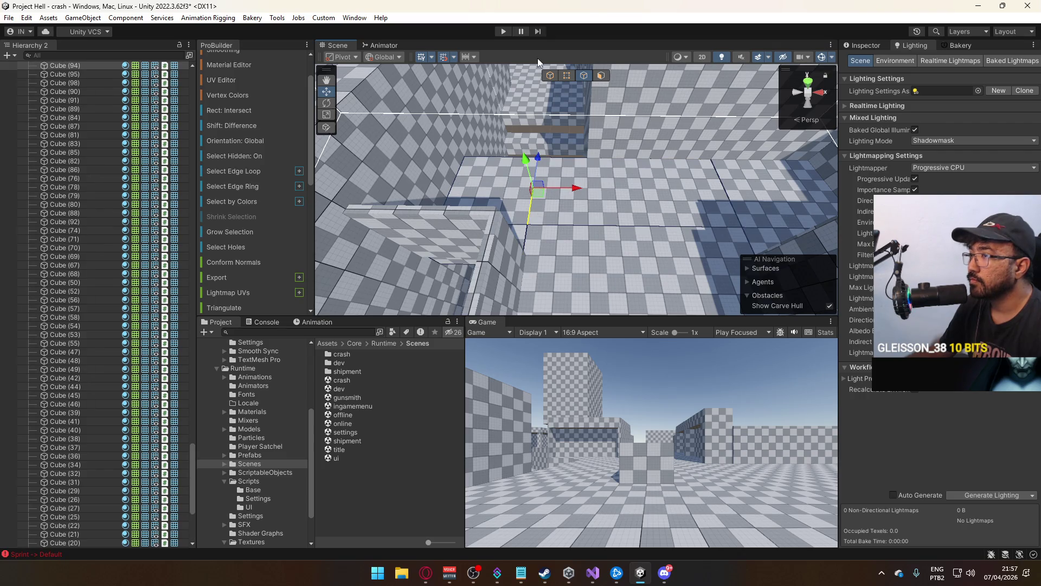
Push the brown floor piece's edge outward along X toward the wall
click(550, 76)
click(541, 140)
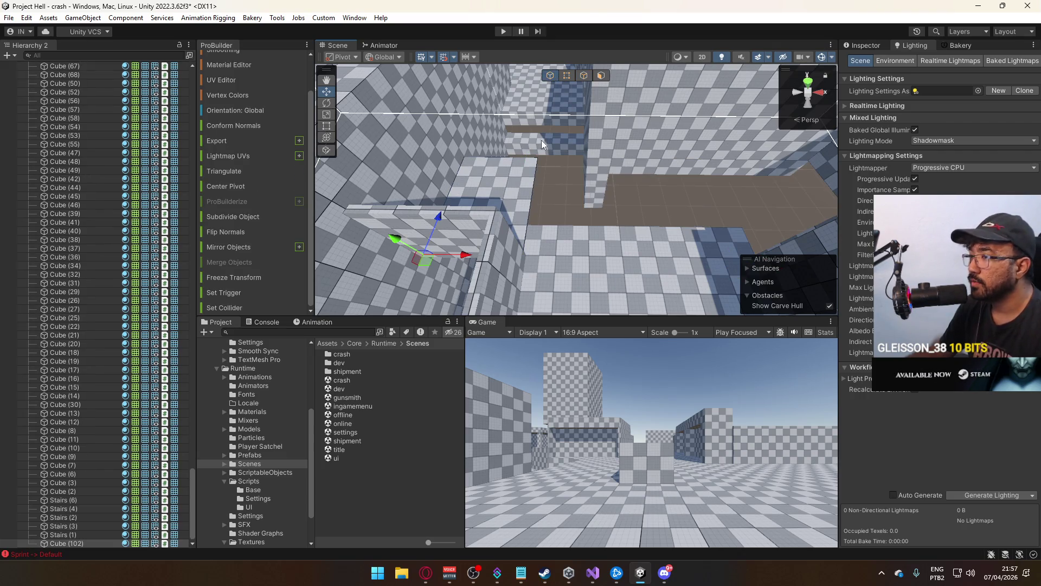
click(582, 79)
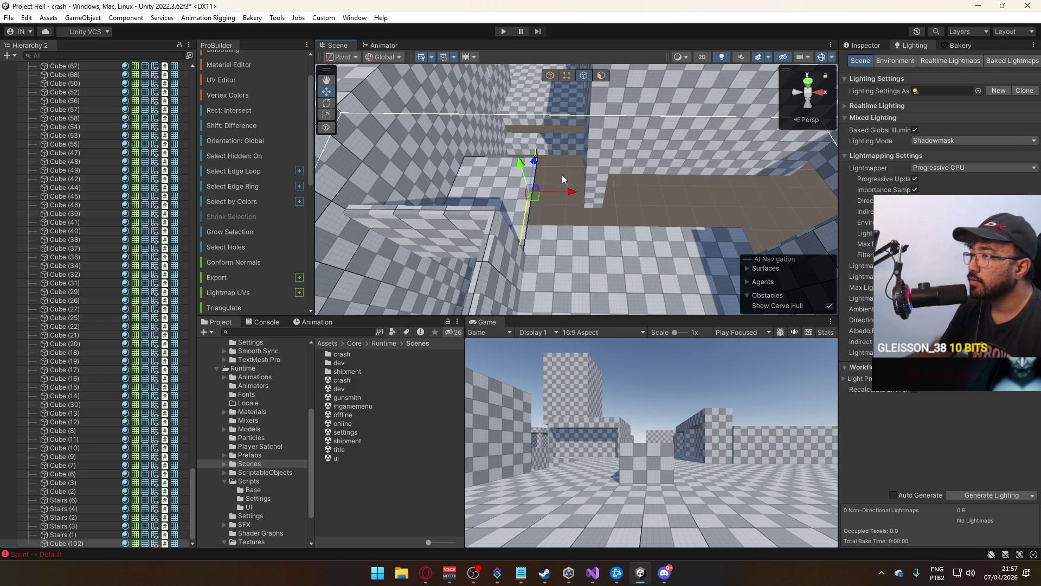
drag(577, 206, 585, 201)
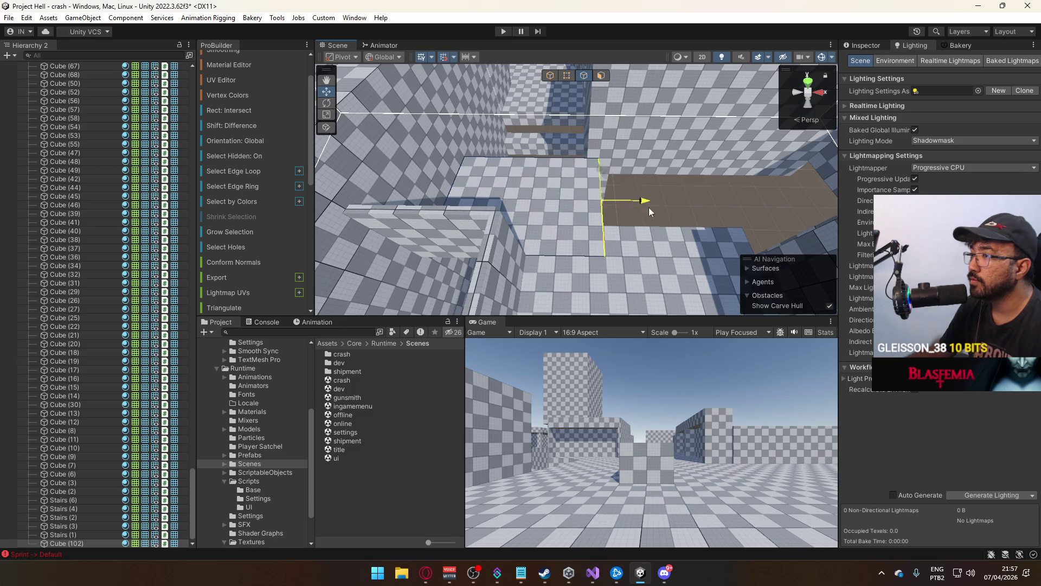
mouse_move(639, 230)
mouse_down()
mouse_move(532, 228)
mouse_move(418, 198)
mouse_up()
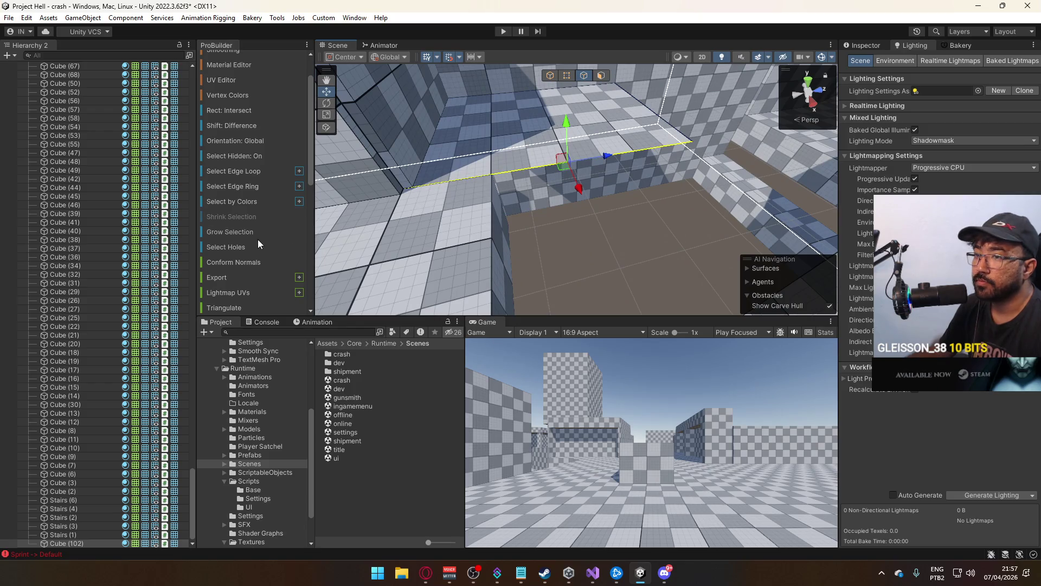
Open and close the Extrude Edges options, then check the floor edge from several angles
scroll(263, 237, down, 4)
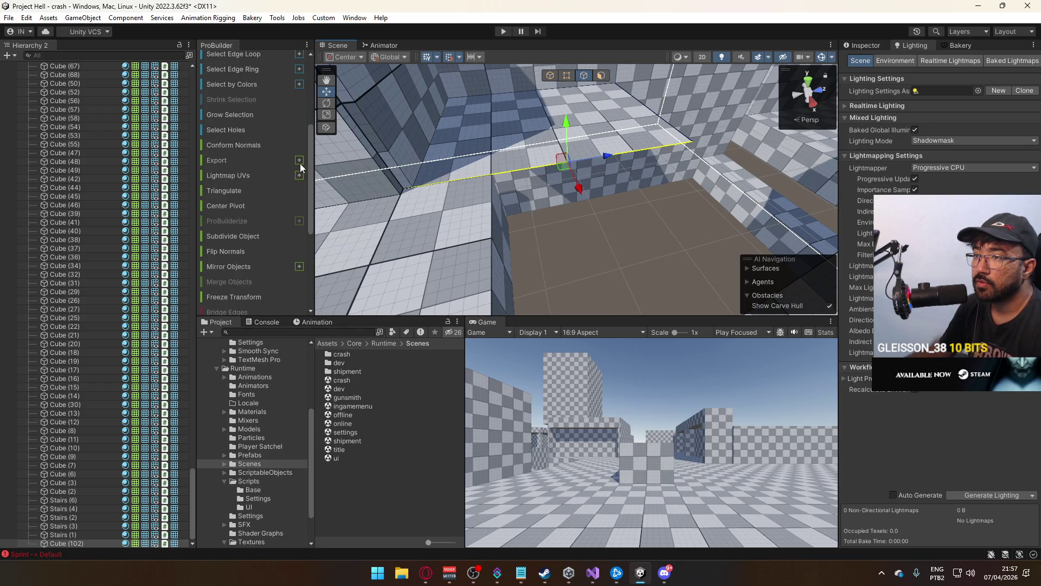
scroll(278, 206, down, 3)
click(297, 269)
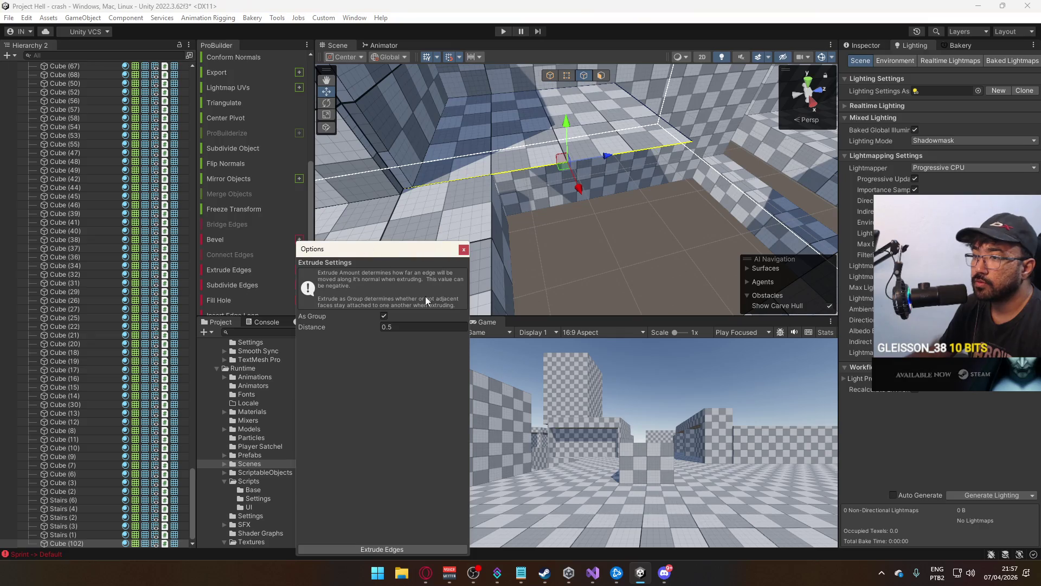
click(463, 250)
mouse_move(466, 251)
mouse_down()
mouse_move(733, 240)
mouse_move(600, 184)
mouse_move(707, 199)
mouse_move(597, 189)
mouse_move(706, 204)
mouse_up()
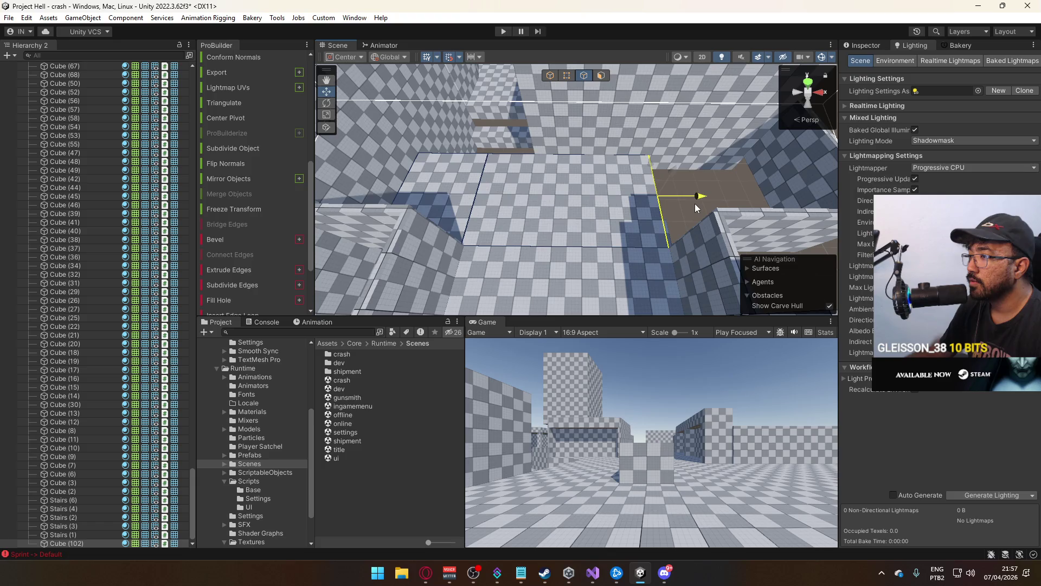
mouse_move(698, 208)
mouse_down()
mouse_move(690, 193)
mouse_move(530, 197)
mouse_move(537, 204)
mouse_move(555, 156)
mouse_move(705, 161)
mouse_up()
scroll(676, 130, up, 10)
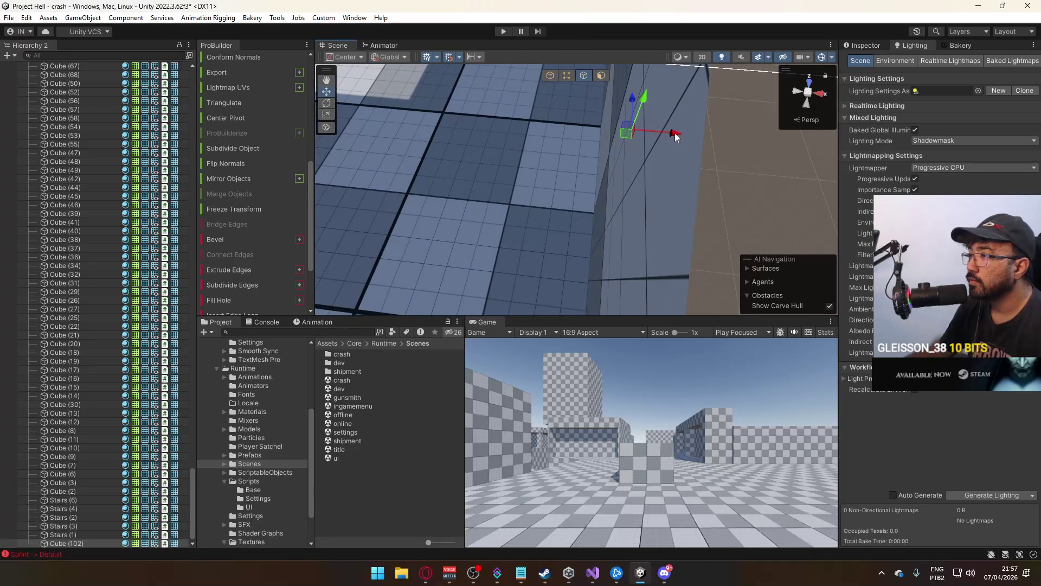
mouse_move(655, 134)
mouse_down()
mouse_move(695, 85)
mouse_move(651, 82)
mouse_up()
Duplicate the wall piece with Ctrl+D at its pivot, creating Cube (104)
click(551, 75)
mouse_move(550, 79)
mouse_down()
mouse_move(701, 174)
mouse_move(537, 245)
mouse_move(625, 157)
mouse_up()
key(z)
key(ctrl+d)
mouse_move(528, 160)
mouse_down()
mouse_move(576, 233)
mouse_move(515, 169)
mouse_up()
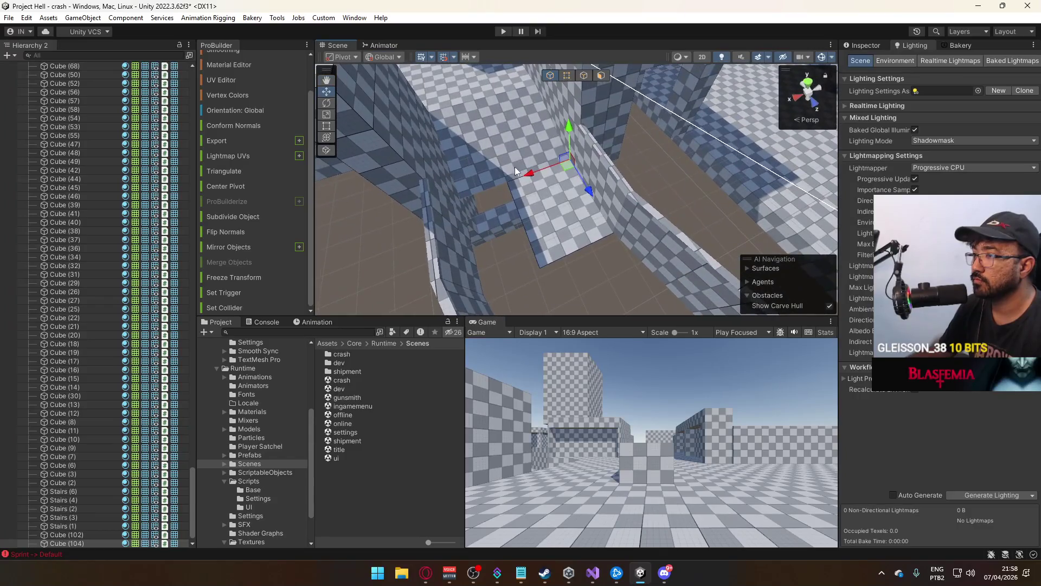
Shift the wall's vertex left along X
click(567, 76)
drag(500, 292, 437, 313)
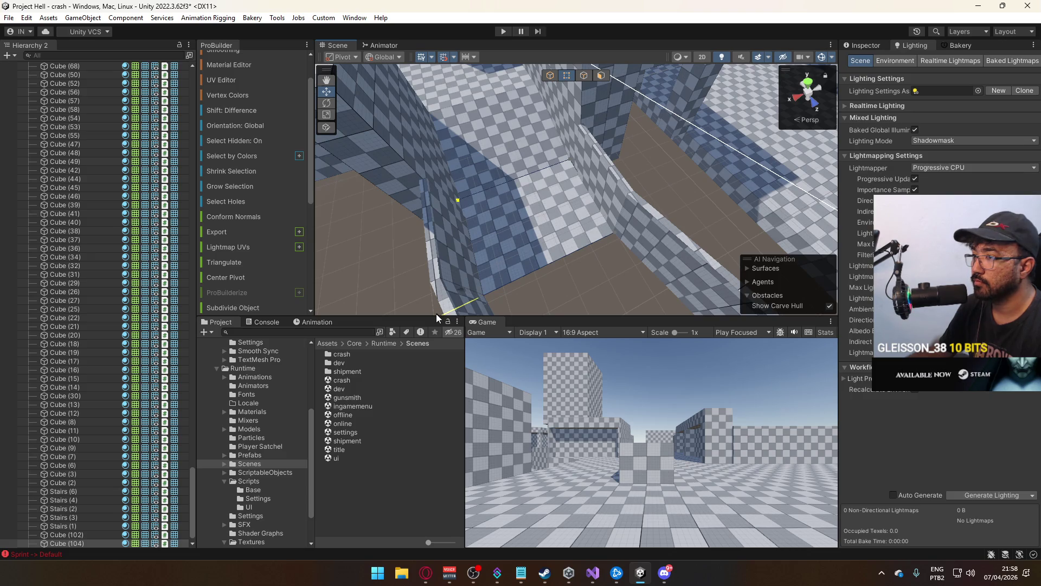
click(551, 75)
mouse_move(551, 75)
mouse_down()
mouse_move(522, 214)
mouse_move(657, 274)
mouse_move(708, 163)
mouse_move(709, 196)
mouse_move(751, 188)
mouse_move(564, 256)
mouse_move(553, 222)
mouse_move(729, 172)
mouse_move(581, 186)
mouse_move(560, 171)
mouse_move(496, 210)
mouse_move(589, 222)
mouse_move(685, 263)
mouse_move(697, 216)
mouse_move(650, 246)
mouse_up()
Survey the walls from above, selecting several cubes and wall pieces
click(564, 255)
click(565, 171)
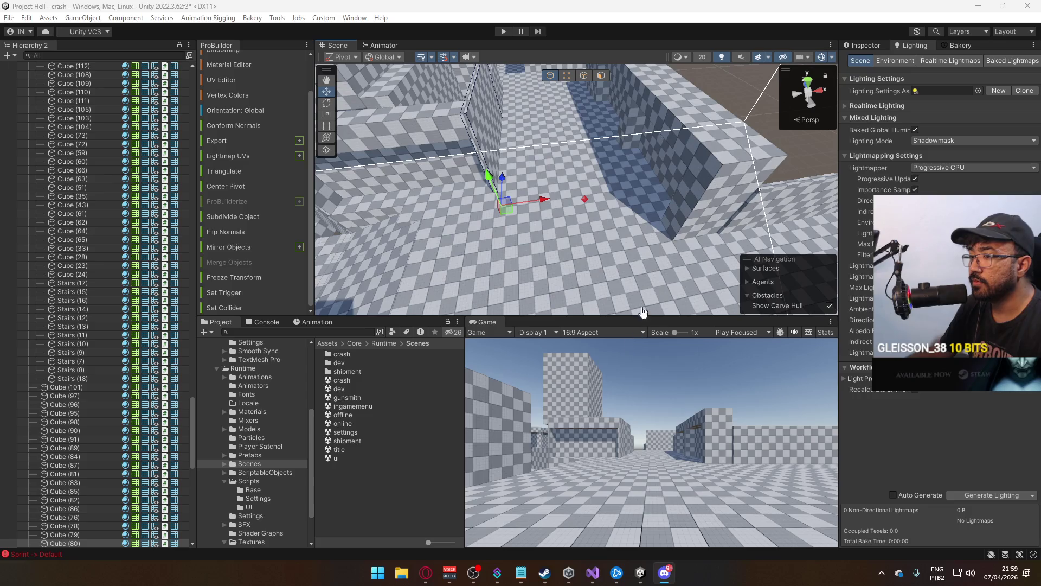
mouse_move(433, 261)
mouse_down()
mouse_move(778, 237)
mouse_move(676, 271)
mouse_move(633, 257)
mouse_up()
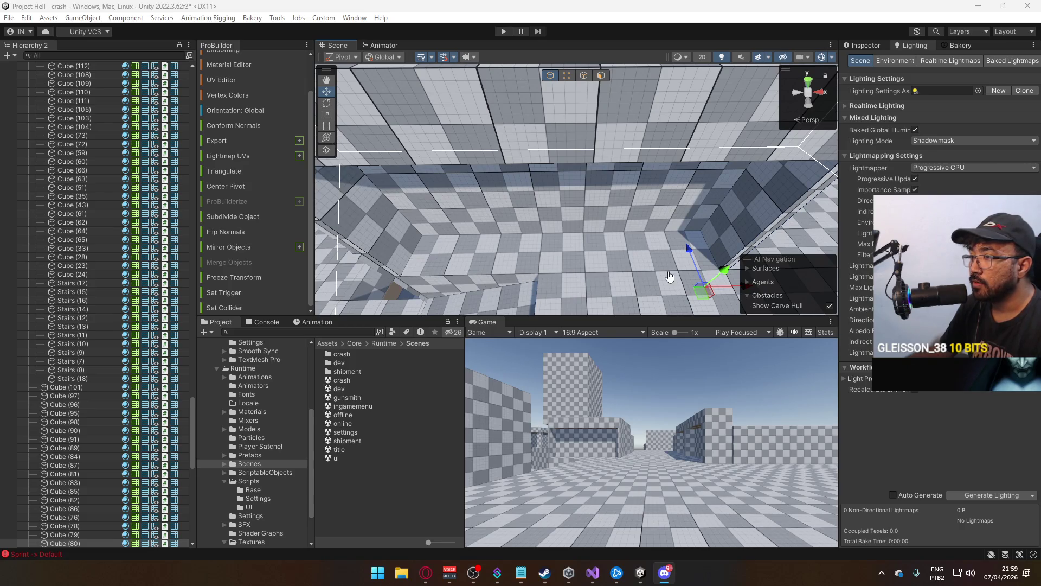
drag(706, 283, 573, 231)
click(445, 226)
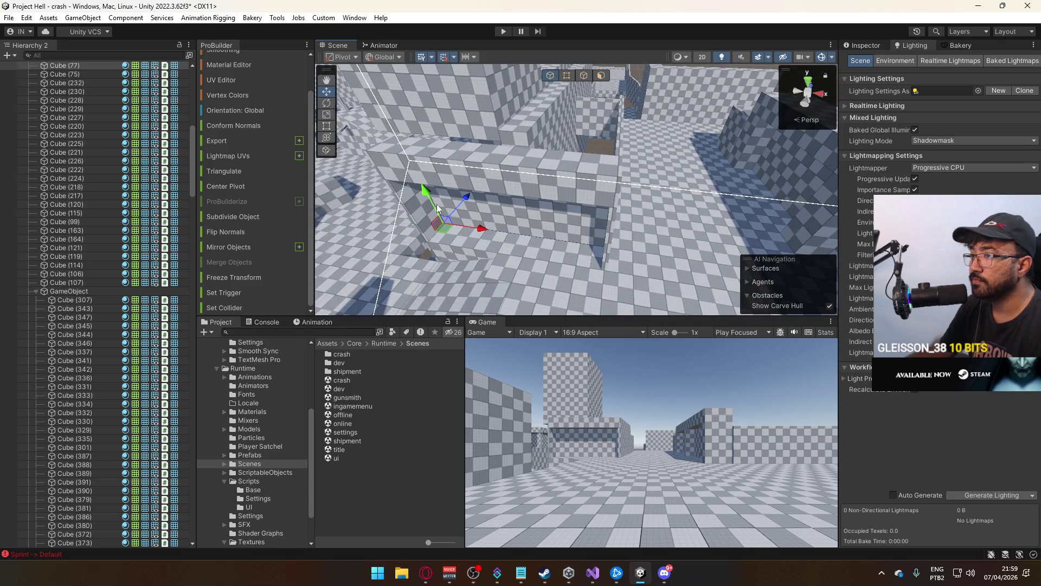
mouse_move(655, 229)
mouse_down()
mouse_move(561, 236)
mouse_move(564, 217)
mouse_up()
click(533, 161)
Delete Cube (101) and another unwanted cube from the level
click(623, 187)
mouse_move(636, 200)
mouse_down()
mouse_move(497, 234)
mouse_move(564, 224)
mouse_move(434, 237)
mouse_move(691, 230)
mouse_up()
key(Delete)
click(564, 224)
key(Delete)
mouse_move(561, 185)
mouse_down()
mouse_move(668, 176)
mouse_move(812, 241)
mouse_move(855, 239)
mouse_move(302, 172)
mouse_up()
Pick out and frame the next cube among the walls for edge editing
click(668, 176)
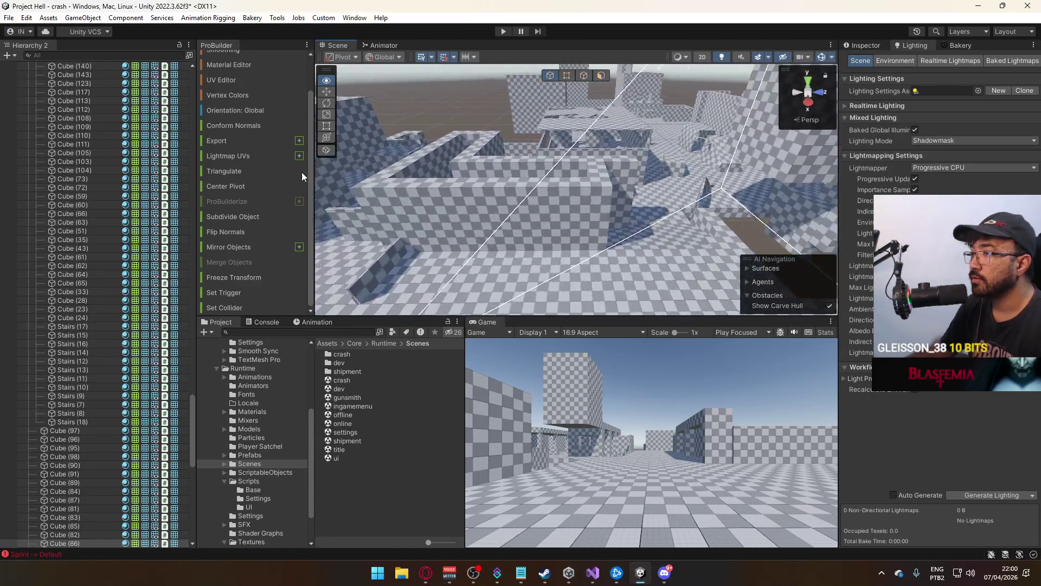
click(551, 246)
mouse_move(550, 246)
mouse_down()
mouse_move(508, 199)
mouse_move(499, 209)
mouse_up()
click(508, 156)
mouse_move(506, 151)
mouse_down()
mouse_move(718, 193)
mouse_move(495, 193)
mouse_up()
drag(530, 193, 590, 198)
drag(518, 200, 571, 86)
click(567, 78)
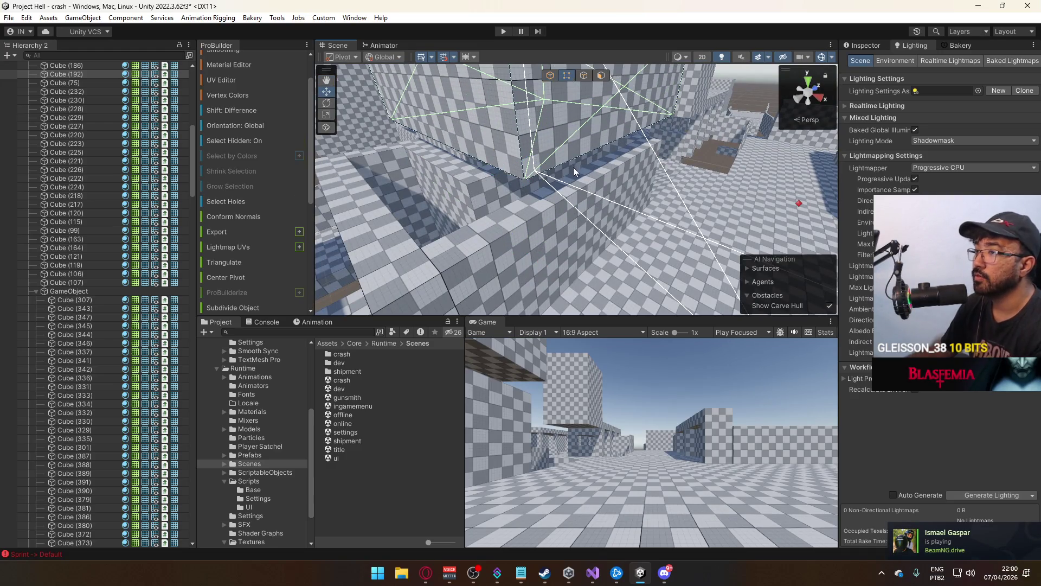
Narrow Cube (192) along X, check grid snapping, and nudge it right
mouse_move(516, 197)
mouse_down()
mouse_move(764, 96)
mouse_move(580, 83)
mouse_up()
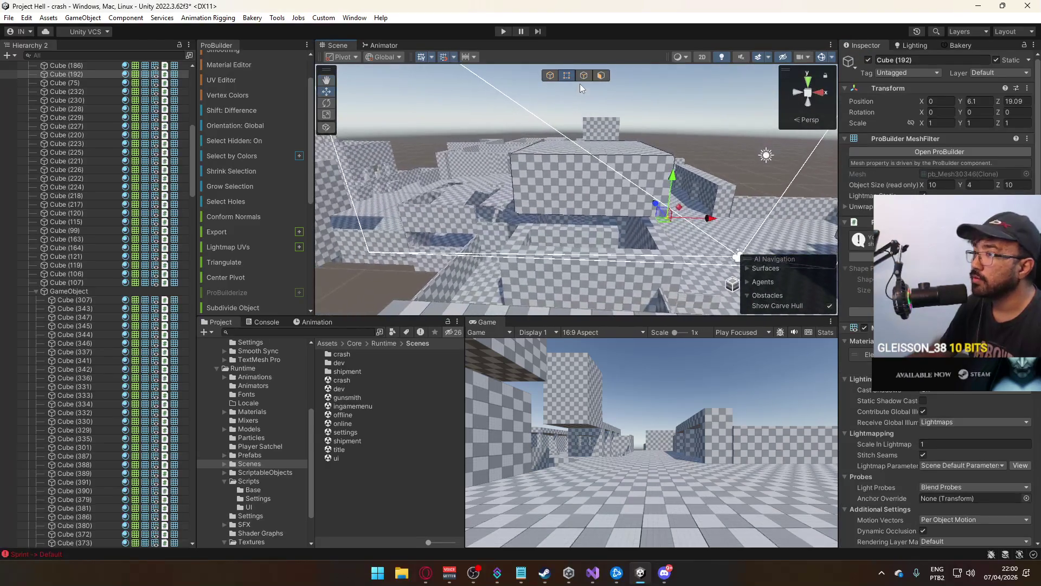
mouse_move(543, 158)
mouse_down()
mouse_move(675, 158)
mouse_move(659, 161)
mouse_up()
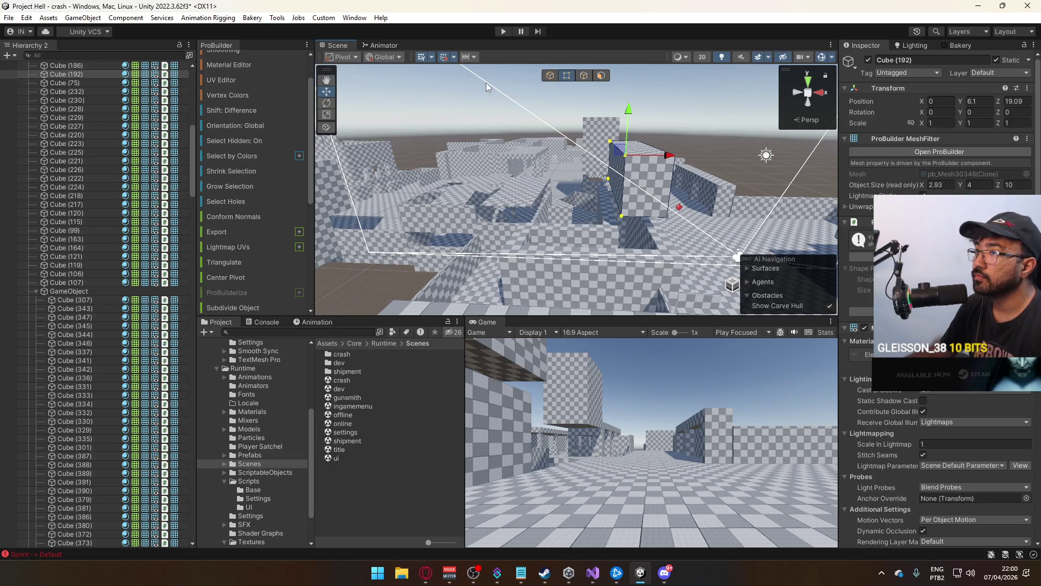
click(454, 56)
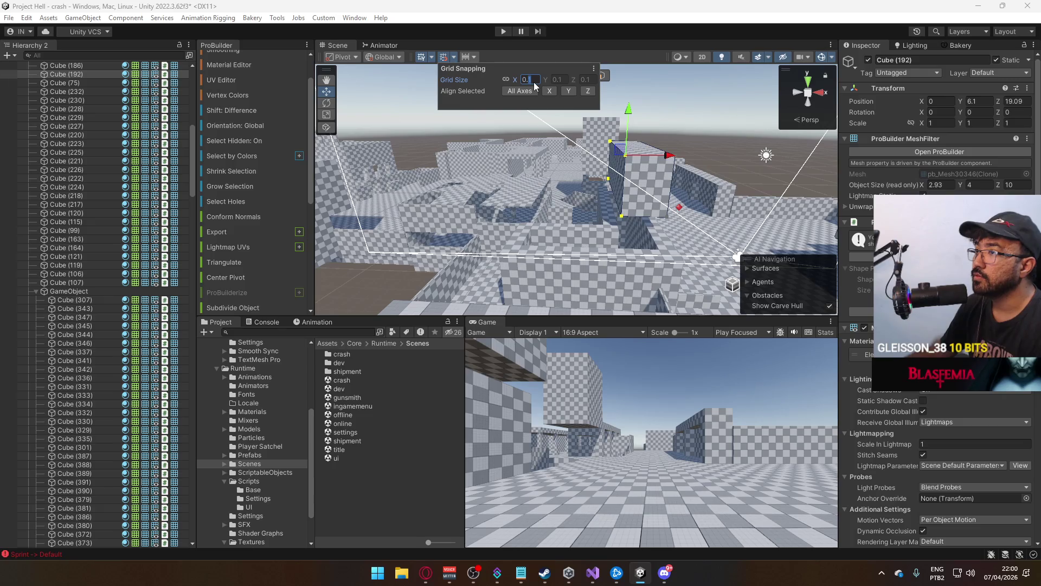
click(645, 184)
key(f)
mouse_move(577, 167)
mouse_down()
mouse_move(604, 164)
mouse_move(589, 162)
mouse_up()
click(550, 76)
drag(642, 281, 662, 275)
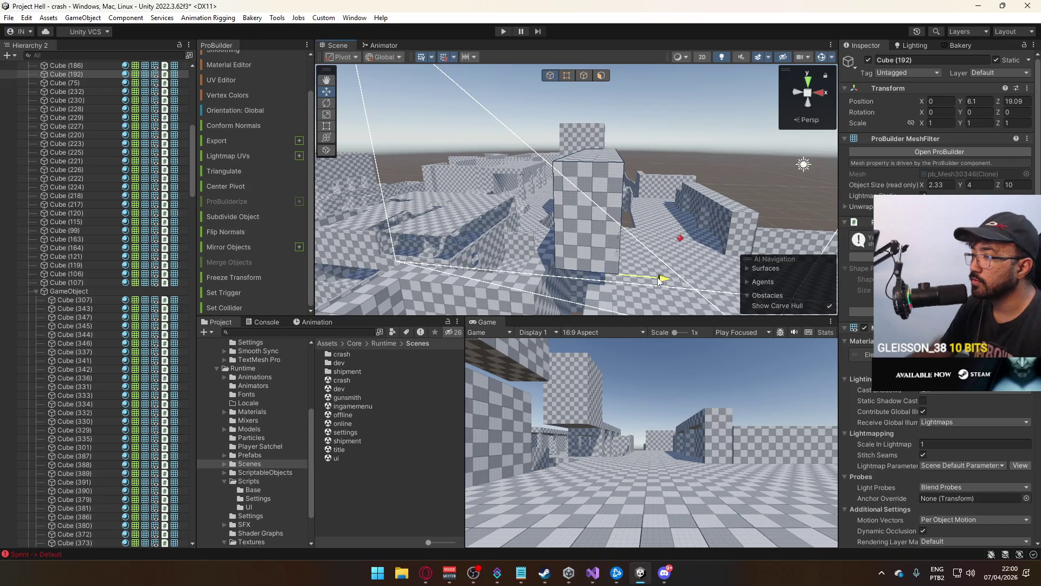
Shorten the cube's depth along Z by dragging its vertices
click(567, 75)
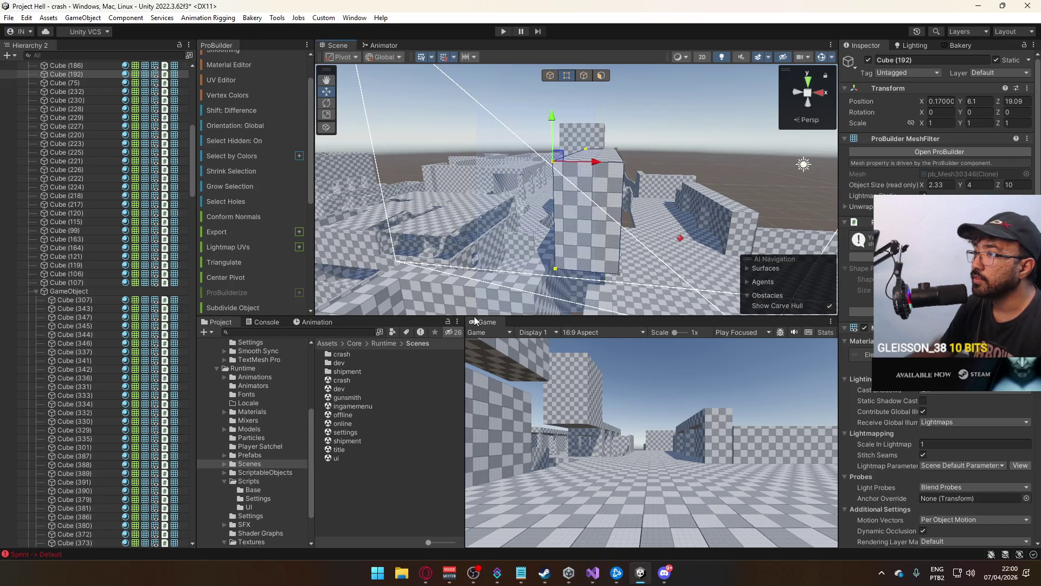
mouse_move(596, 163)
mouse_down()
mouse_move(605, 164)
mouse_move(458, 224)
mouse_move(660, 109)
mouse_up()
key(ctrl+z)
drag(789, 117, 748, 250)
drag(770, 177, 645, 183)
Set the cube's depth to 3 and move it forward along Z to 0.17, 1, 35.89
key(g)
drag(605, 103, 581, 85)
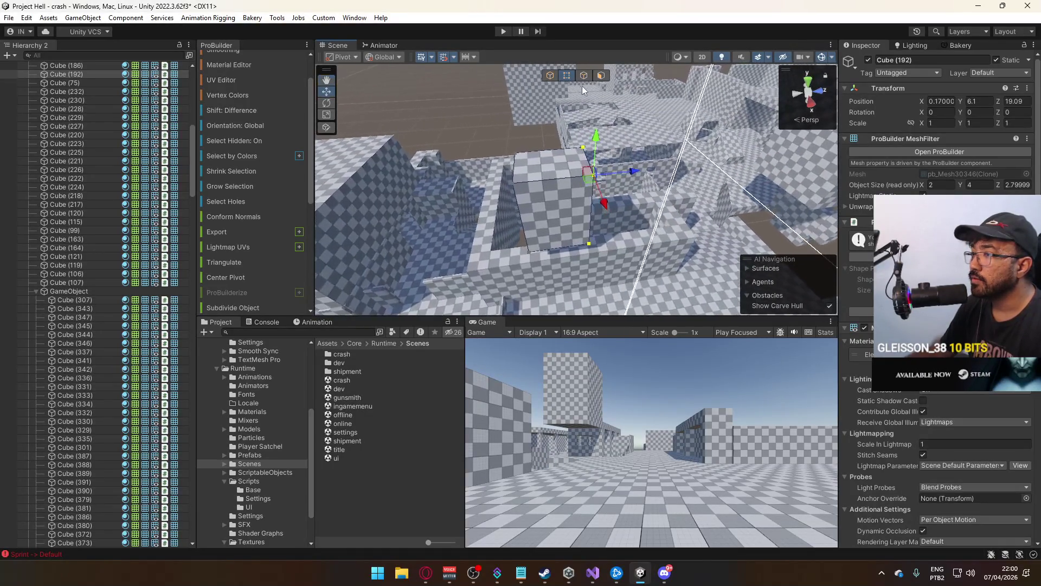
drag(564, 253, 578, 250)
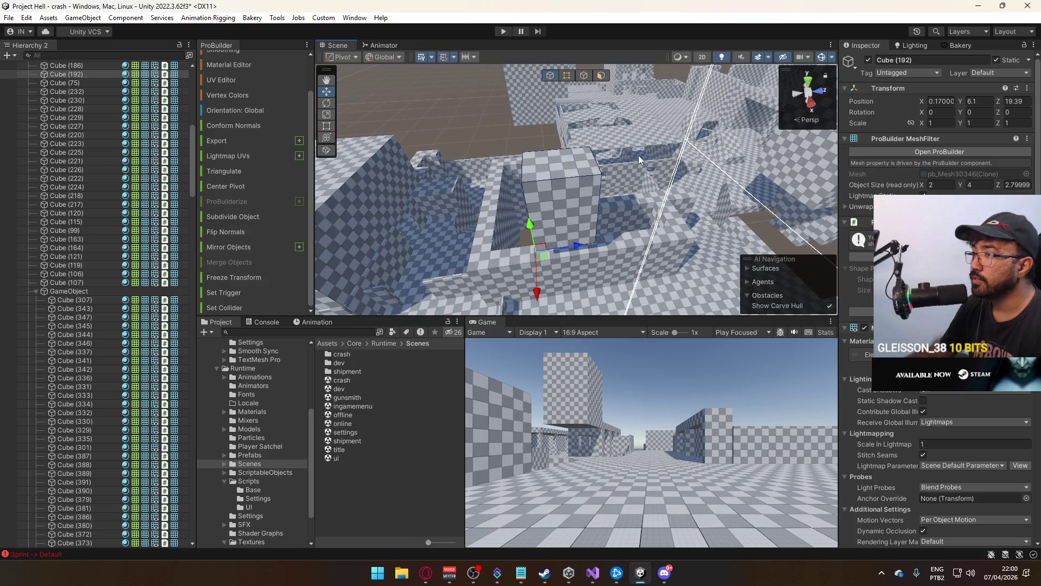
key(g)
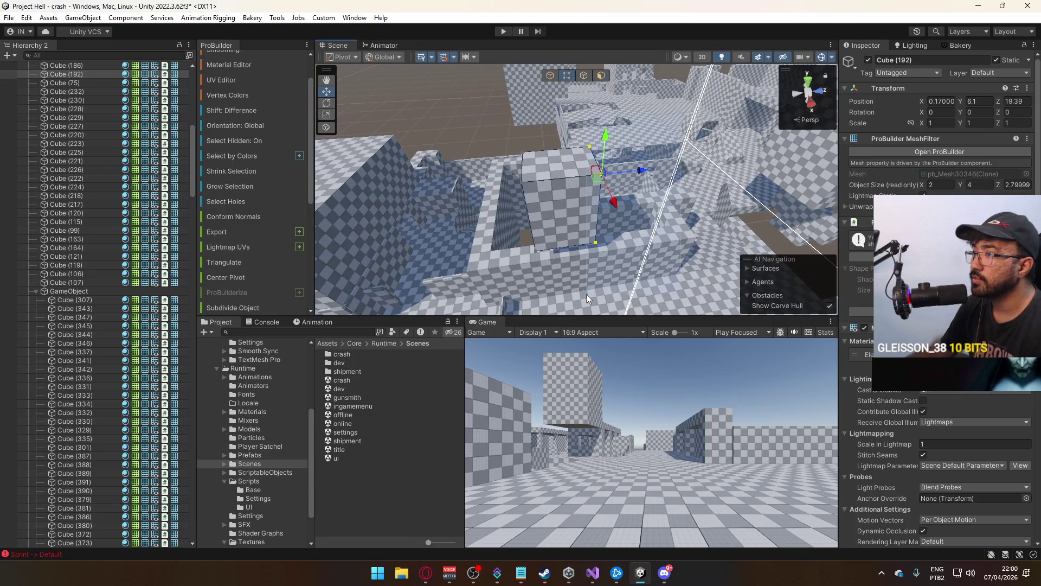
drag(646, 178, 653, 174)
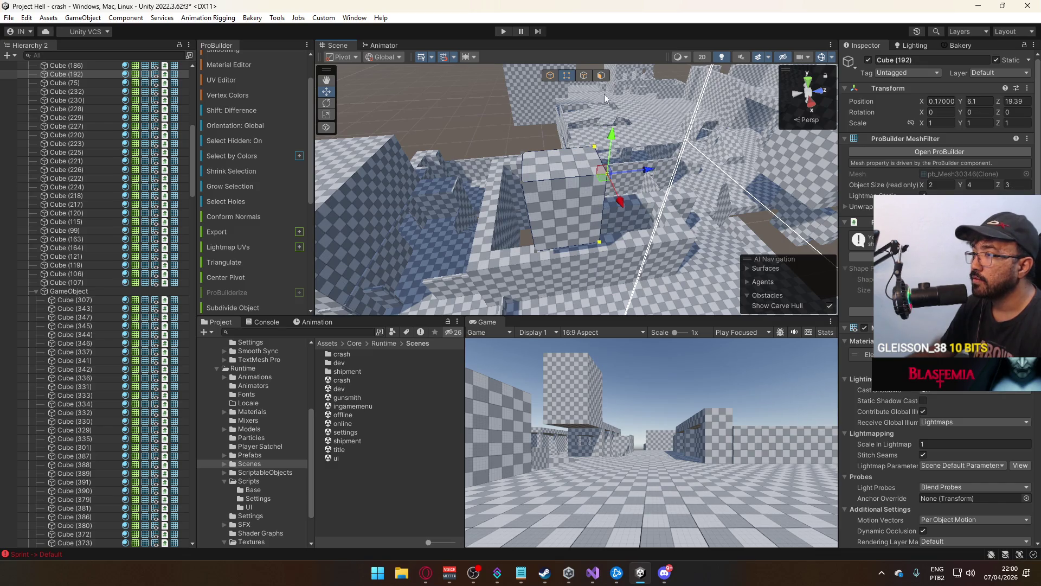
key(g)
mouse_move(559, 200)
mouse_down()
mouse_move(686, 222)
mouse_move(477, 135)
mouse_move(474, 270)
mouse_move(473, 253)
mouse_move(516, 259)
mouse_move(662, 238)
mouse_move(581, 237)
mouse_move(706, 181)
mouse_move(640, 198)
mouse_up()
click(581, 238)
Nudge Cube (76) along Z and move Cube (192) 3 units along X
drag(664, 155, 632, 149)
click(632, 149)
key(f)
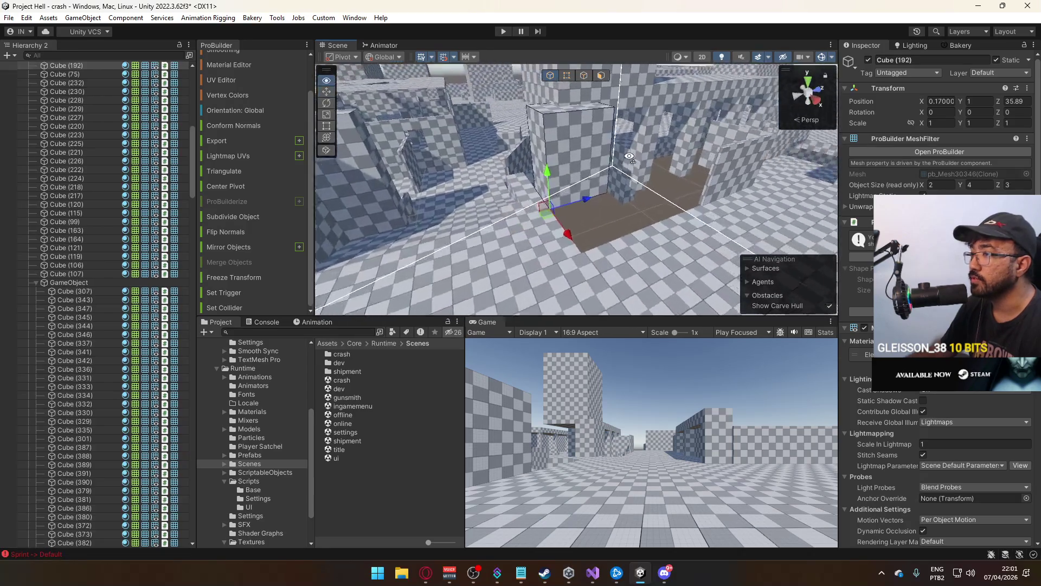
mouse_move(588, 207)
mouse_down()
mouse_move(698, 216)
mouse_move(620, 229)
mouse_up()
click(621, 228)
key(f)
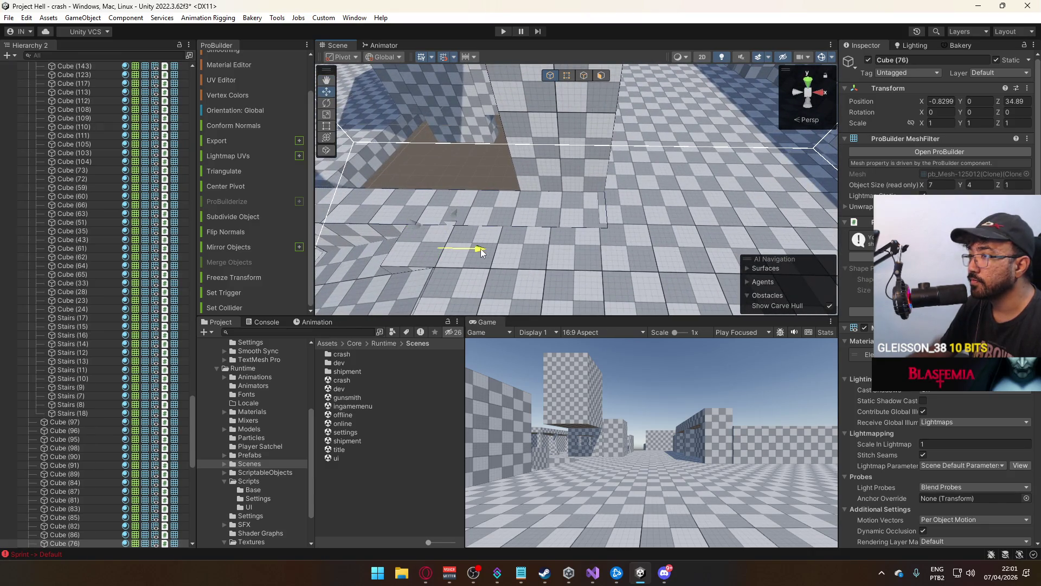
Check floor slabs Cube (22) and Cube (89), nudging Cube (89) slightly along X
click(605, 233)
click(675, 225)
click(675, 225)
key(f)
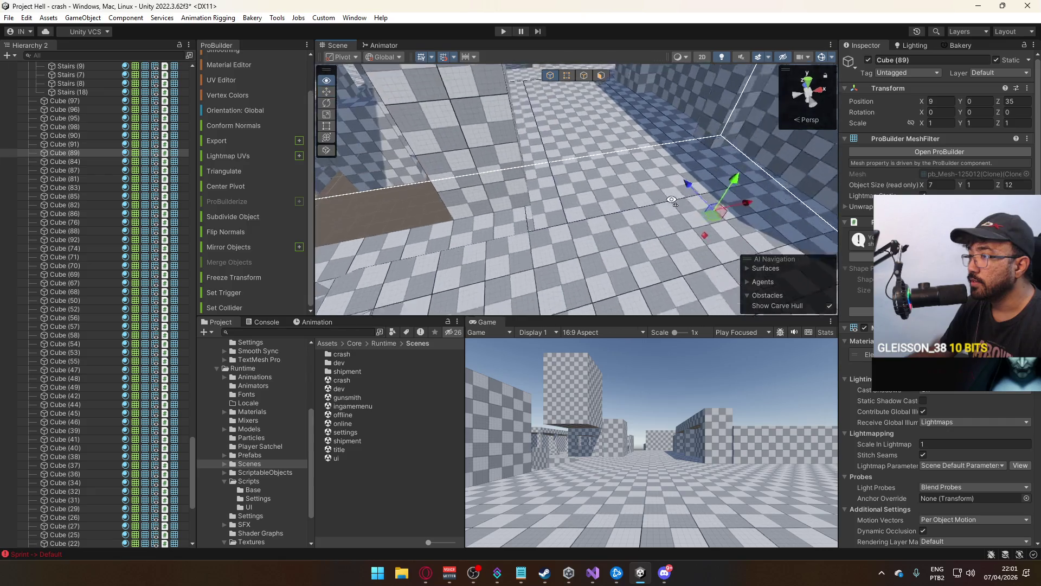
click(706, 298)
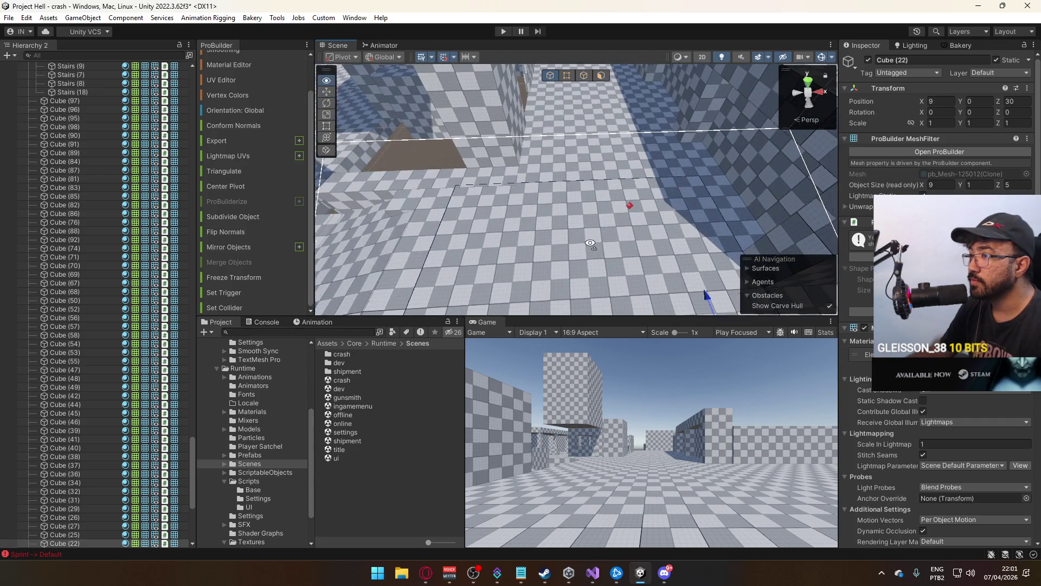
key(f)
click(684, 216)
drag(707, 235, 714, 237)
click(578, 212)
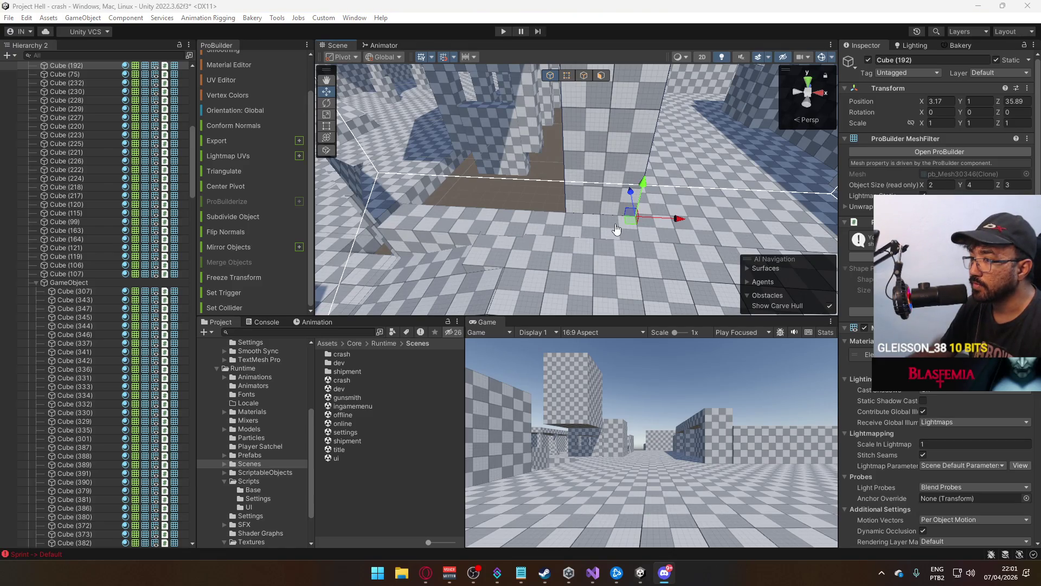
drag(699, 211, 699, 211)
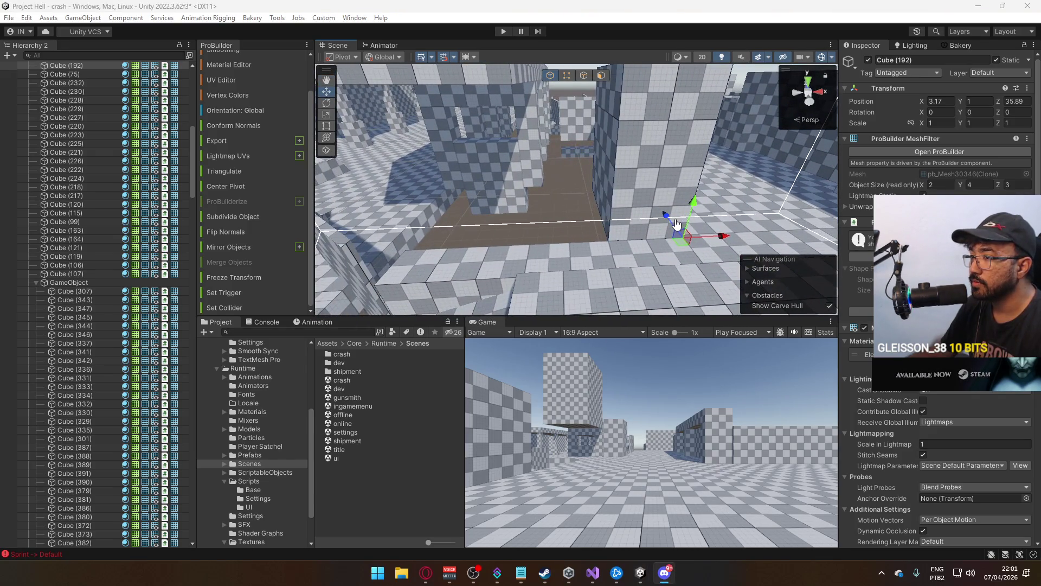
drag(639, 212, 641, 107)
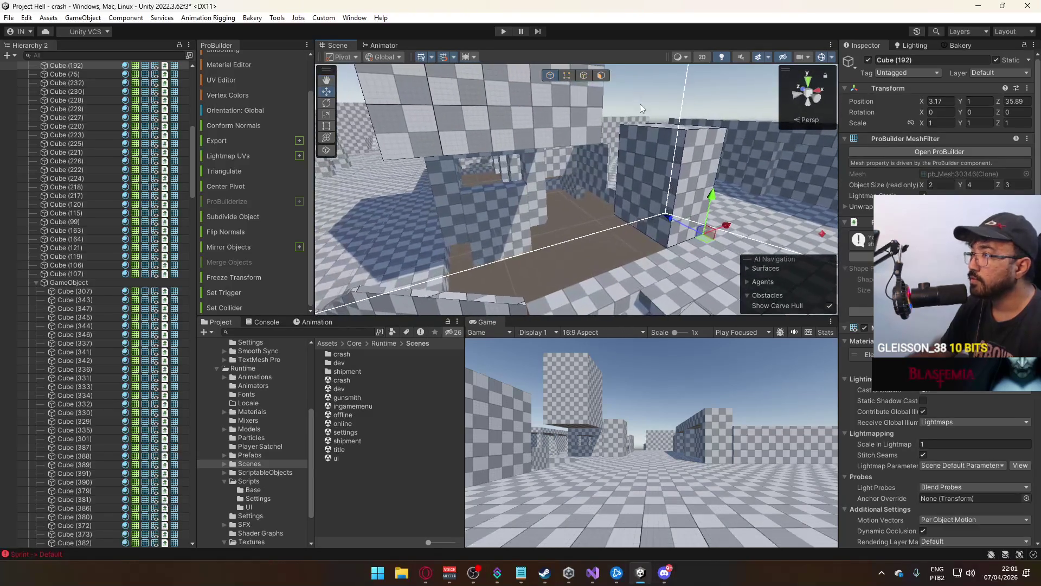
Stretch Cube (192)'s front face to make it 7 units wide, then move it 2 units along X
click(601, 77)
click(650, 196)
drag(651, 196, 545, 211)
shift+click(545, 210)
key(f)
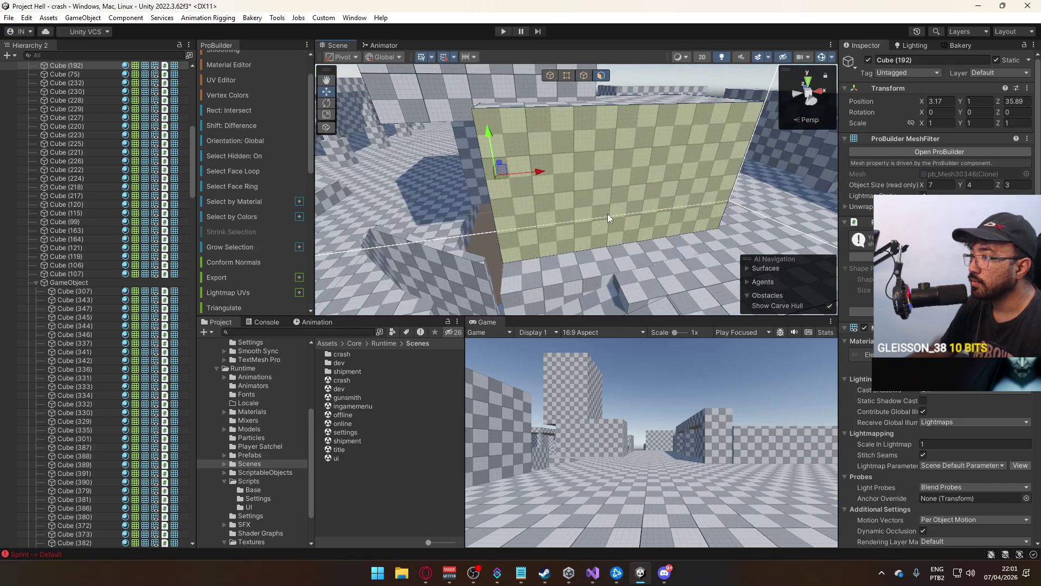
mouse_move(656, 210)
mouse_down()
mouse_move(614, 241)
mouse_move(647, 229)
mouse_up()
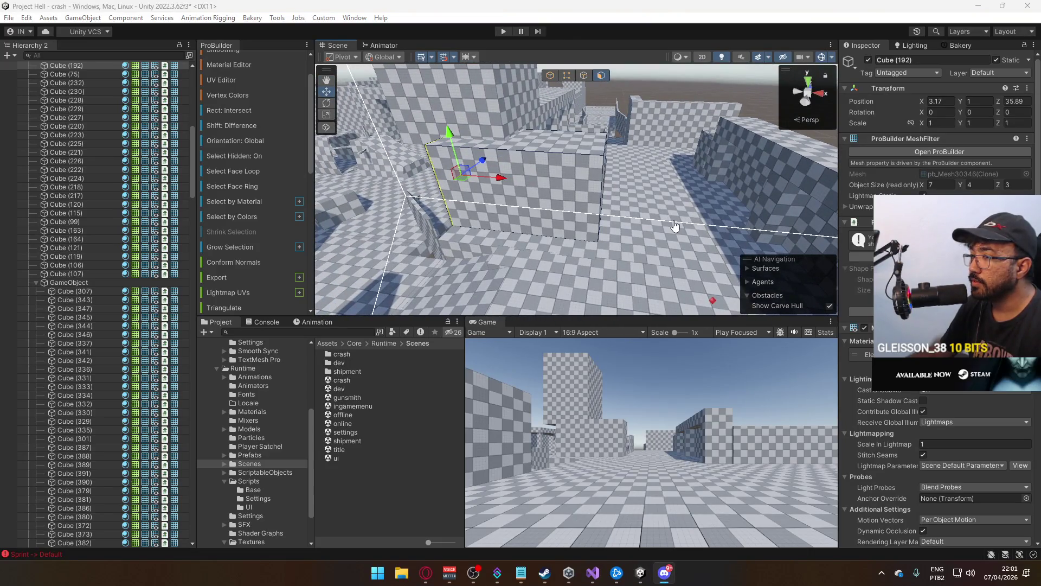
mouse_move(834, 246)
mouse_down()
mouse_move(770, 226)
mouse_move(789, 262)
mouse_move(603, 177)
mouse_move(655, 186)
mouse_up()
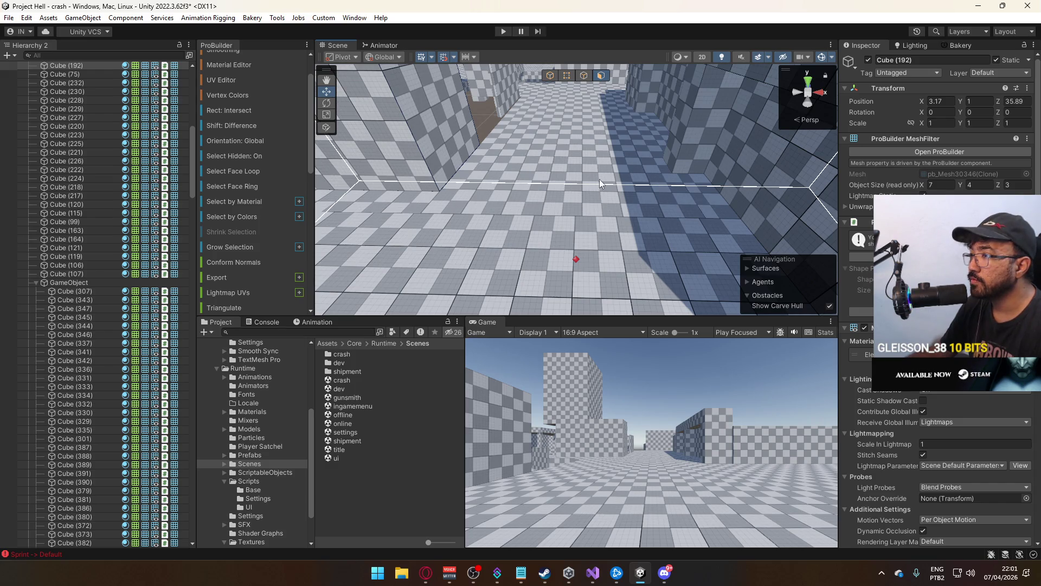
click(545, 77)
drag(482, 192, 551, 195)
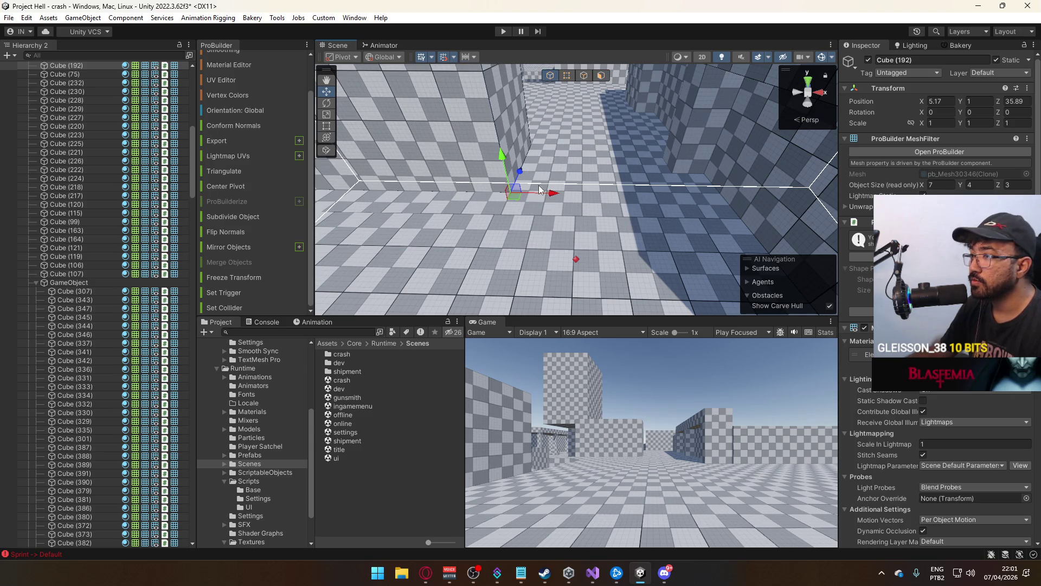
Delete the floor slab Cube (89)
click(557, 186)
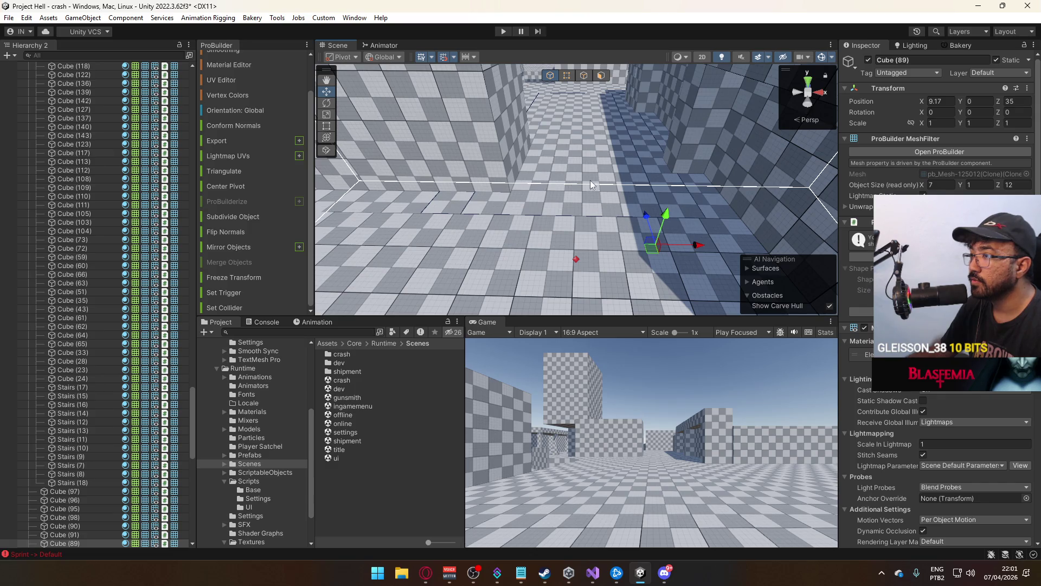
mouse_move(636, 187)
mouse_down()
mouse_move(624, 177)
mouse_move(581, 182)
mouse_move(588, 213)
mouse_move(664, 204)
mouse_up()
key(ctrl+z)
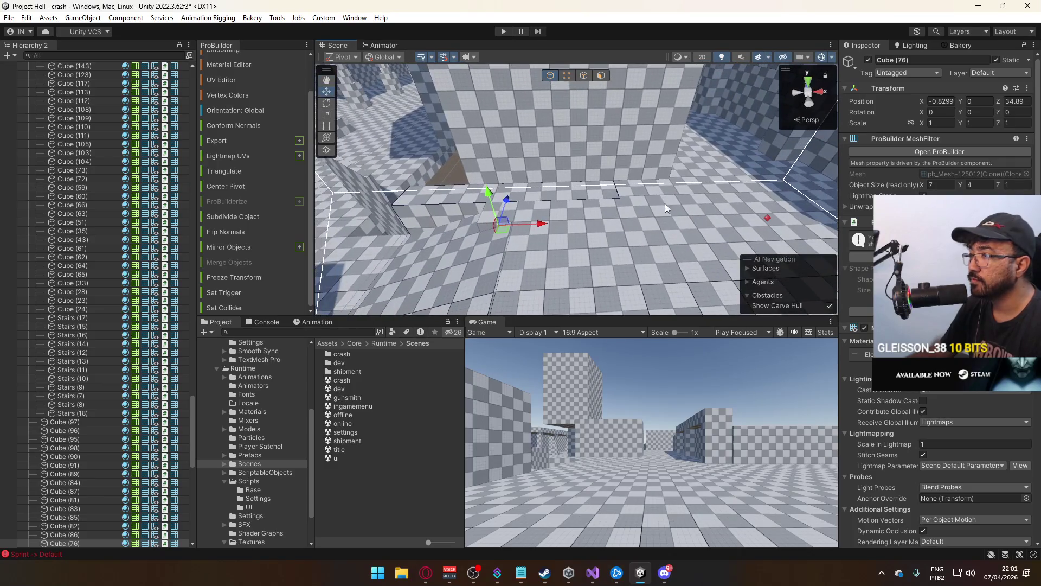
click(659, 191)
key(Delete)
Move the wall Cube (76) 2 units along X and check its bottom corner vertex
click(522, 194)
mouse_move(542, 227)
mouse_down()
mouse_move(632, 220)
mouse_move(602, 226)
mouse_up()
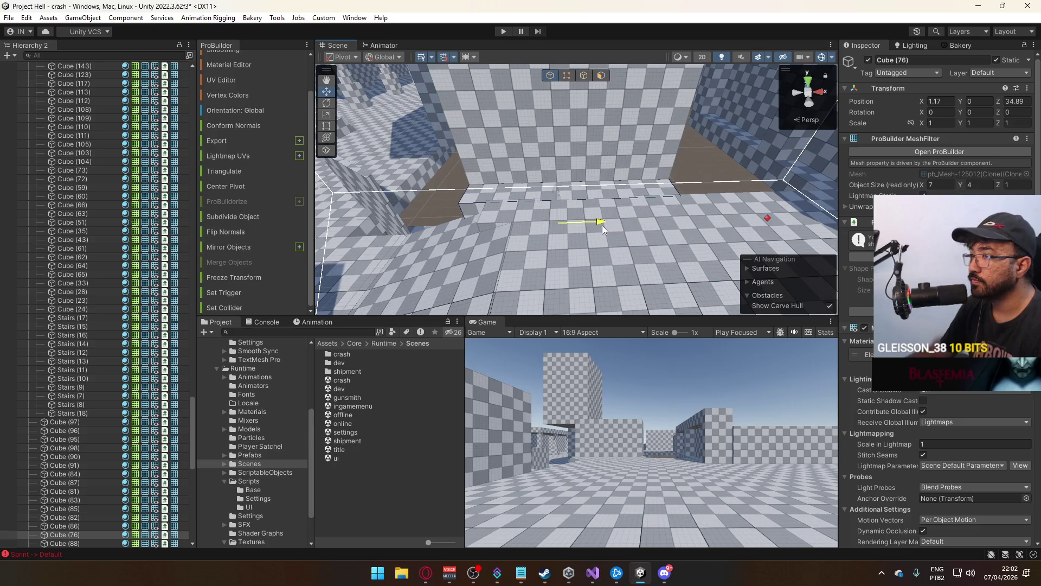
scroll(567, 216, up, 4)
key(h)
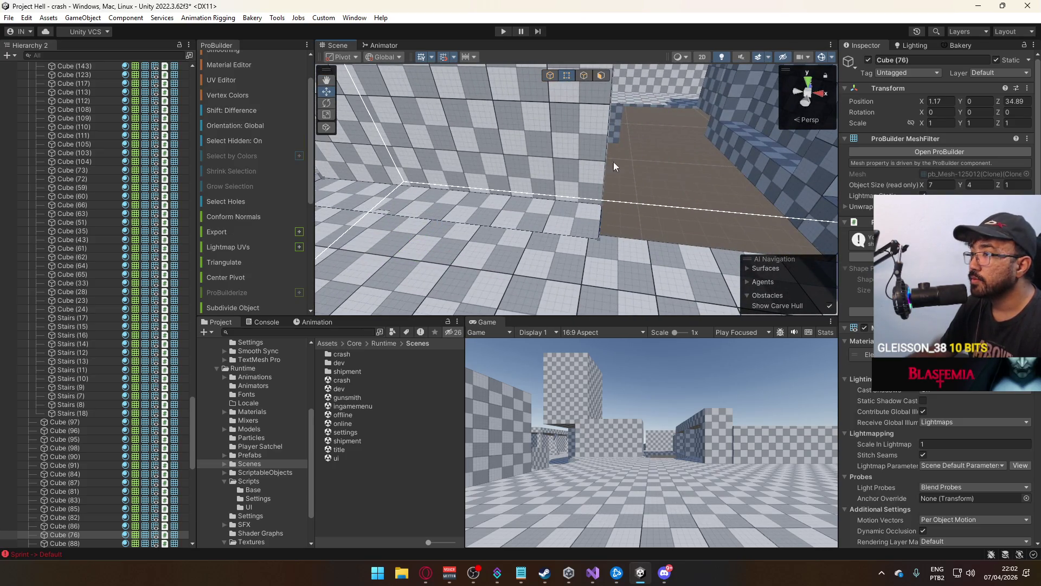
click(600, 233)
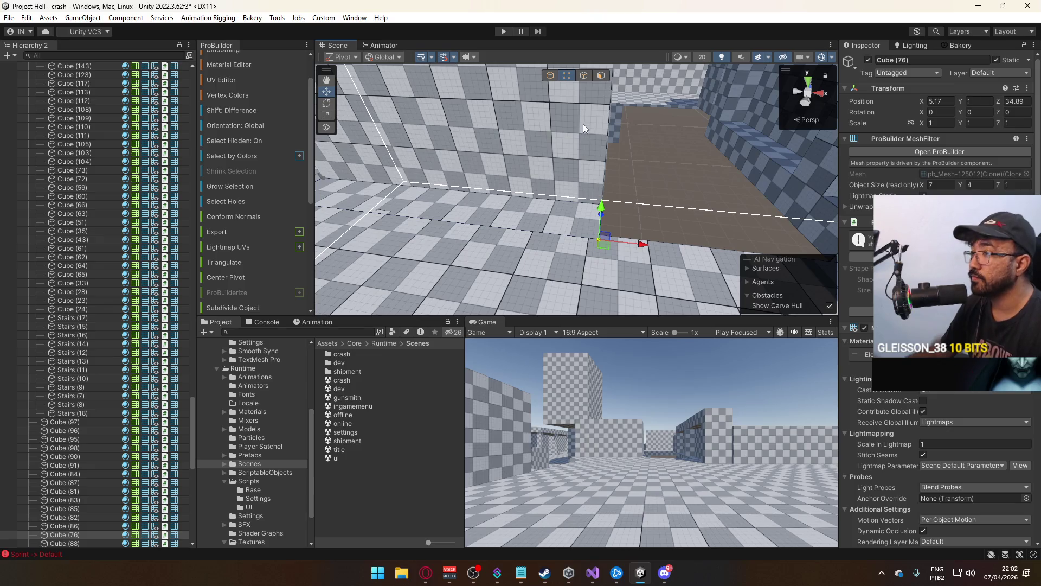
click(550, 78)
mouse_move(597, 108)
mouse_down()
mouse_move(634, 119)
mouse_move(593, 135)
mouse_move(617, 211)
mouse_up()
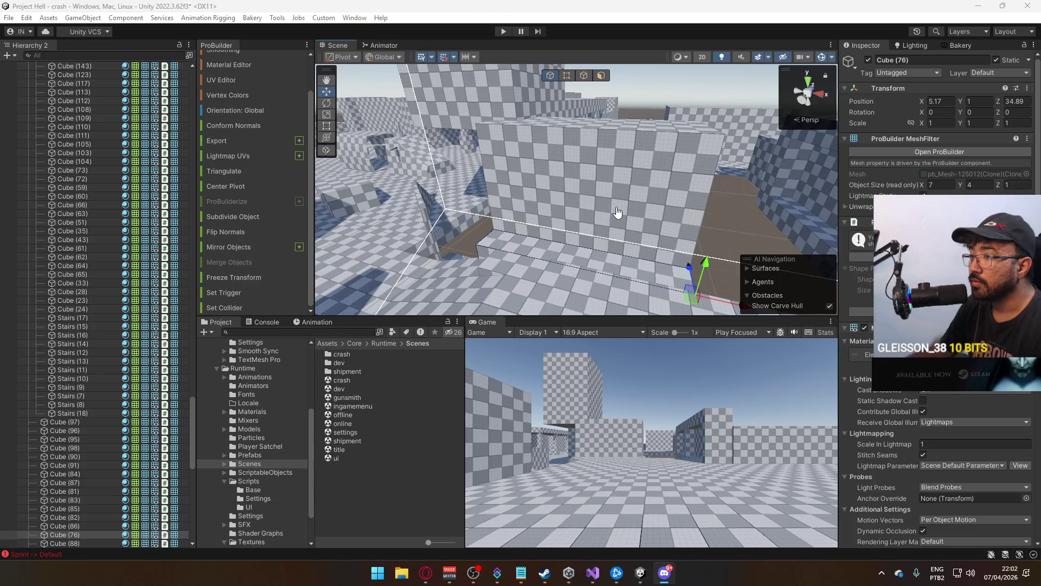
drag(624, 211, 545, 192)
Select the side face of block Cube (192) in face mode
click(508, 180)
click(599, 76)
click(543, 151)
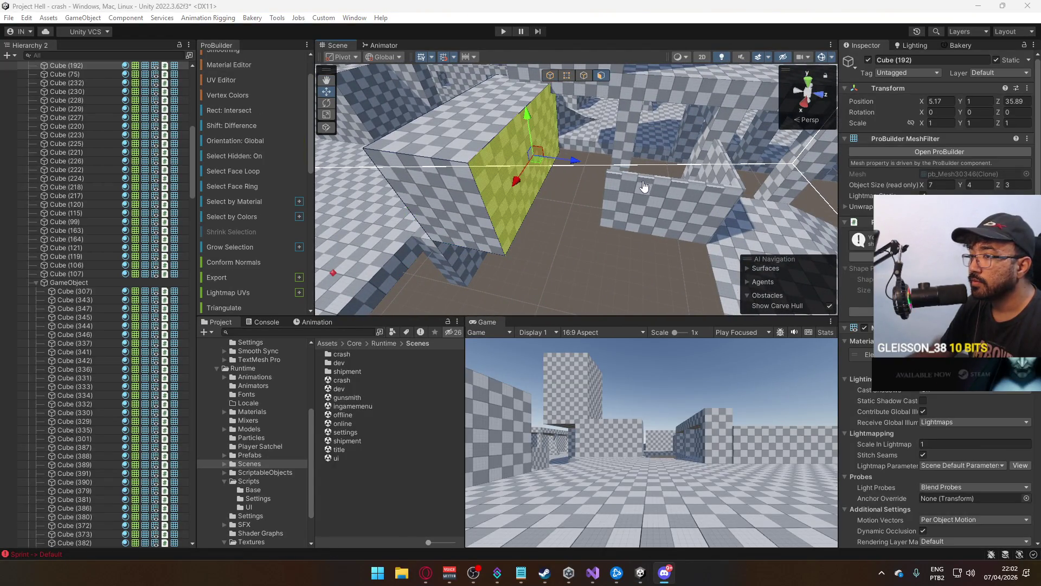
Extend Cube (192)'s side face so the block is 6 units deep
mouse_move(572, 164)
mouse_down()
mouse_move(626, 174)
mouse_move(616, 173)
mouse_move(657, 164)
mouse_move(629, 172)
mouse_move(651, 175)
mouse_move(748, 159)
mouse_up()
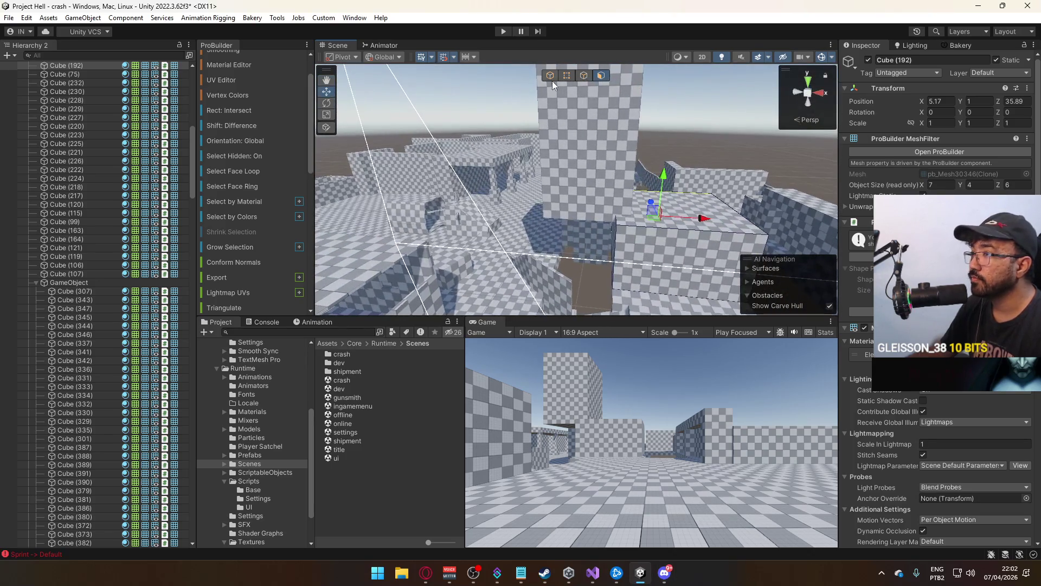
click(570, 127)
click(657, 197)
key(f)
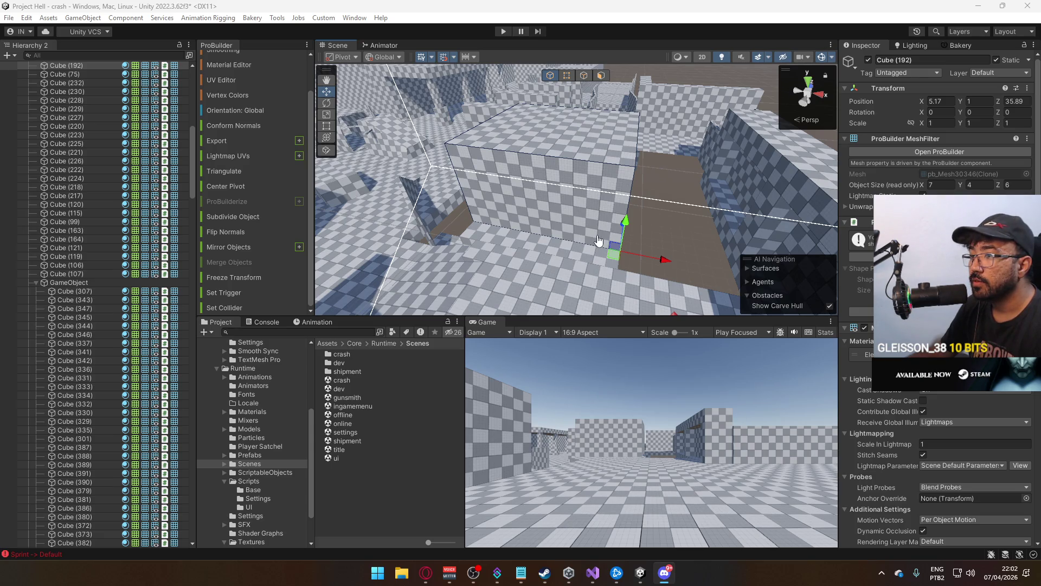
mouse_move(598, 240)
mouse_down()
mouse_move(626, 120)
mouse_move(613, 155)
mouse_up()
Duplicate Cube (192), try selecting the column Cube (83), and undo the last edit
key(ctrl+d)
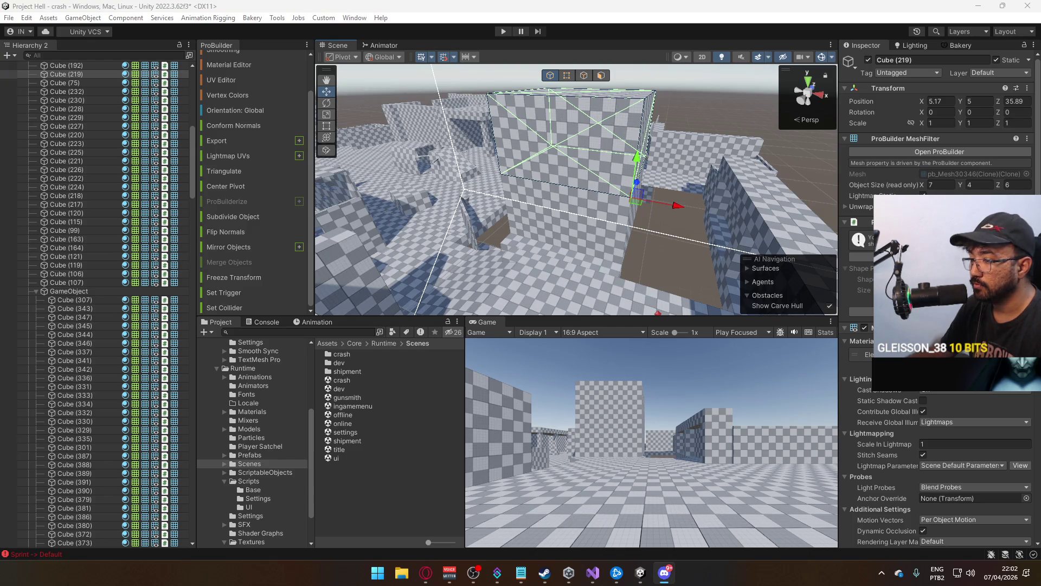
mouse_move(667, 227)
mouse_down()
mouse_move(688, 184)
mouse_move(585, 188)
mouse_up()
click(689, 184)
shift+click(554, 145)
click(515, 111)
click(455, 121)
click(517, 109)
key(ctrl+z)
key(ctrl+z)
key(ctrl+z)
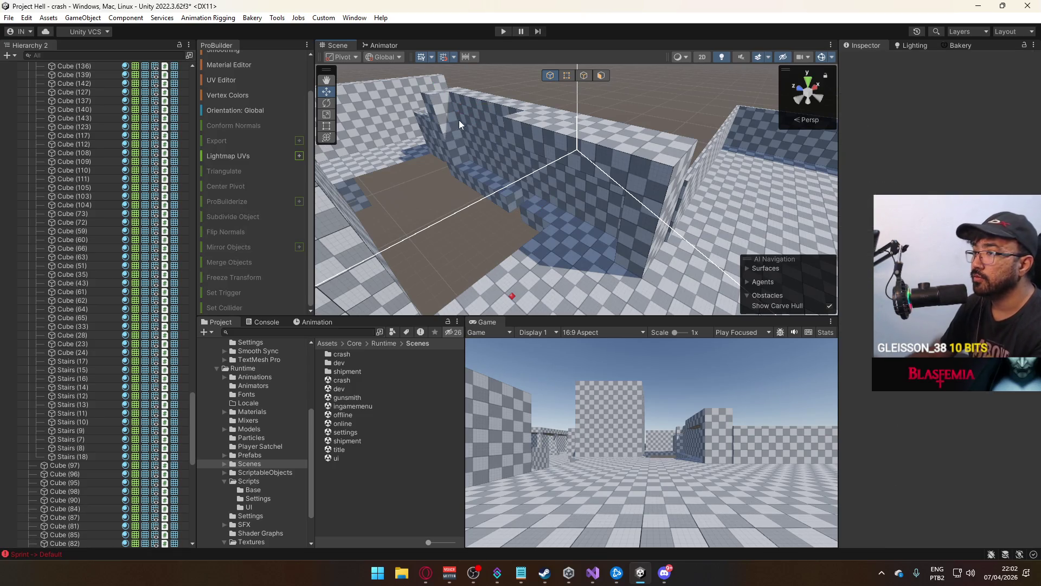
Undo several recent edits and clear the selection
key(ctrl+z)
key(ctrl+z)
key(ctrl+z)
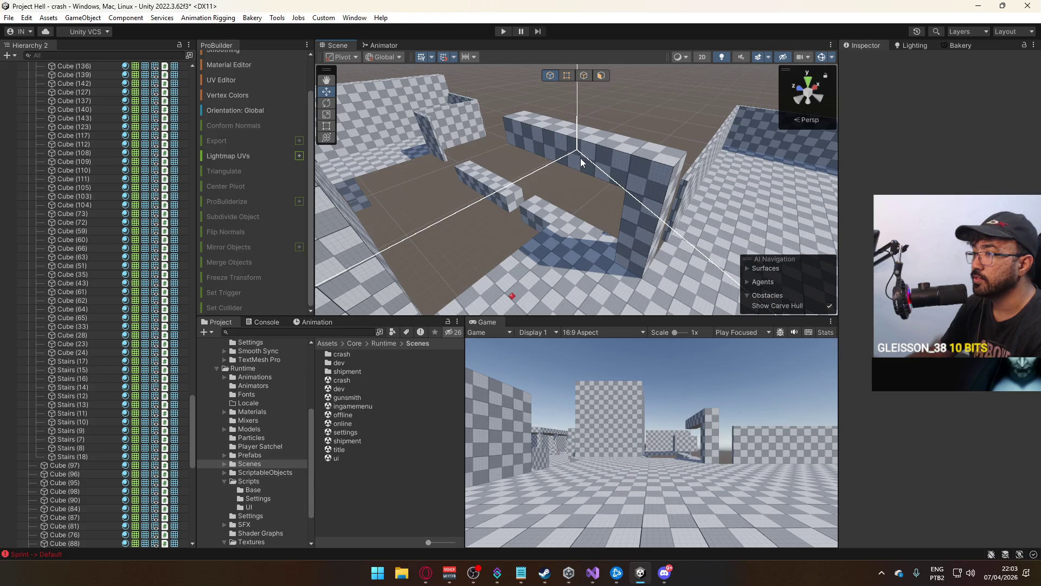
click(612, 234)
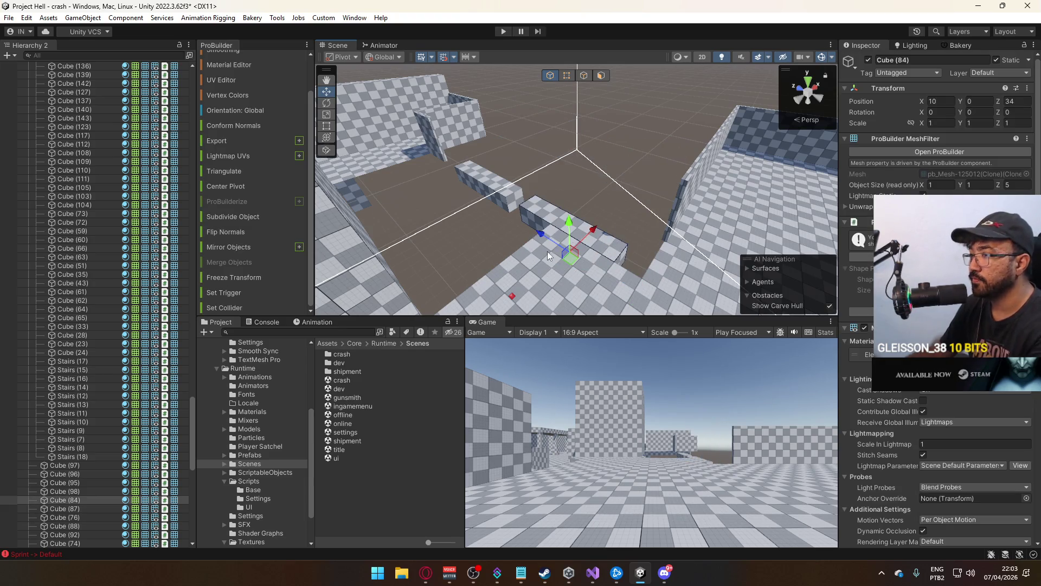
key(ctrl+z)
key(ctrl+z)
mouse_move(613, 205)
mouse_down()
mouse_move(456, 306)
mouse_move(663, 183)
mouse_up()
key(ctrl+z)
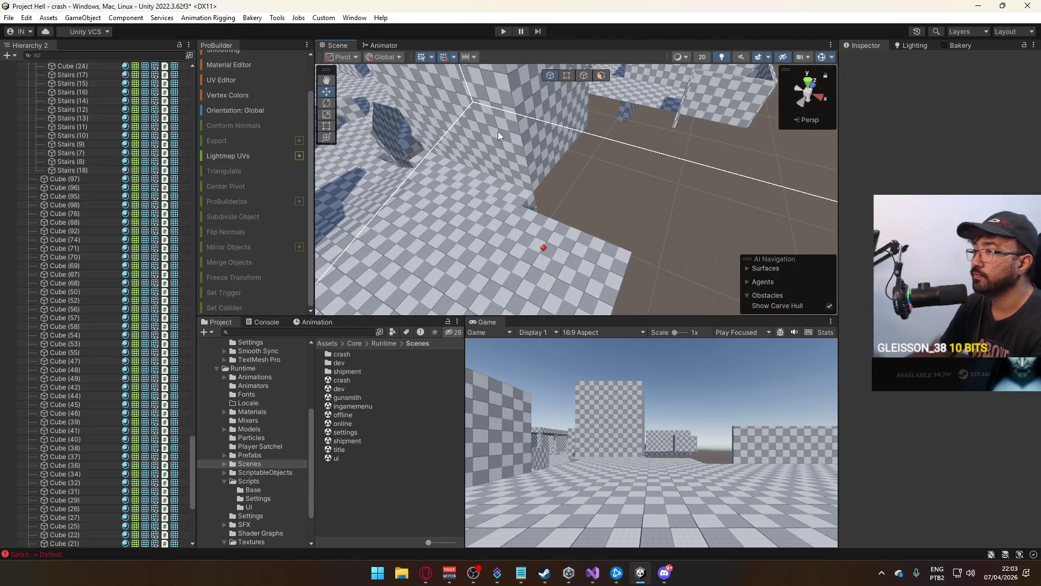
Duplicate Cube (192) and slide the copy along X to 14.17
click(498, 131)
key(f)
key(ctrl+d)
mouse_move(570, 195)
mouse_down()
mouse_move(783, 197)
mouse_move(856, 223)
mouse_move(788, 207)
mouse_move(826, 215)
mouse_up()
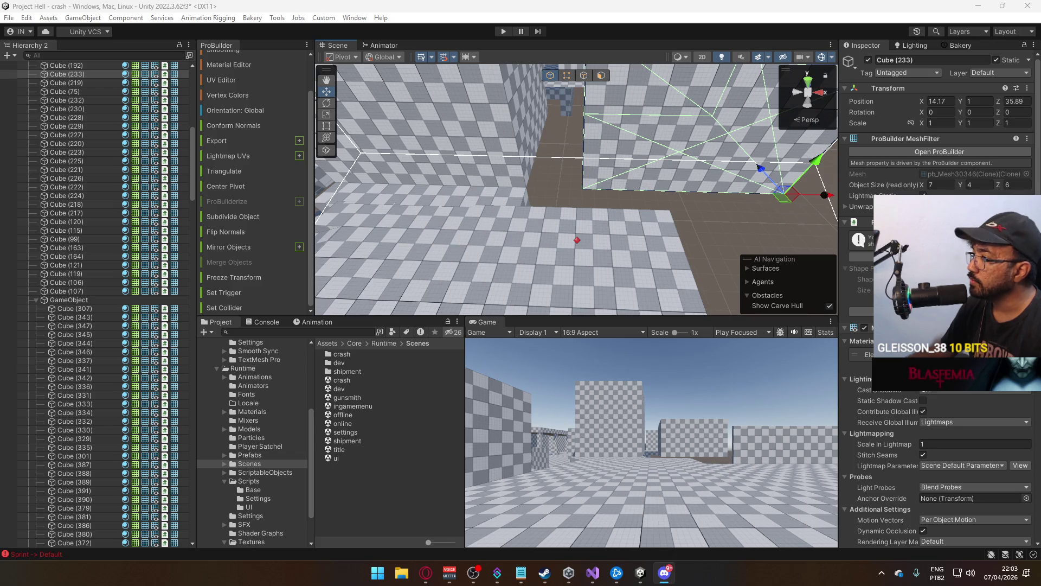
Slide the copy Cube (233) another unit along X
scroll(807, 186, down, 3)
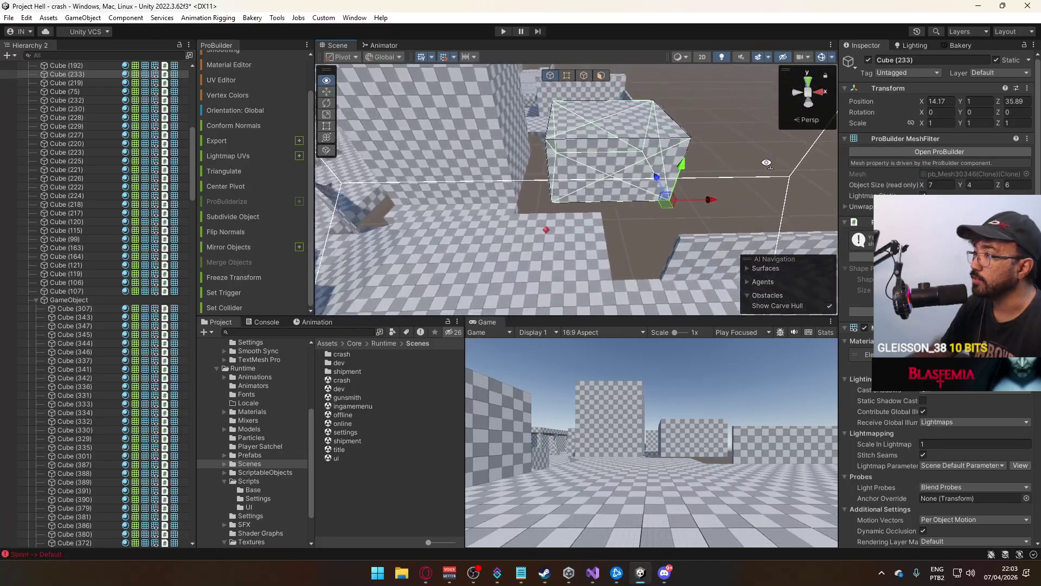
mouse_move(707, 202)
mouse_down()
mouse_move(772, 200)
mouse_move(759, 203)
mouse_move(705, 162)
mouse_move(856, 222)
mouse_up()
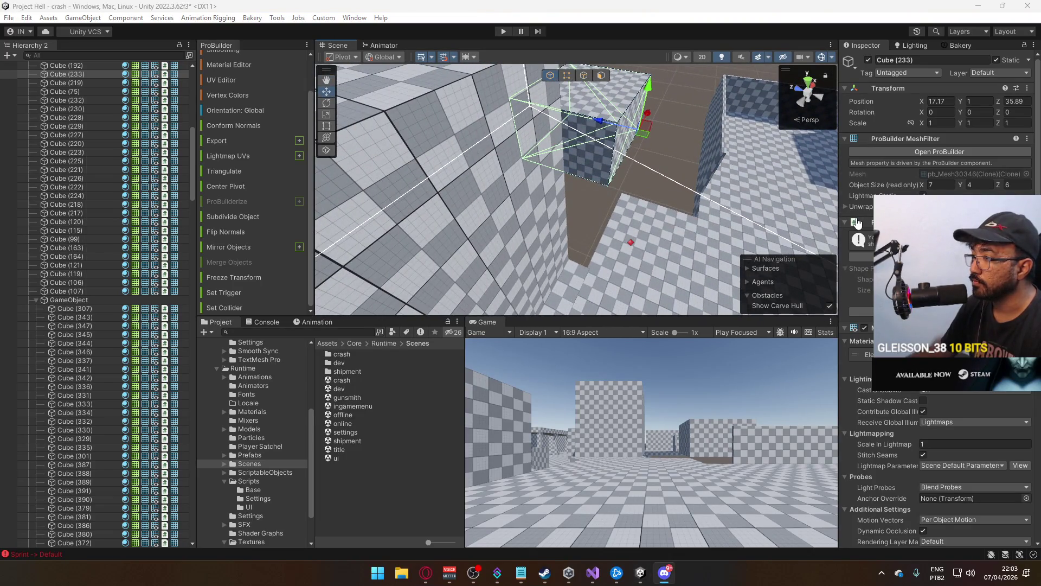
mouse_move(705, 179)
mouse_down()
mouse_move(743, 162)
mouse_move(586, 171)
mouse_move(716, 194)
mouse_up()
Lengthen Cube (233) to 13 units and move it back 2.5 units along Z
click(596, 76)
drag(642, 107, 555, 148)
click(550, 75)
mouse_move(548, 82)
mouse_down()
mouse_move(513, 127)
mouse_move(480, 137)
mouse_up()
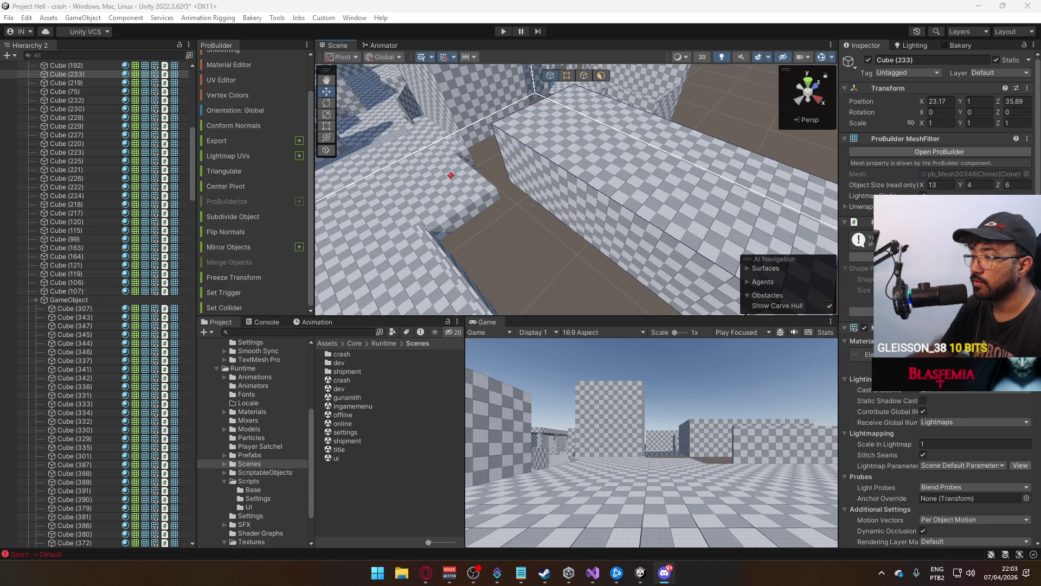
mouse_move(702, 200)
mouse_down()
mouse_move(667, 209)
mouse_move(664, 122)
mouse_up()
mouse_move(616, 91)
mouse_down()
mouse_move(643, 100)
mouse_move(773, 220)
mouse_move(693, 78)
mouse_move(590, 83)
mouse_move(596, 142)
mouse_up()
click(620, 154)
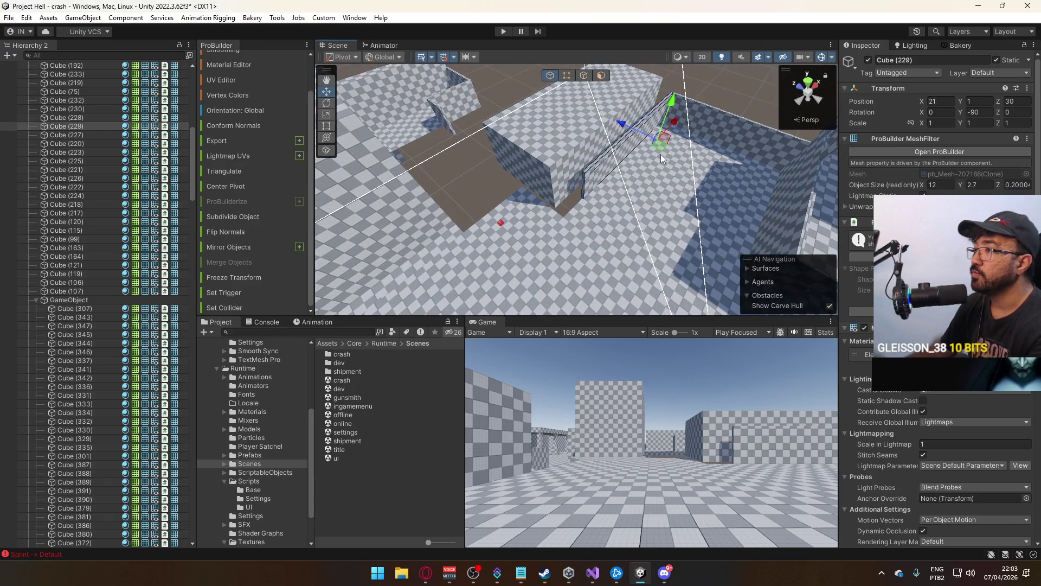
Delete the thin wall Cube (229) and select the checkered floor block Cube (217)
key(Delete)
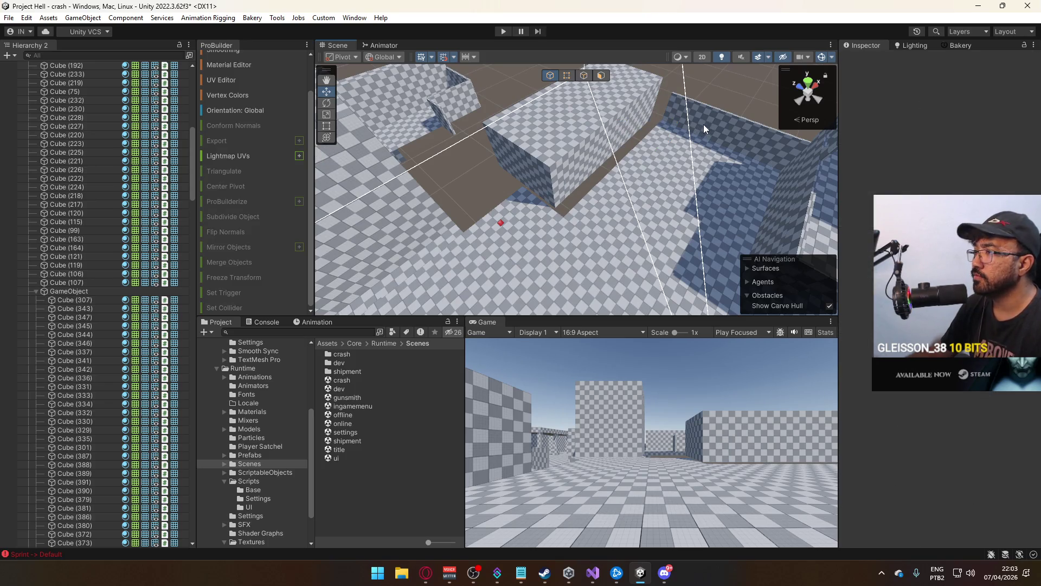
click(607, 202)
mouse_move(607, 203)
mouse_down()
mouse_move(679, 185)
mouse_move(591, 187)
mouse_move(588, 157)
mouse_up()
Inspect Cube (217)'s edges and top face, then delete the block
click(567, 77)
click(611, 217)
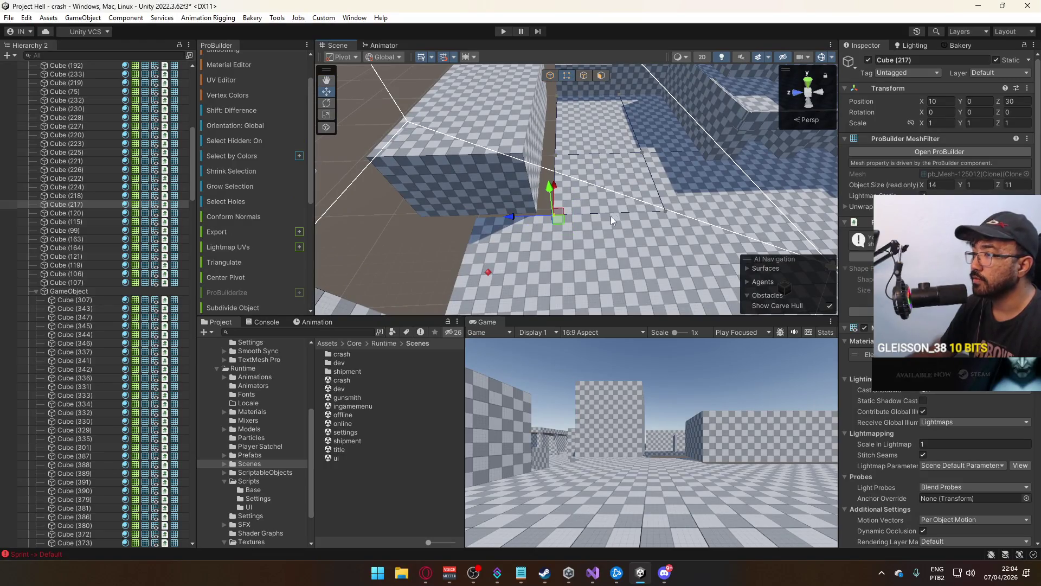
click(551, 75)
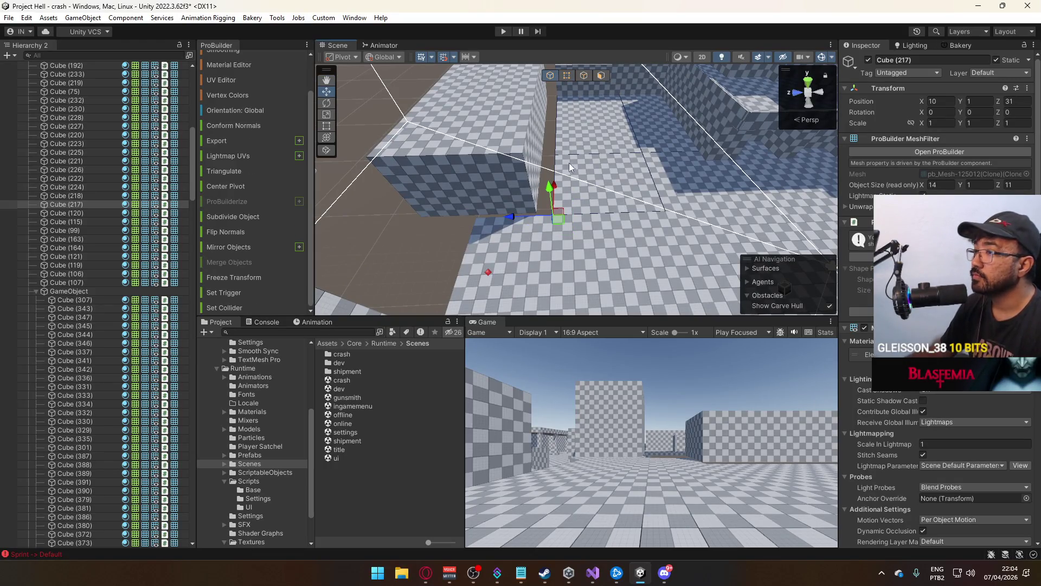
mouse_move(593, 211)
mouse_down()
mouse_move(544, 191)
mouse_move(553, 177)
mouse_up()
click(600, 76)
click(620, 157)
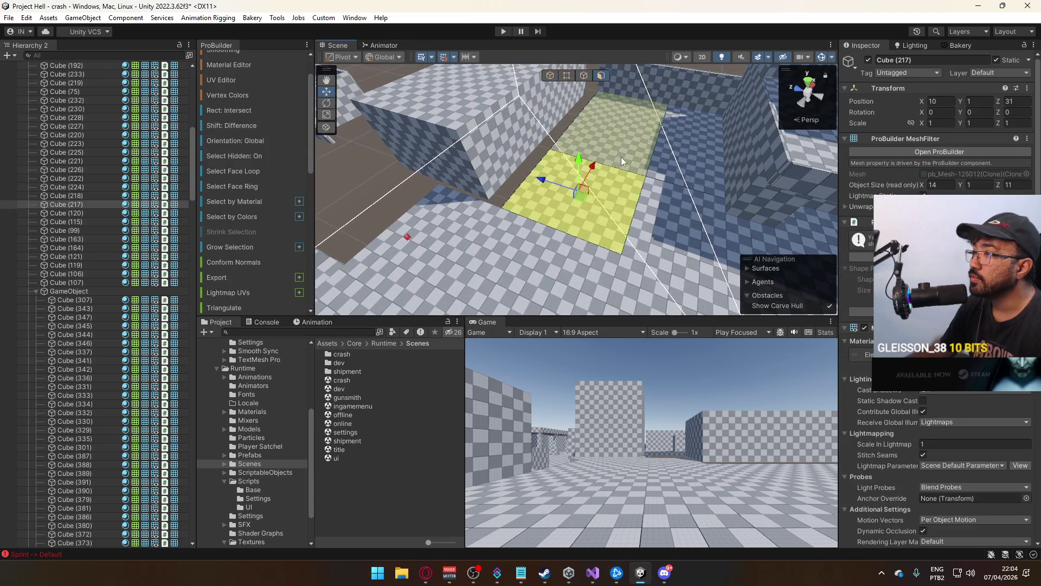
shift+click(652, 142)
click(551, 76)
key(Delete)
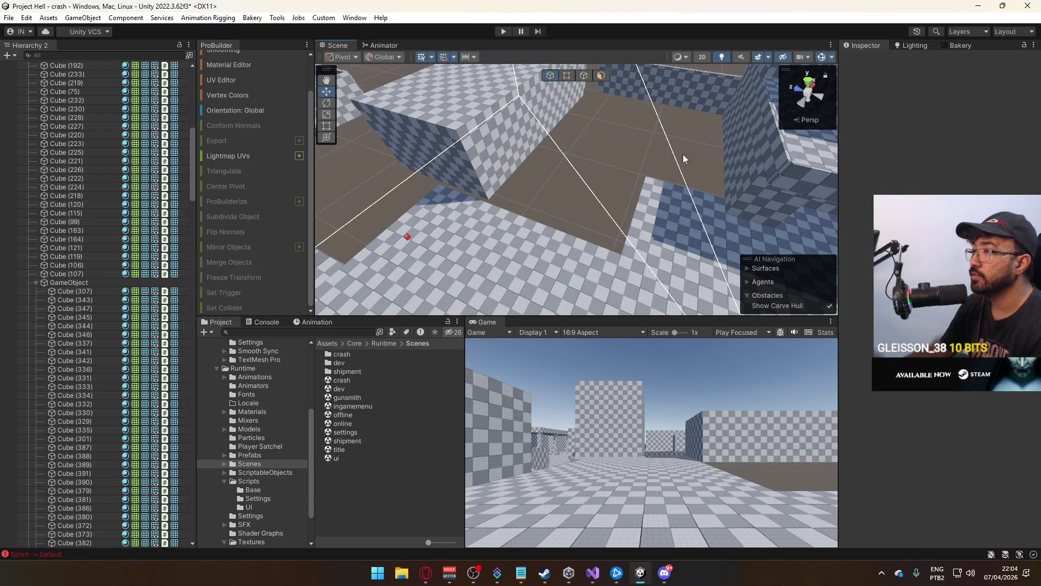
Move over to the raised floor block Cube (22) and select it
click(620, 220)
mouse_move(620, 220)
mouse_down()
mouse_move(426, 195)
mouse_move(624, 220)
mouse_move(603, 228)
mouse_move(562, 154)
mouse_move(667, 215)
mouse_move(607, 186)
mouse_up()
click(627, 223)
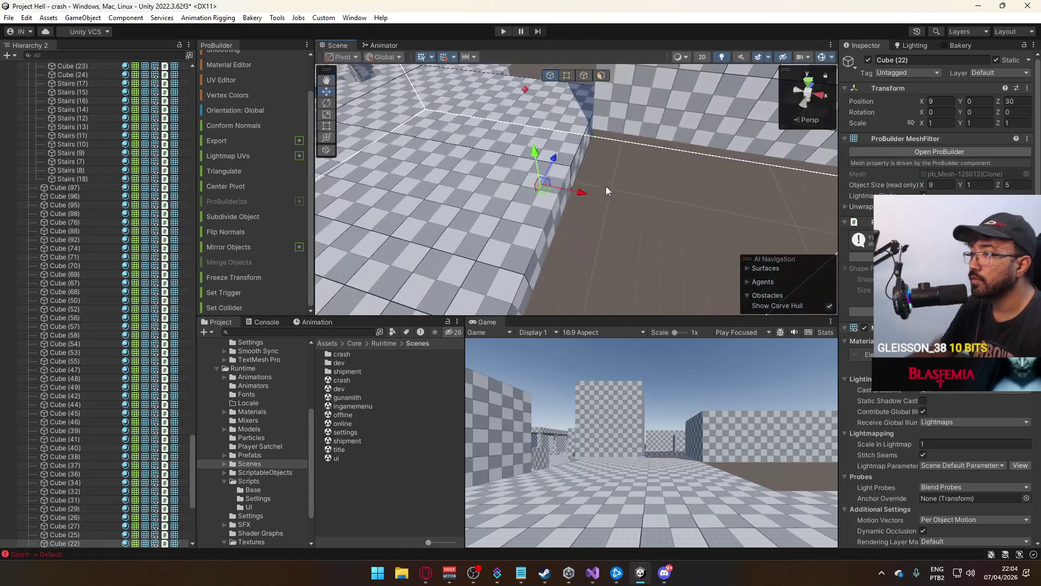
Copy Cube (22)'s top face into a thin floor slab, nudging it slightly along X and Z
click(567, 75)
click(576, 164)
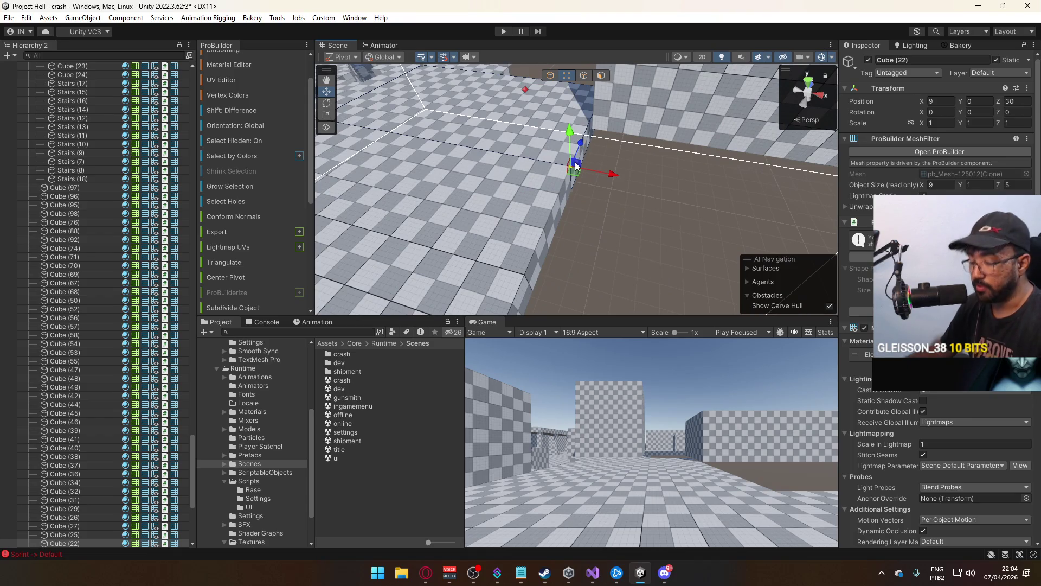
click(599, 75)
click(471, 111)
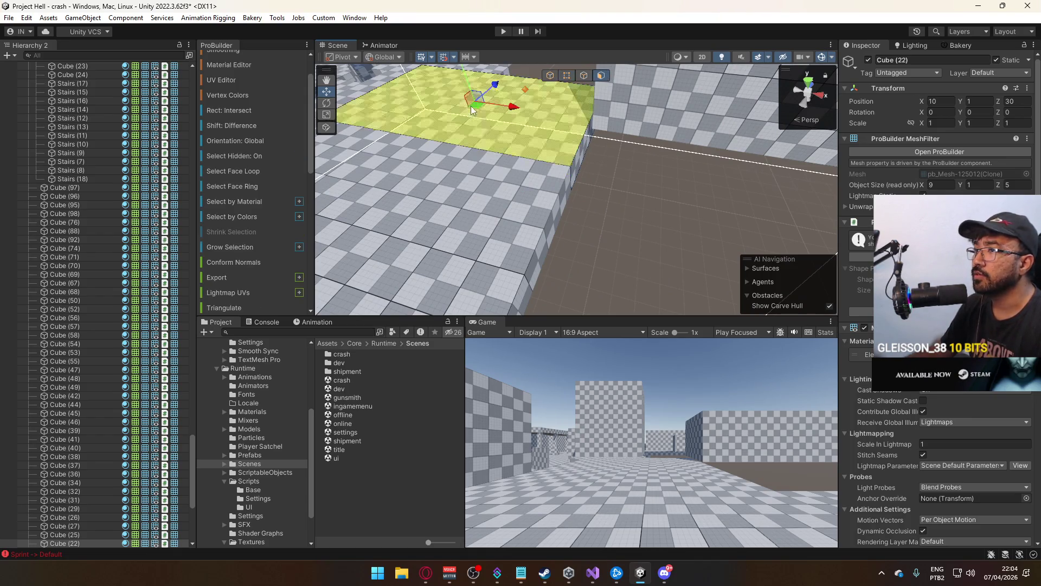
scroll(252, 234, down, 5)
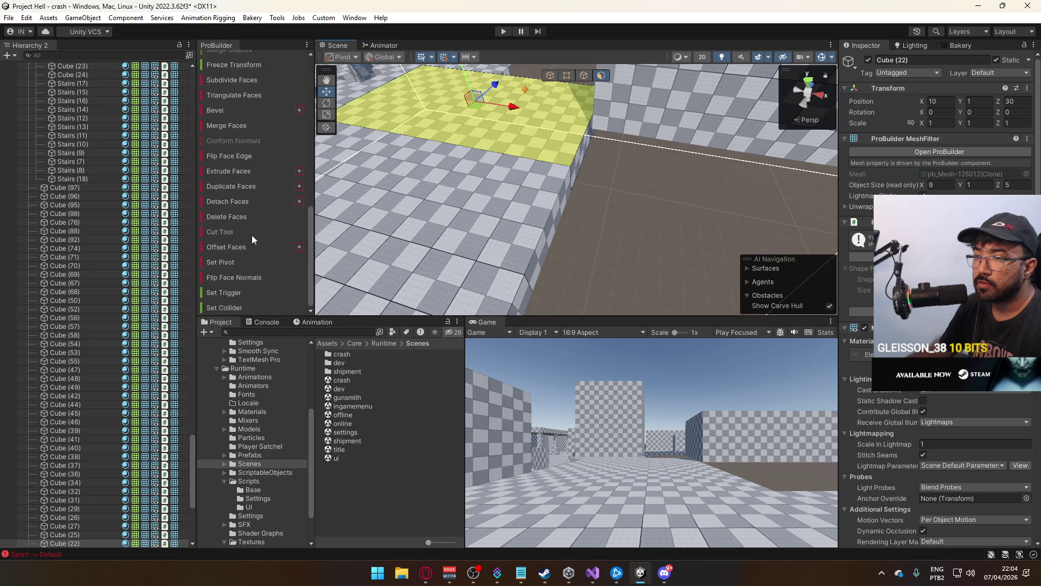
key(ctrl+z)
key(ctrl+z)
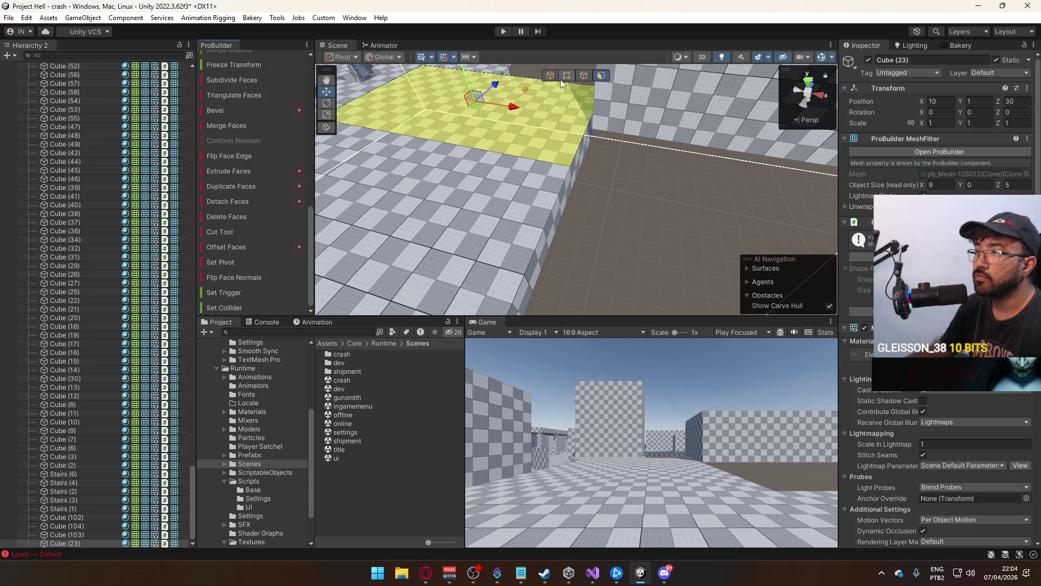
mouse_move(580, 155)
mouse_down()
mouse_move(574, 172)
mouse_move(557, 141)
mouse_move(507, 125)
mouse_move(679, 189)
mouse_up()
mouse_move(734, 236)
mouse_down()
mouse_move(810, 211)
mouse_move(652, 203)
mouse_up()
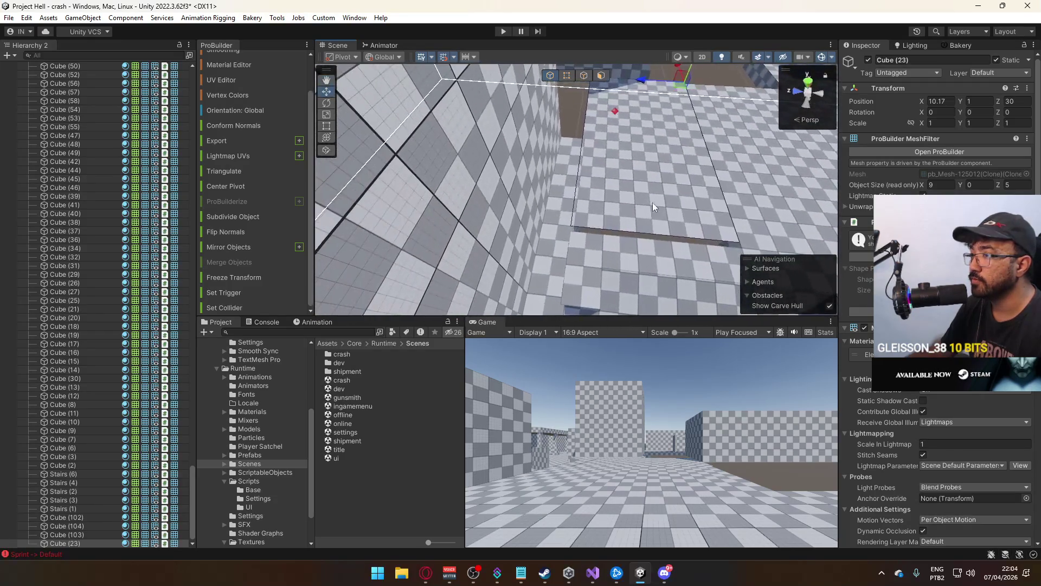
scroll(703, 84, up, 2)
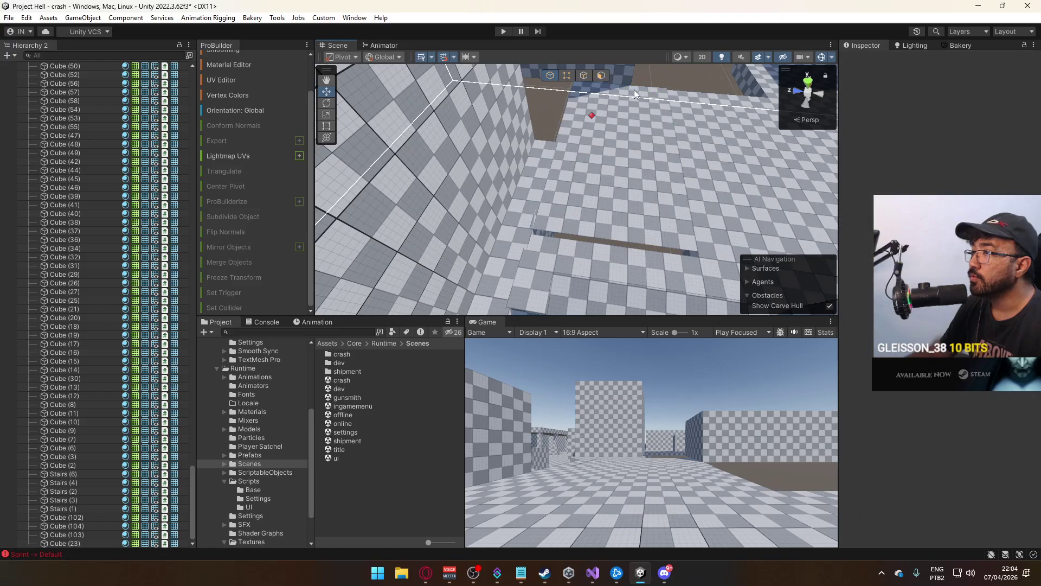
drag(633, 89, 631, 85)
Shift Stairs (3) slightly back along Z
click(503, 222)
mouse_move(503, 223)
mouse_down()
mouse_move(533, 187)
mouse_move(659, 201)
mouse_up()
click(590, 223)
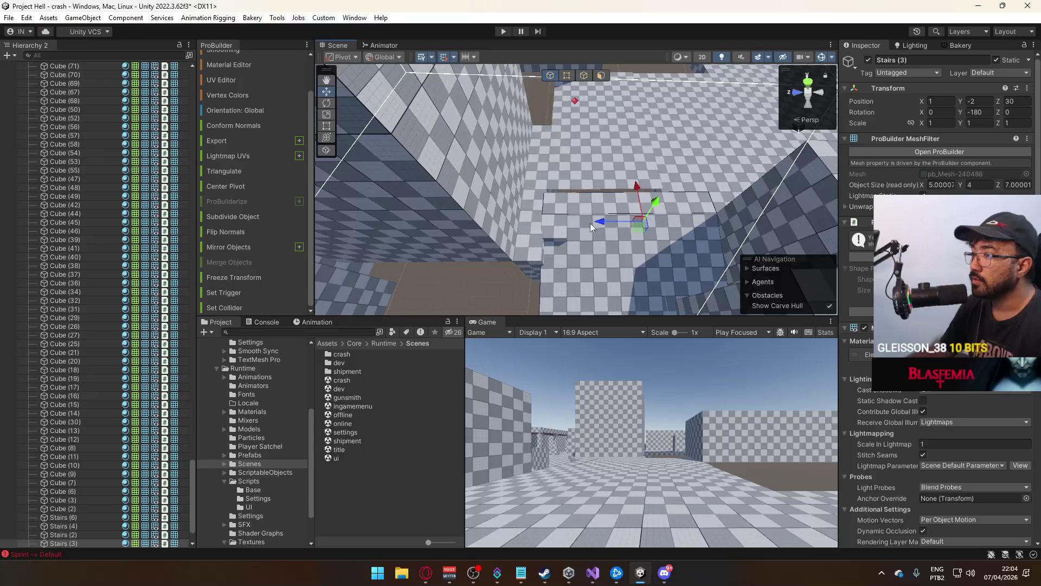
drag(588, 222, 600, 216)
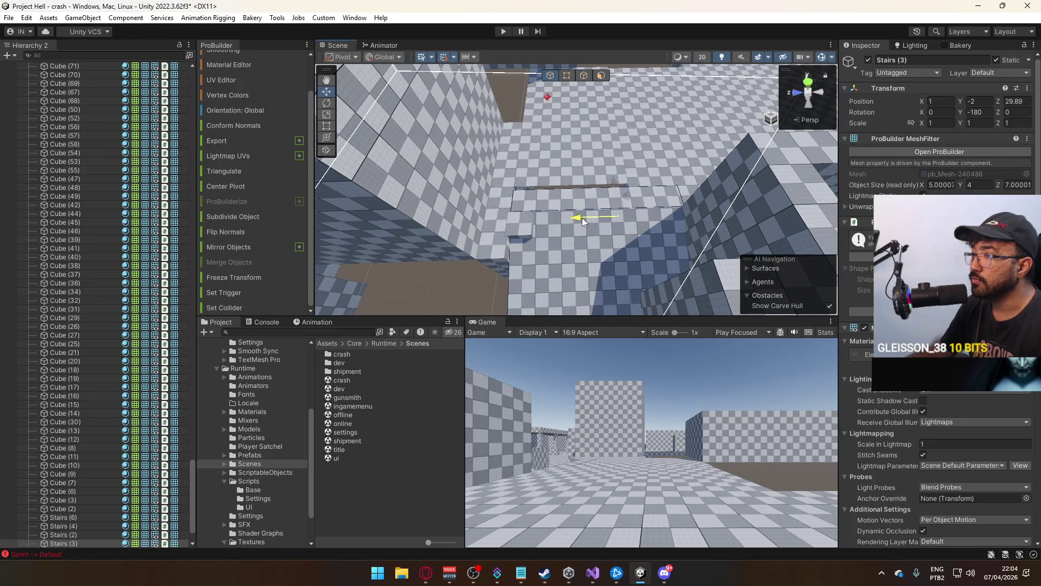
click(520, 224)
click(572, 223)
mouse_move(571, 223)
mouse_down()
mouse_move(591, 273)
mouse_move(604, 217)
mouse_move(596, 231)
mouse_move(789, 223)
mouse_up()
Shift Cube (20) slightly back along Z to 19.89, then reselect Cube (23)
click(596, 231)
click(595, 231)
mouse_move(633, 177)
mouse_down()
mouse_move(624, 154)
mouse_move(473, 103)
mouse_move(493, 139)
mouse_move(760, 186)
mouse_move(704, 173)
mouse_move(716, 183)
mouse_up()
click(664, 167)
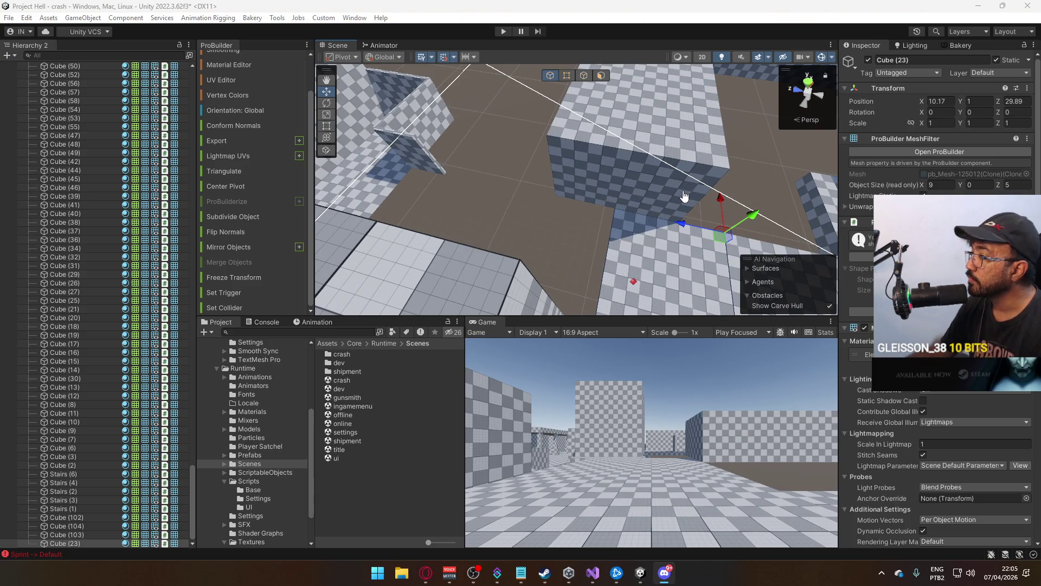
Pull Cube (233)'s end face out so the box is 14 units deep
drag(623, 196, 627, 171)
click(627, 163)
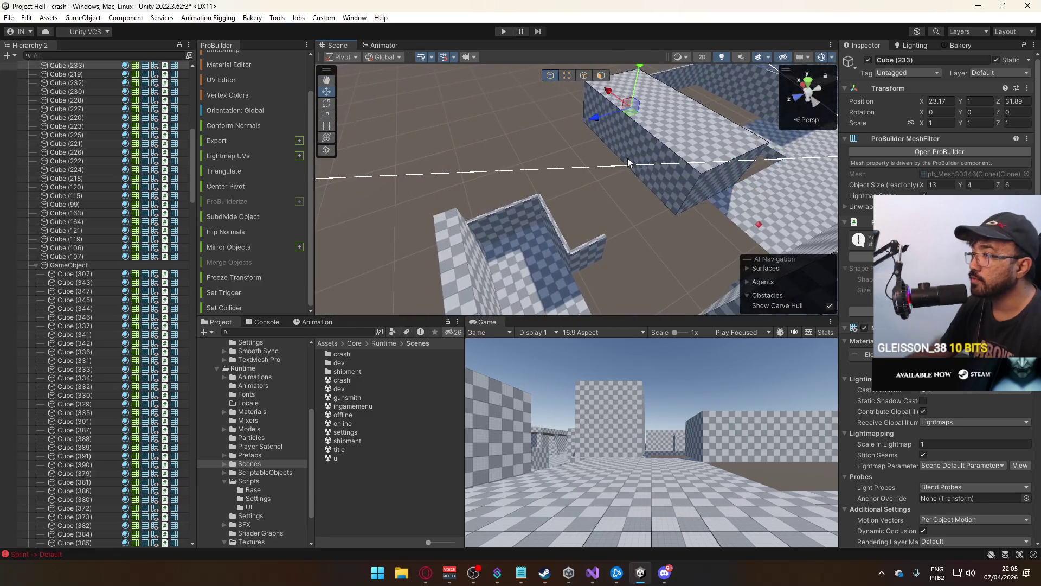
click(605, 76)
click(624, 152)
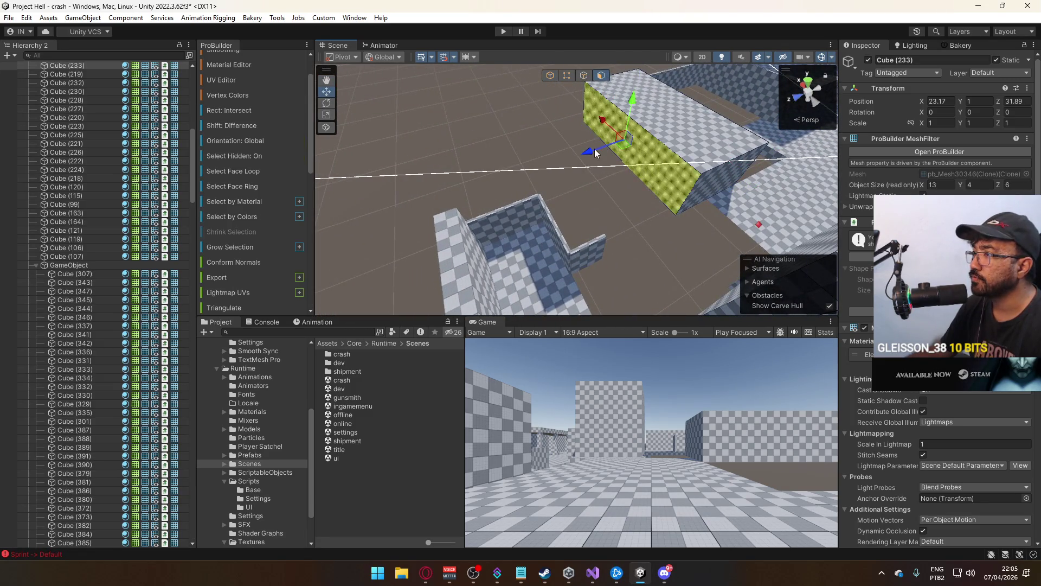
mouse_move(590, 150)
mouse_down()
mouse_move(488, 181)
mouse_move(439, 242)
mouse_move(523, 158)
mouse_move(682, 189)
mouse_move(627, 132)
mouse_move(618, 215)
mouse_move(760, 198)
mouse_move(581, 187)
mouse_up()
Duplicate the box and raise the copy Cube (234) to height 5
click(550, 76)
click(582, 187)
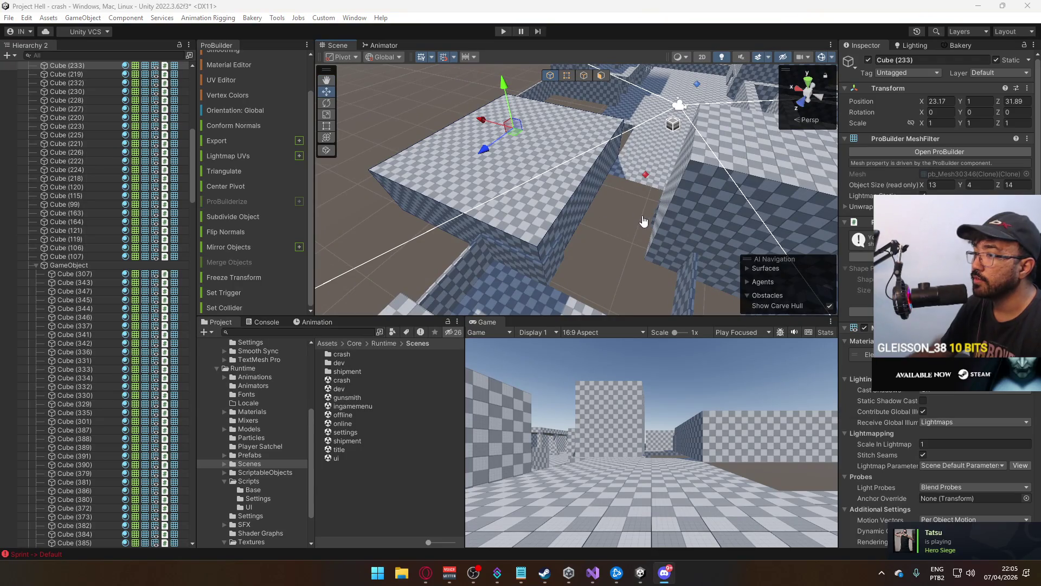
key(alt+Tab)
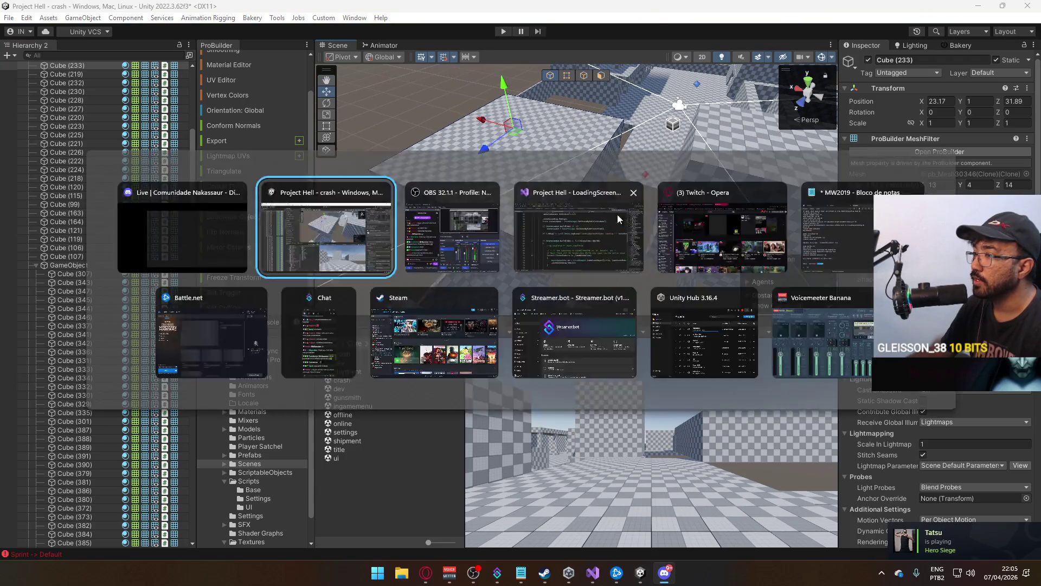
key(ctrl+d)
click(508, 99)
click(508, 98)
mouse_move(497, 108)
mouse_down()
mouse_move(500, 58)
mouse_move(500, 70)
mouse_up()
mouse_move(555, 126)
mouse_down()
mouse_move(645, 124)
mouse_move(360, 193)
mouse_up()
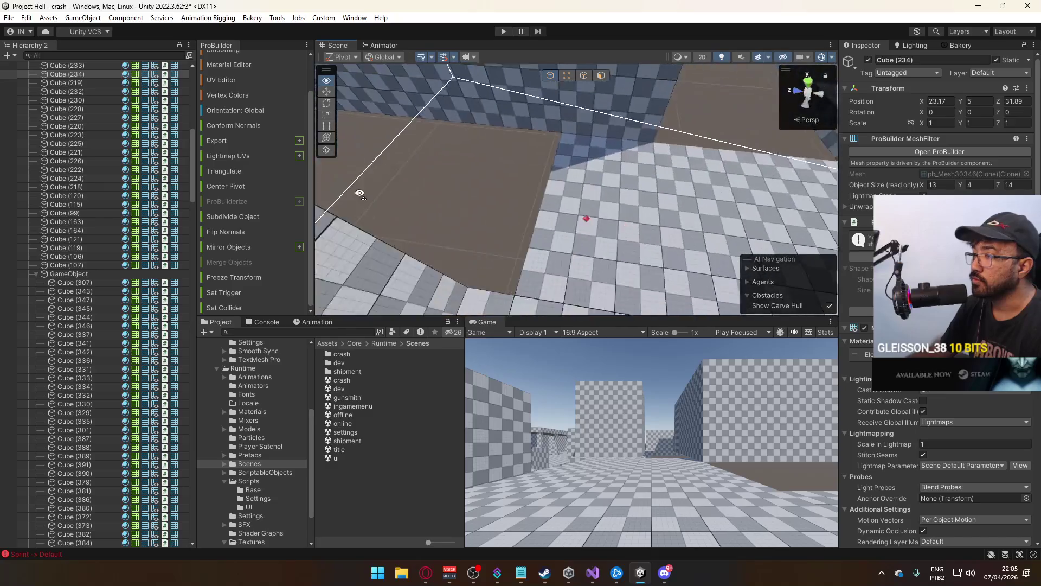
Duplicate floor piece Cube (23) 5 units along Z and select the new piece's edges for resizing
click(700, 154)
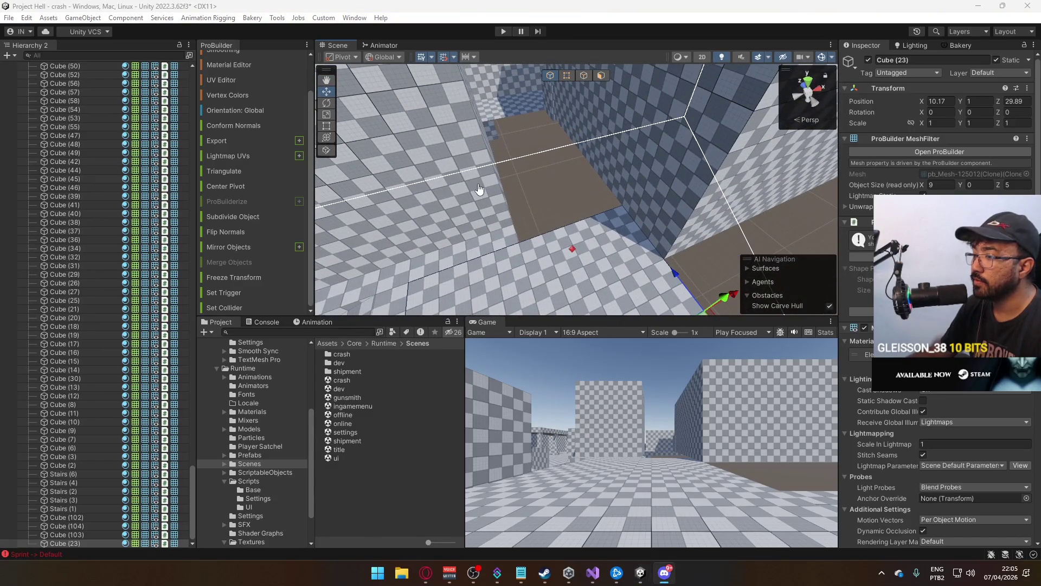
mouse_move(530, 203)
mouse_down()
mouse_move(644, 216)
mouse_move(570, 204)
mouse_move(672, 202)
mouse_move(584, 225)
mouse_move(827, 247)
mouse_move(659, 89)
mouse_up()
key(ctrl+d)
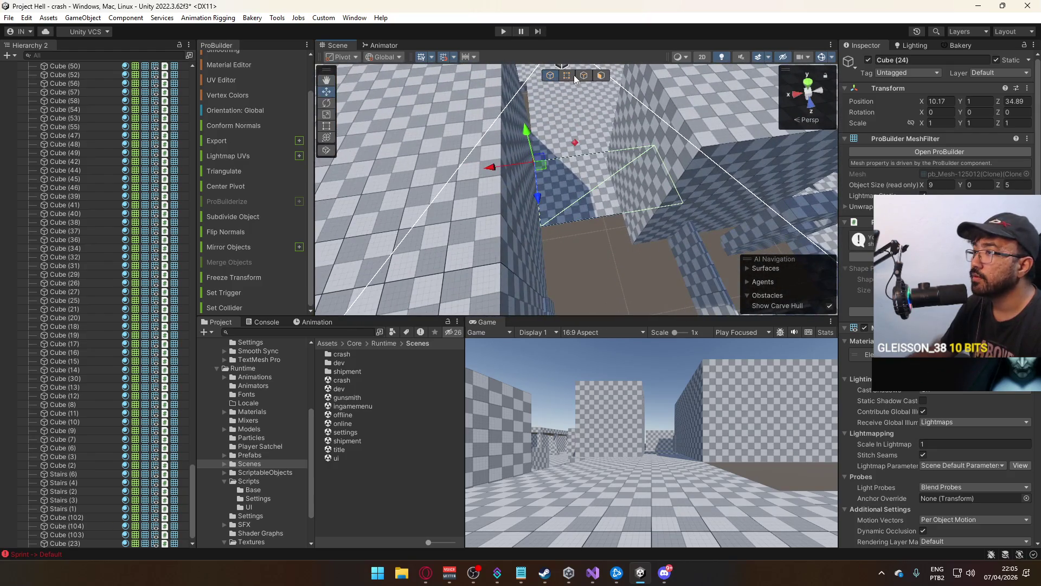
click(566, 76)
click(562, 163)
mouse_move(561, 163)
mouse_down()
mouse_move(542, 179)
mouse_move(621, 214)
mouse_move(571, 195)
mouse_move(466, 261)
mouse_move(648, 139)
mouse_up()
click(552, 76)
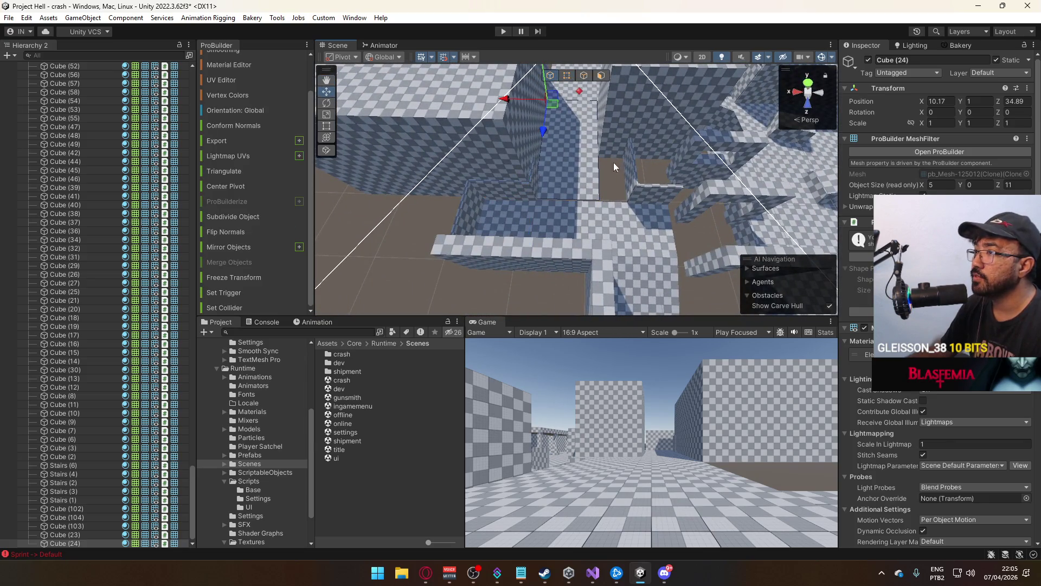
mouse_move(619, 171)
mouse_down()
mouse_move(548, 140)
mouse_move(445, 126)
mouse_move(363, 134)
mouse_move(503, 132)
mouse_move(551, 212)
mouse_move(433, 173)
mouse_move(564, 220)
mouse_up()
click(548, 140)
click(552, 210)
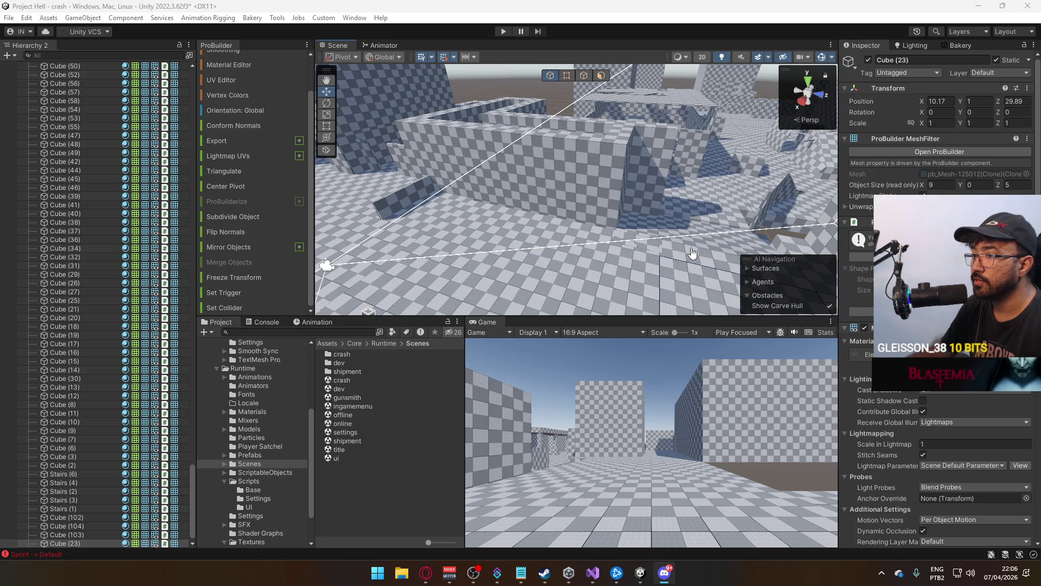
mouse_move(685, 255)
mouse_down()
mouse_move(425, 209)
mouse_move(624, 286)
mouse_up()
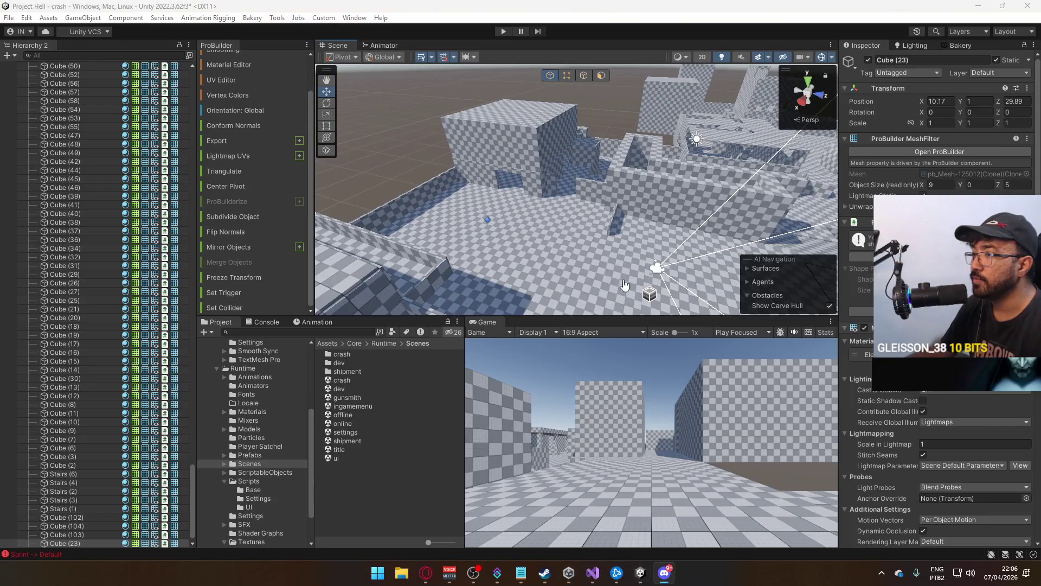
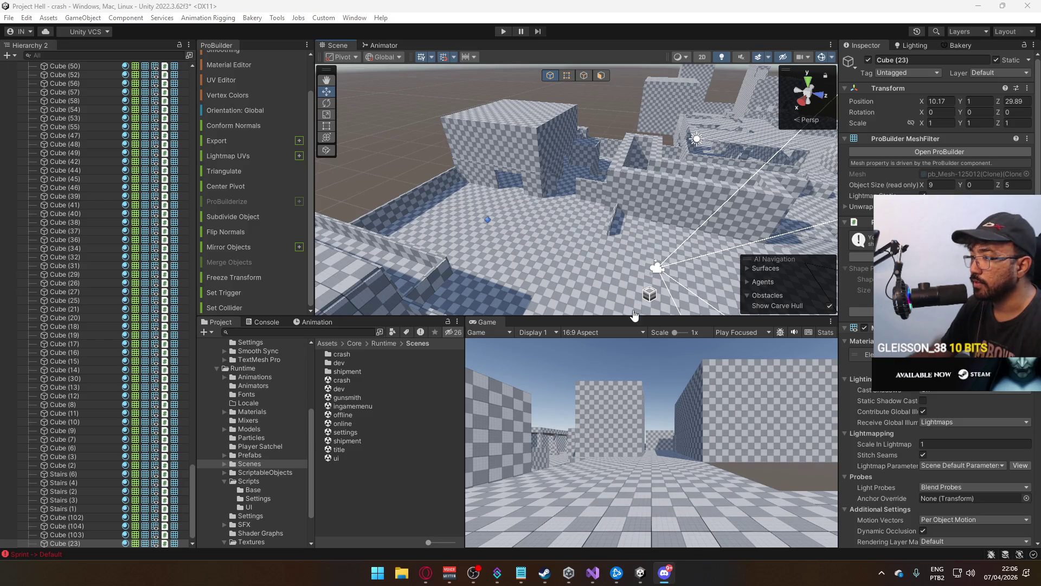
Delete a cube, inspect Cube (234), then undo to restore Cube (233)
mouse_move(616, 262)
mouse_down()
mouse_move(841, 201)
mouse_move(485, 266)
mouse_move(478, 297)
mouse_move(631, 261)
mouse_move(644, 232)
mouse_move(532, 262)
mouse_up()
key(Delete)
click(554, 265)
key(f)
mouse_move(480, 221)
mouse_down()
mouse_move(494, 230)
mouse_move(375, 230)
mouse_move(597, 217)
mouse_move(542, 206)
mouse_move(666, 187)
mouse_move(574, 210)
mouse_move(523, 238)
mouse_move(424, 235)
mouse_move(484, 233)
mouse_up()
key(ctrl+z)
Duplicate the block as Cube (235) and move it to X 0.17 and along Z
key(ctrl+d)
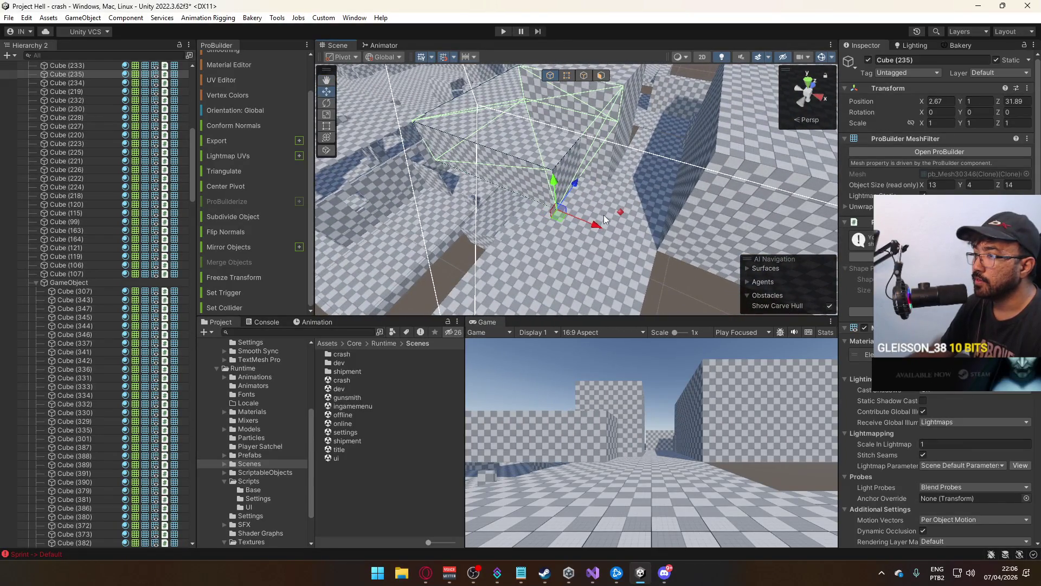
drag(600, 221, 507, 209)
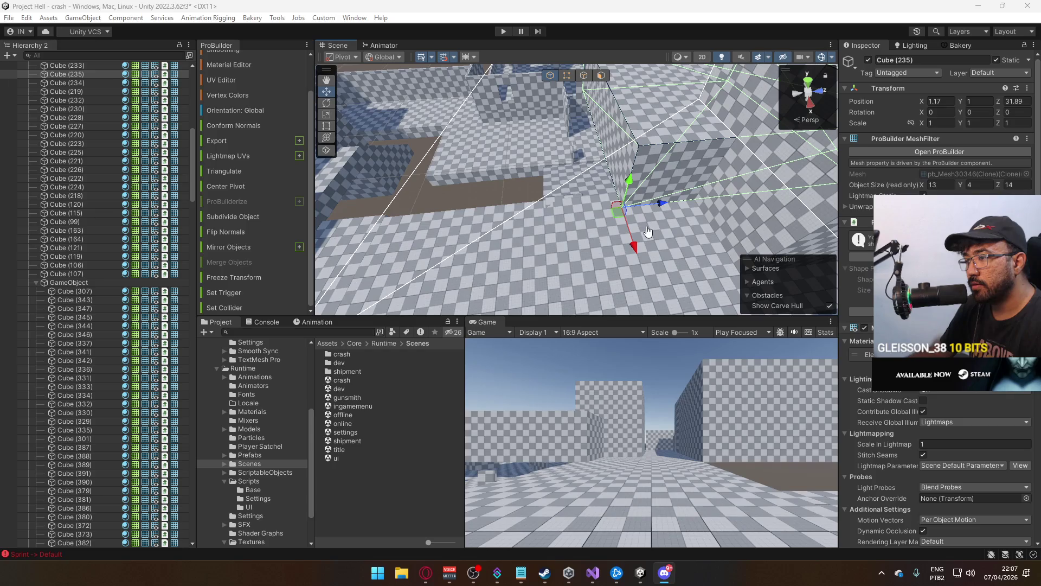
mouse_move(646, 233)
mouse_down()
mouse_move(698, 205)
mouse_move(564, 229)
mouse_move(565, 244)
mouse_move(659, 235)
mouse_move(625, 244)
mouse_move(526, 219)
mouse_up()
mouse_move(623, 236)
mouse_down()
mouse_move(376, 216)
mouse_move(567, 226)
mouse_move(498, 230)
mouse_move(682, 154)
mouse_move(584, 83)
mouse_move(467, 227)
mouse_move(554, 161)
mouse_move(534, 89)
mouse_up()
Drag Cube (235)'s vertices to reshape it into a narrow 2.5 × 4 × 8 wall
click(566, 75)
click(573, 95)
drag(540, 154, 753, 262)
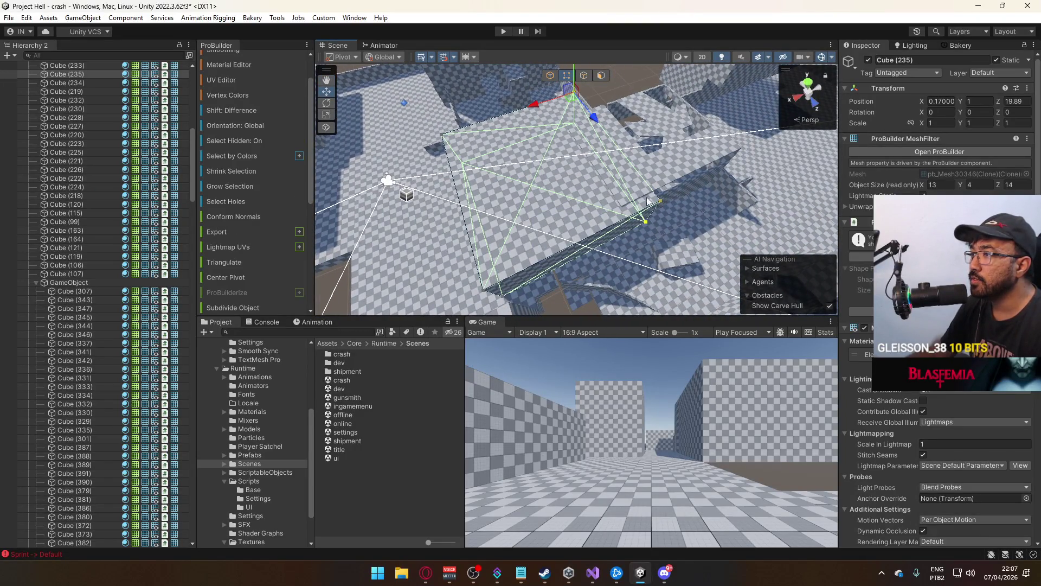
mouse_move(537, 112)
mouse_down()
mouse_move(445, 168)
mouse_move(760, 252)
mouse_up()
mouse_move(705, 208)
mouse_down()
mouse_move(578, 205)
mouse_move(642, 201)
mouse_move(449, 170)
mouse_move(572, 141)
mouse_move(575, 114)
mouse_up()
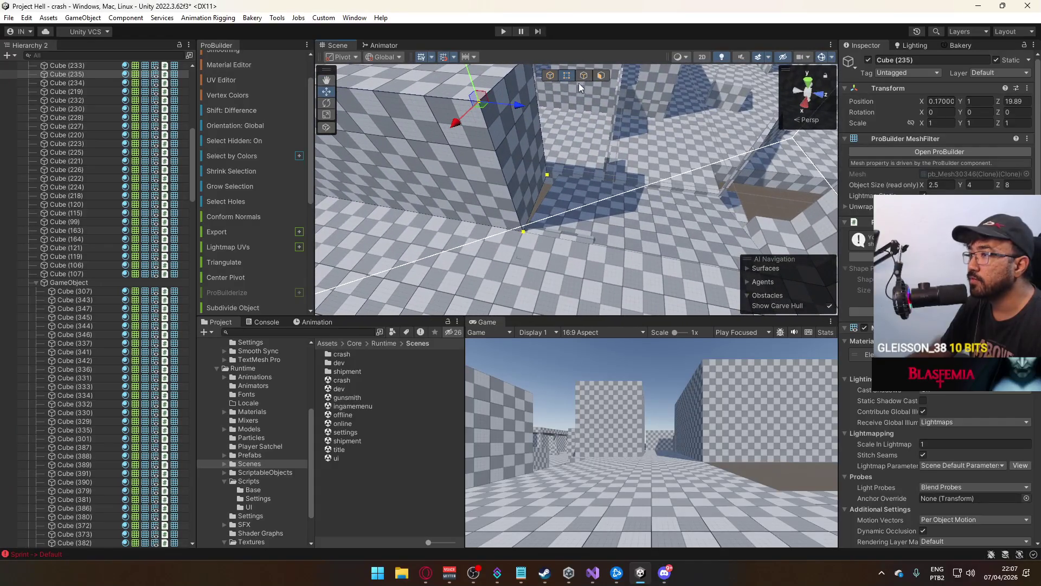
click(551, 76)
Select Stairs (3), reselect Cube (235), then select Stairs (3) again
click(568, 197)
click(613, 216)
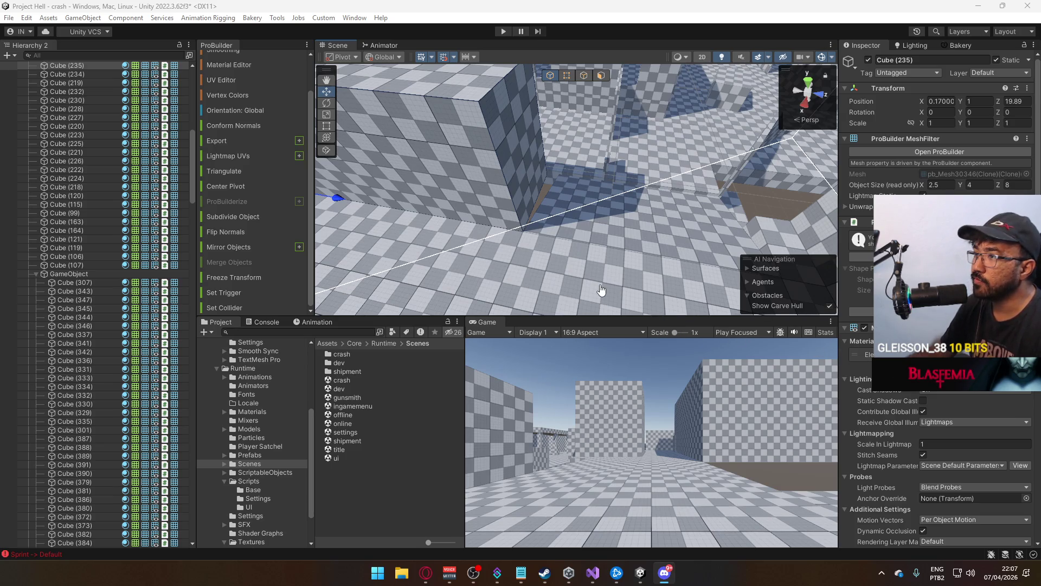
mouse_move(601, 287)
mouse_down()
mouse_move(643, 299)
mouse_move(402, 262)
mouse_move(542, 244)
mouse_up()
click(683, 214)
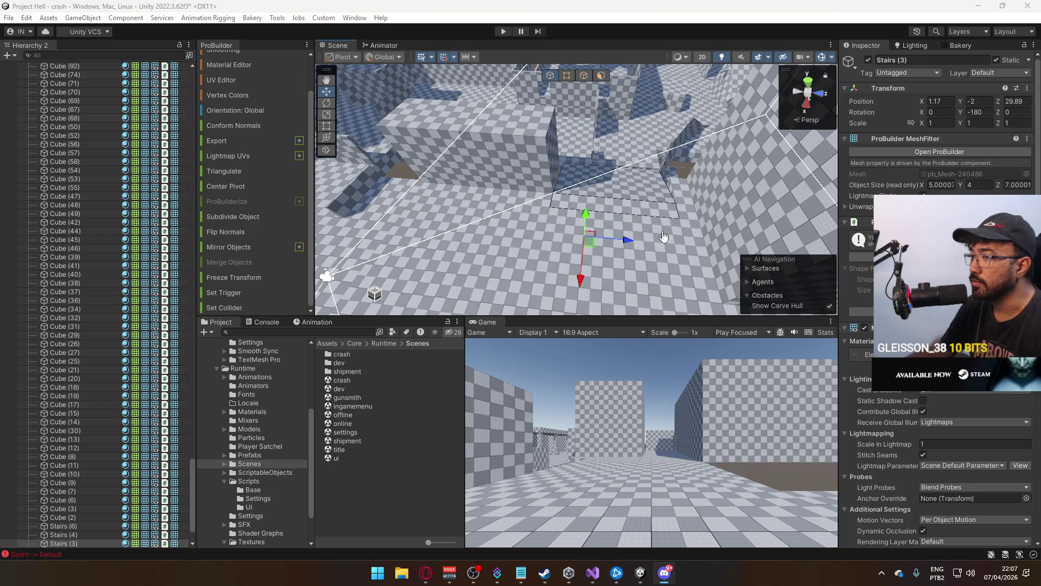
Inspect a corner vertex of the stairs, then reselect Cube (235) in Object mode
drag(646, 232, 571, 82)
click(567, 75)
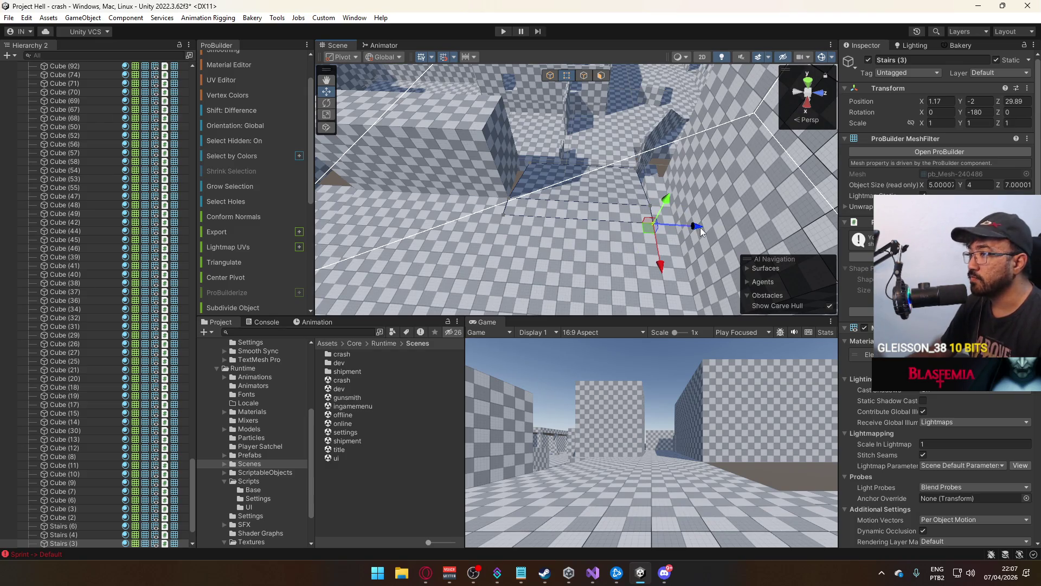
drag(566, 81, 504, 243)
mouse_move(583, 224)
mouse_down()
mouse_move(573, 90)
mouse_move(521, 101)
mouse_move(462, 142)
mouse_move(521, 103)
mouse_up()
click(550, 75)
Drag Cube (235)'s end vertices along Z to lengthen it from 8 to 10
click(566, 75)
mouse_move(570, 79)
mouse_down()
mouse_move(624, 124)
mouse_move(597, 188)
mouse_up()
drag(545, 166, 619, 187)
drag(689, 240, 611, 113)
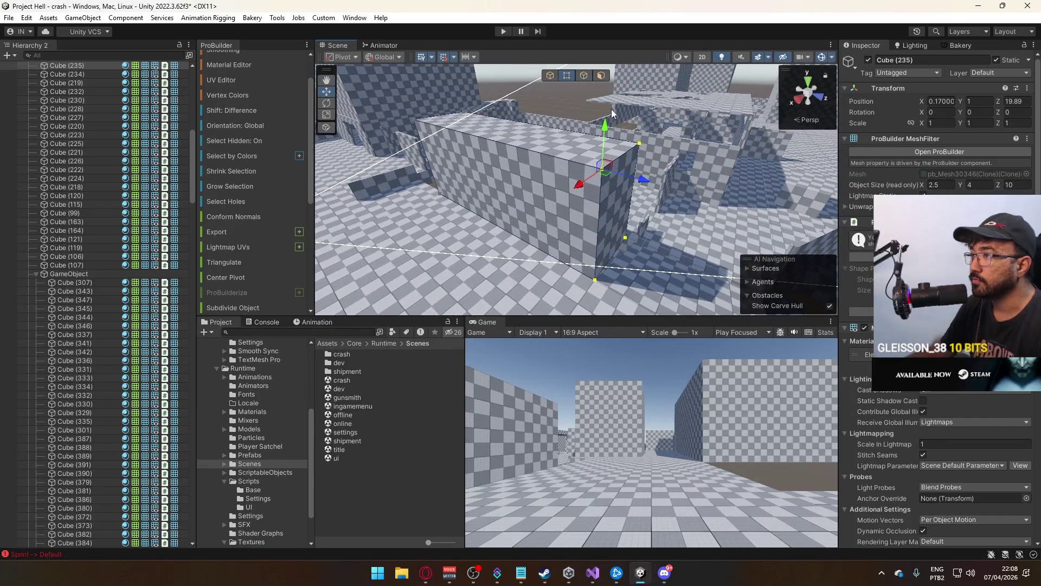
Drag Cube (235)'s faces to make it 4 wide and 8.5 deep
click(603, 74)
mouse_move(553, 195)
mouse_down()
mouse_move(620, 200)
mouse_move(670, 222)
mouse_move(676, 264)
mouse_up()
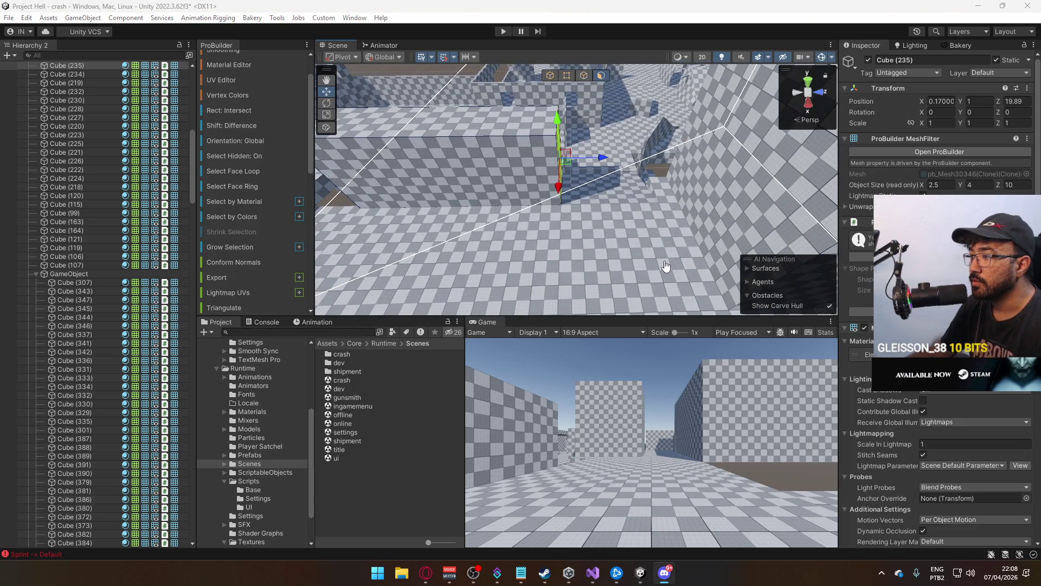
mouse_move(666, 266)
mouse_down()
mouse_move(529, 244)
mouse_move(448, 255)
mouse_up()
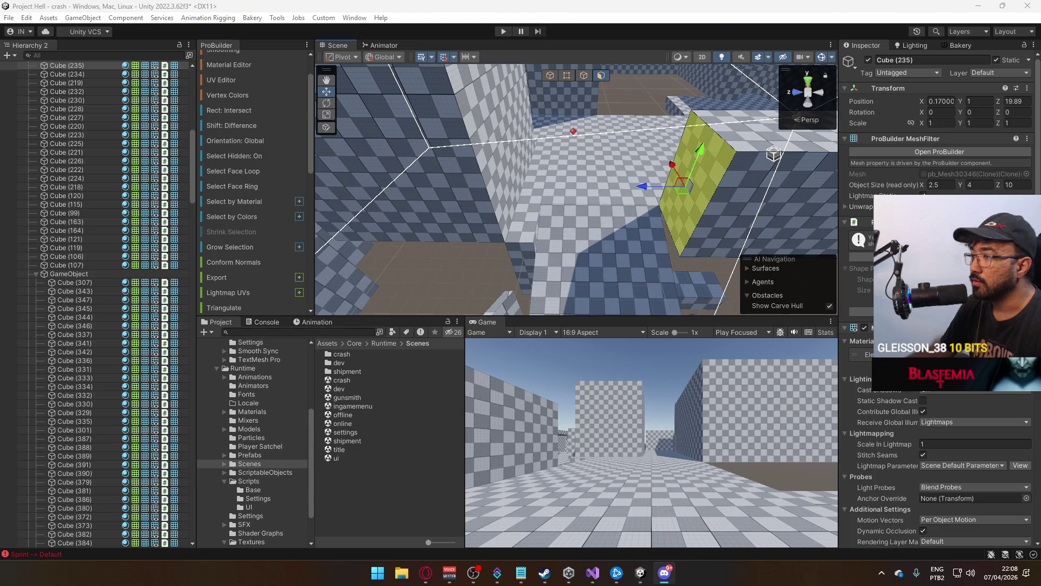
mouse_move(635, 228)
mouse_down()
mouse_move(626, 279)
mouse_move(610, 227)
mouse_move(60, 233)
mouse_up()
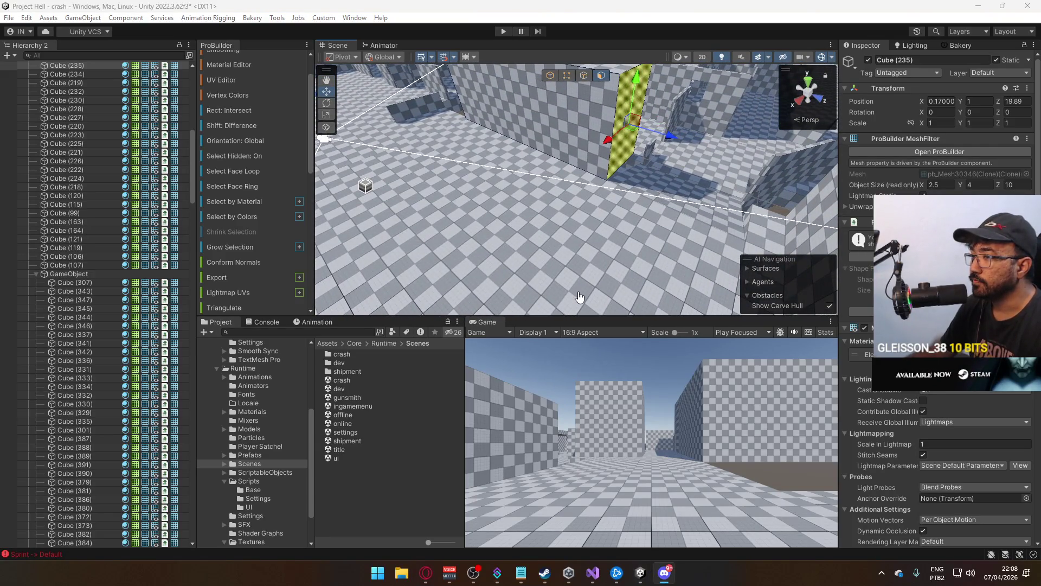
mouse_move(579, 297)
mouse_down()
mouse_move(623, 210)
mouse_move(588, 180)
mouse_move(257, 174)
mouse_move(451, 195)
mouse_up()
click(564, 163)
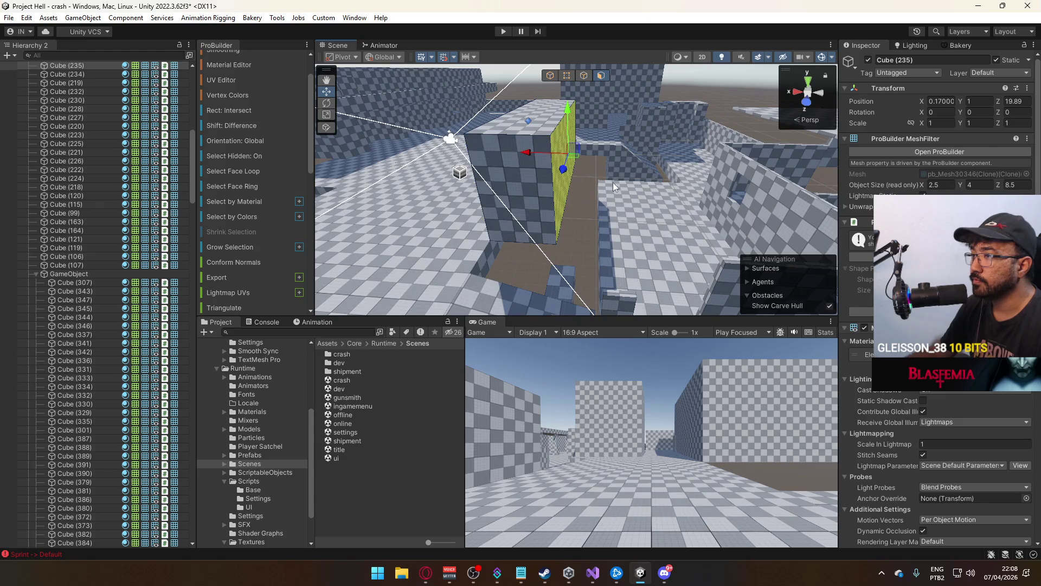
drag(521, 159, 780, 161)
Duplicate the wall block as Cube (236) and move it to X -1.83
click(549, 77)
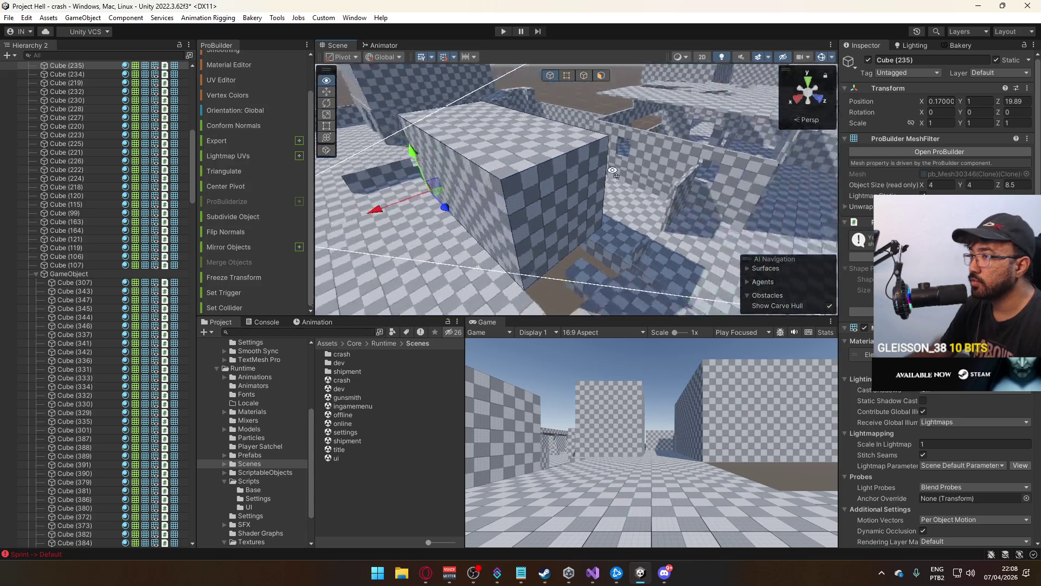
key(ctrl+d)
mouse_move(685, 249)
mouse_down()
mouse_move(521, 255)
mouse_move(567, 273)
mouse_move(611, 253)
mouse_move(572, 269)
mouse_move(645, 116)
mouse_up()
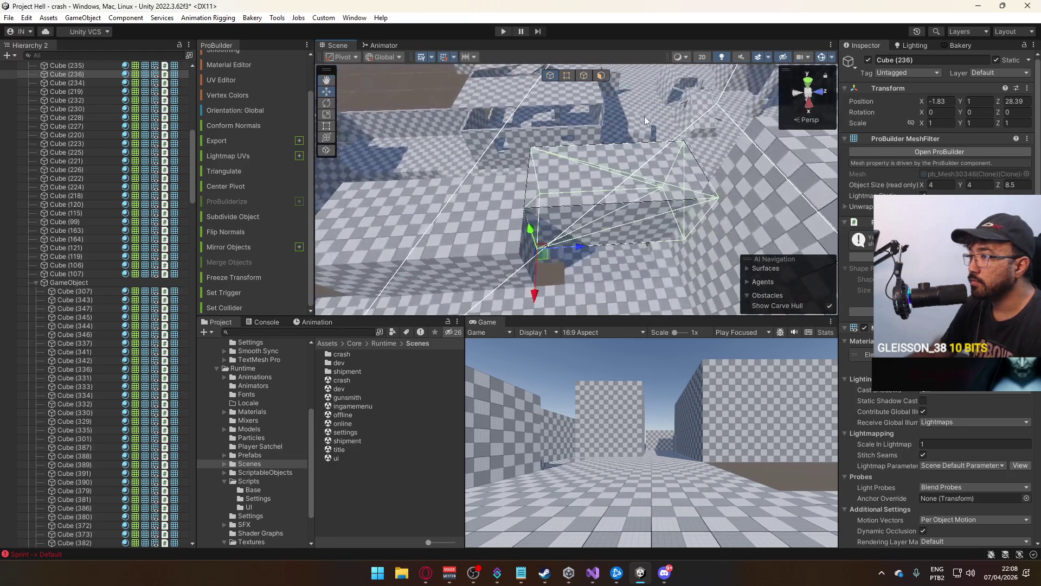
click(570, 77)
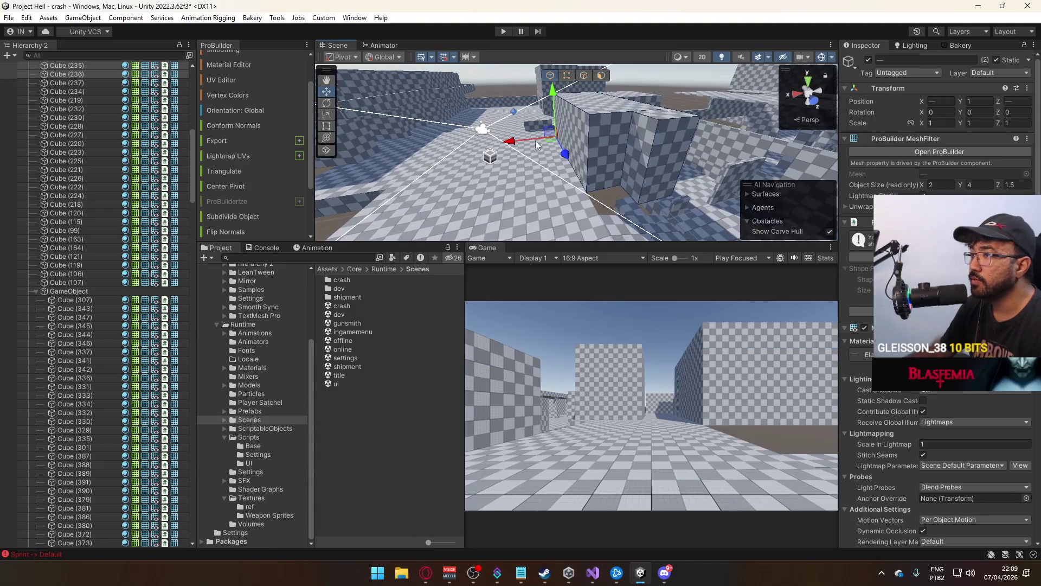
Slide the selected blocks along X and move floor piece Cube (28) back to Z 24.89
mouse_move(516, 145)
mouse_down()
mouse_move(502, 146)
mouse_move(558, 184)
mouse_move(536, 179)
mouse_move(520, 172)
mouse_move(575, 165)
mouse_move(344, 215)
mouse_move(732, 186)
mouse_up()
click(557, 184)
click(560, 174)
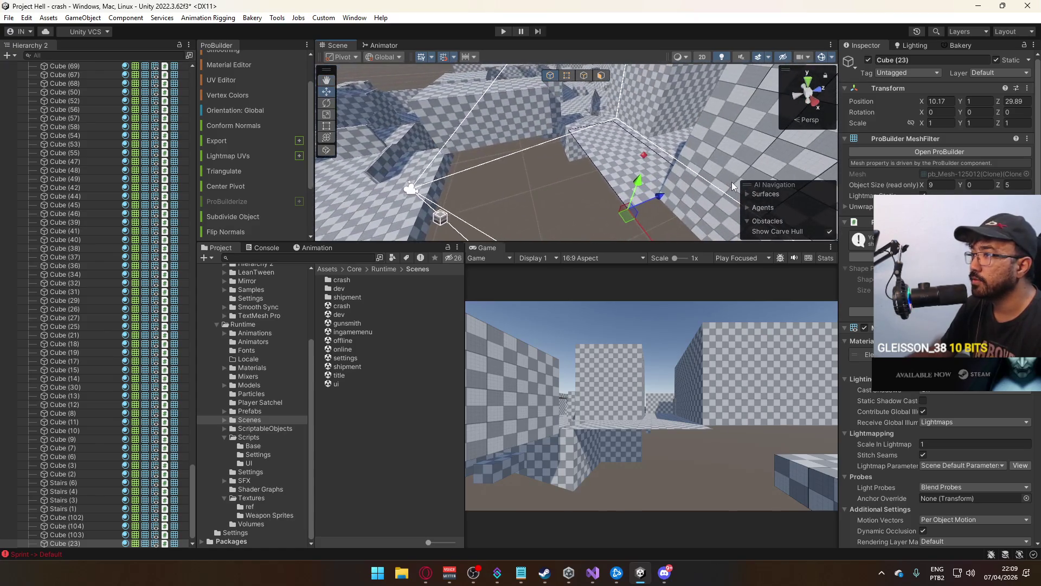
mouse_move(663, 201)
mouse_down()
mouse_move(552, 212)
mouse_move(278, 197)
mouse_move(599, 179)
mouse_move(614, 132)
mouse_up()
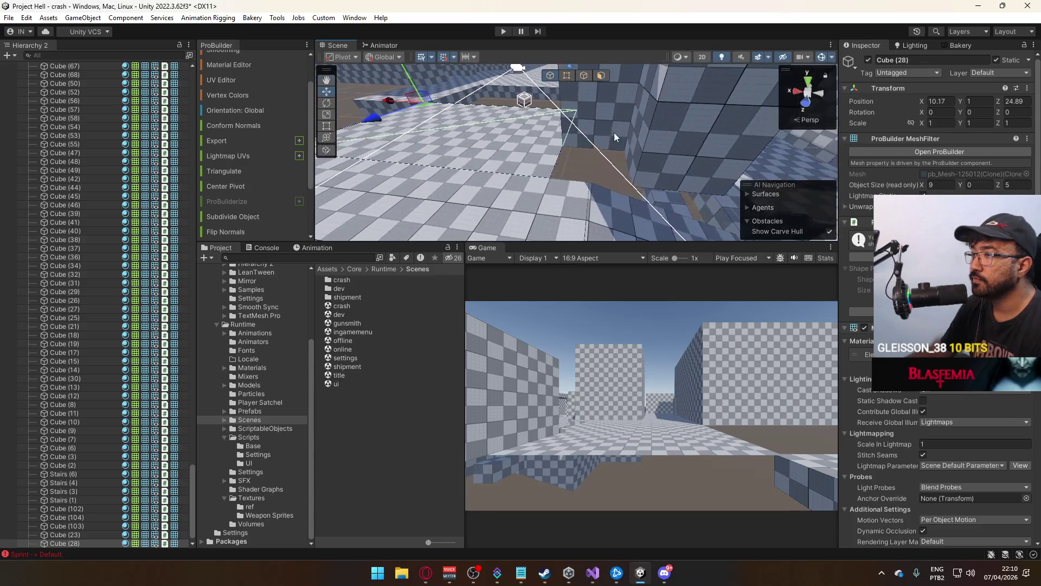
Detach the flat face of Stairs (3) as Stairs (5) and delete the original stairs
click(586, 76)
click(547, 133)
mouse_move(547, 133)
mouse_down()
mouse_move(551, 172)
mouse_move(593, 86)
mouse_up()
click(599, 75)
click(535, 187)
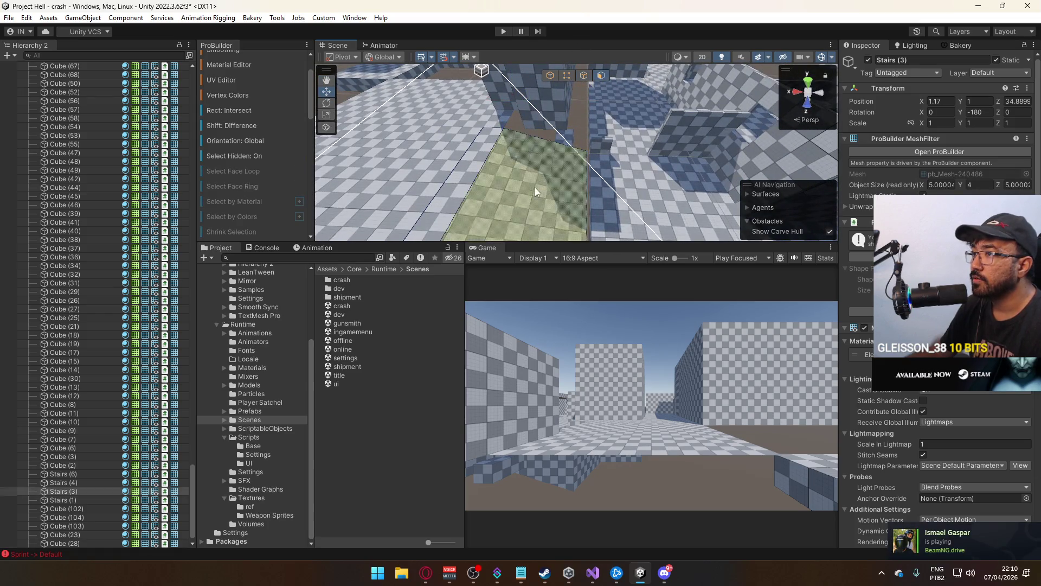
scroll(243, 194, down, 5)
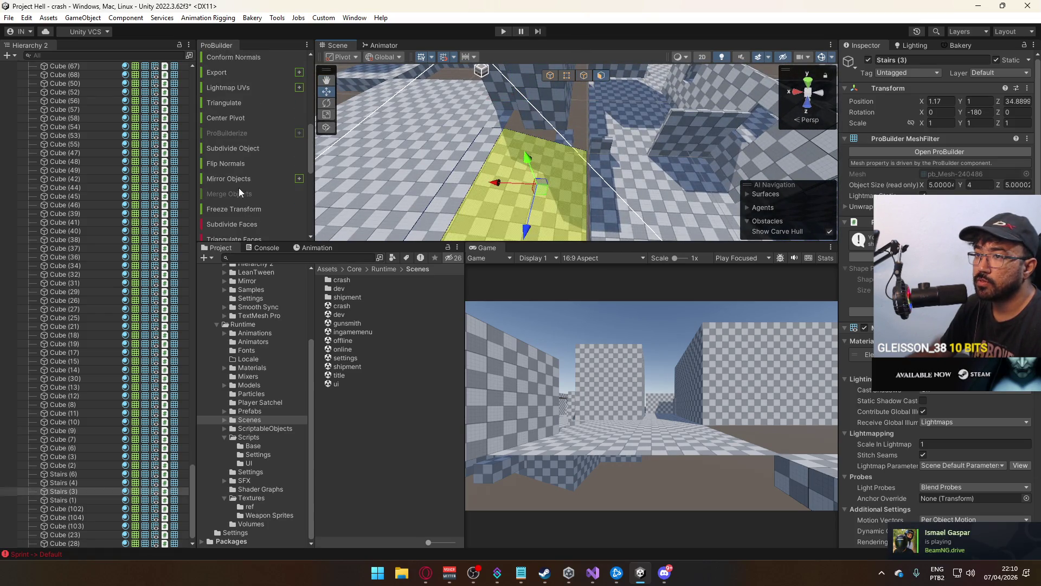
scroll(241, 152, down, 4)
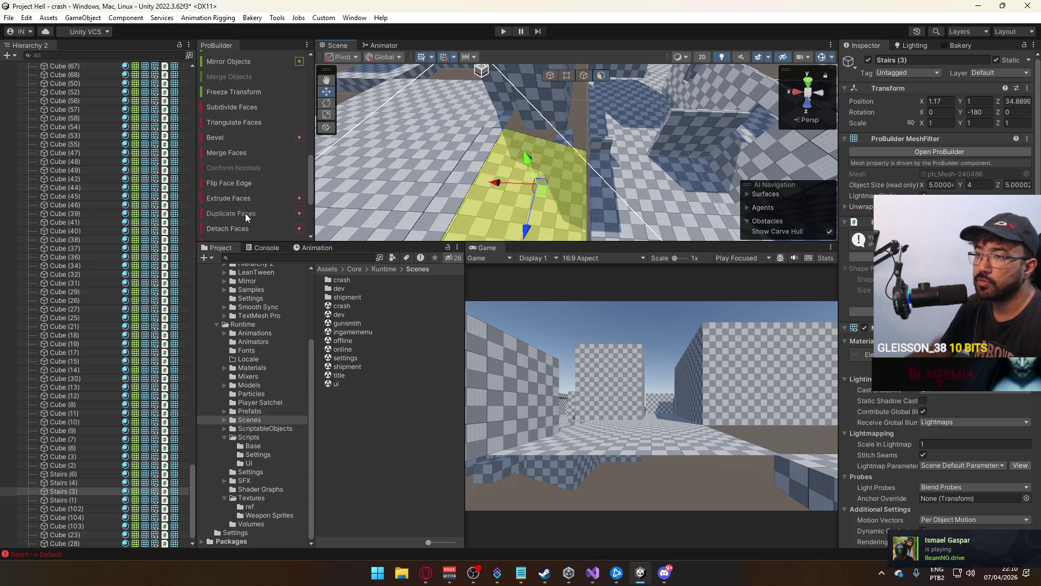
click(239, 228)
drag(628, 121, 502, 112)
key(Delete)
Select Stairs (5), wall copy Cube (236), then floor piece Cube (23)
mouse_move(581, 174)
mouse_down()
mouse_move(722, 157)
mouse_move(428, 227)
mouse_move(629, 177)
mouse_move(512, 193)
mouse_move(591, 173)
mouse_up()
click(722, 157)
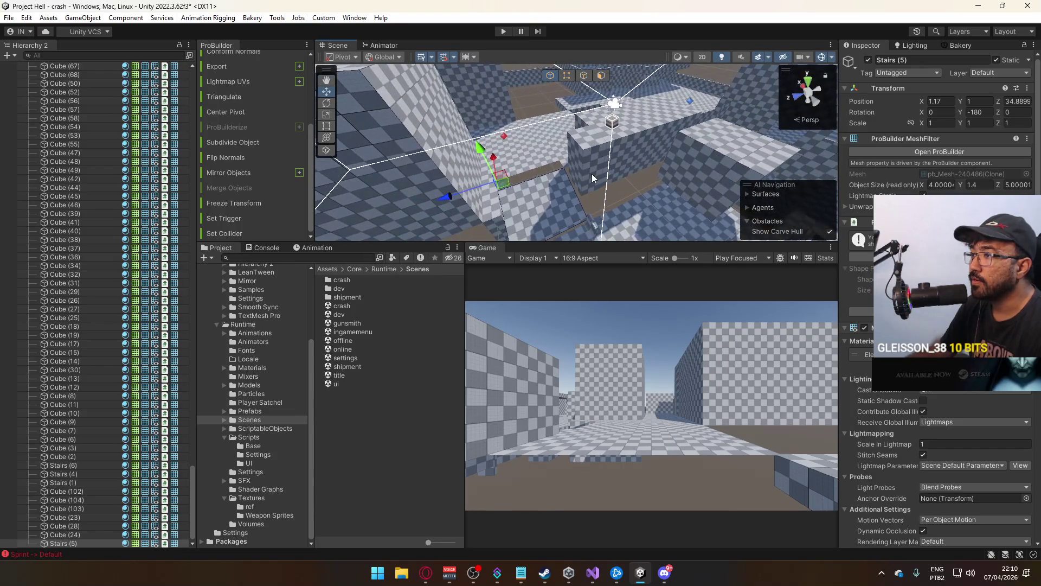
click(591, 174)
mouse_move(743, 128)
mouse_down()
mouse_move(615, 165)
mouse_move(578, 134)
mouse_up()
mouse_move(475, 145)
mouse_down()
mouse_move(311, 92)
mouse_move(310, 81)
mouse_move(541, 152)
mouse_move(569, 177)
mouse_up()
click(568, 177)
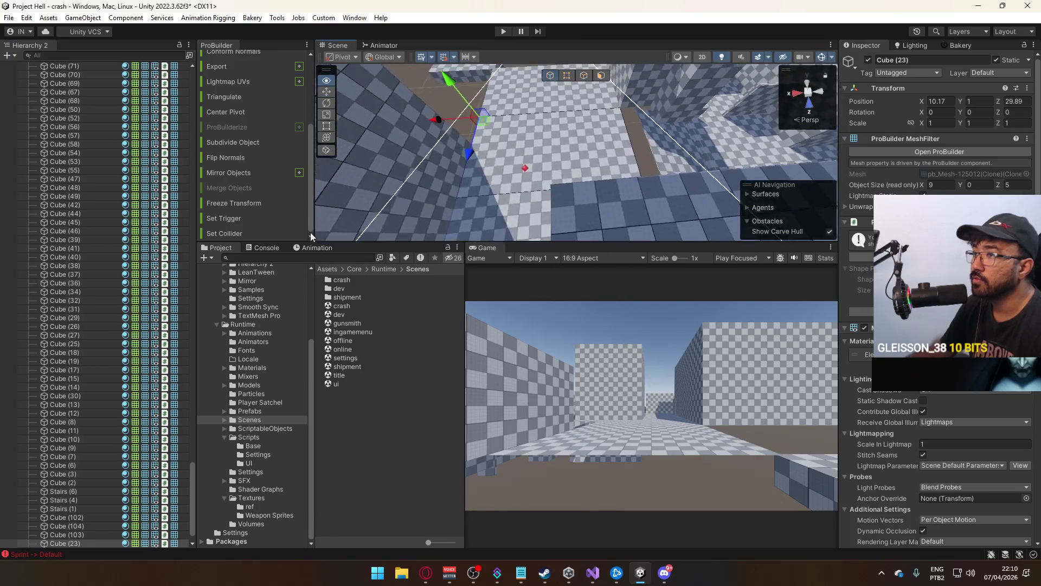
Select both wall blocks, Cube (235) and its neighbouring copy
drag(310, 232, 594, 77)
click(585, 76)
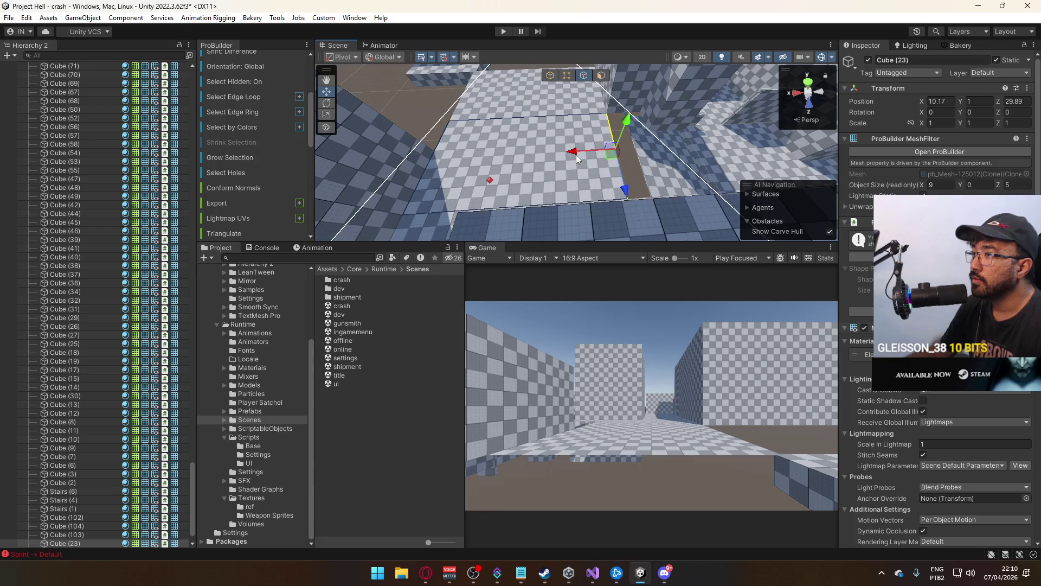
click(550, 75)
mouse_move(548, 76)
mouse_down()
mouse_move(481, 110)
mouse_move(639, 142)
mouse_move(494, 106)
mouse_move(407, 112)
mouse_move(590, 121)
mouse_move(640, 79)
mouse_move(636, 31)
mouse_up()
click(591, 121)
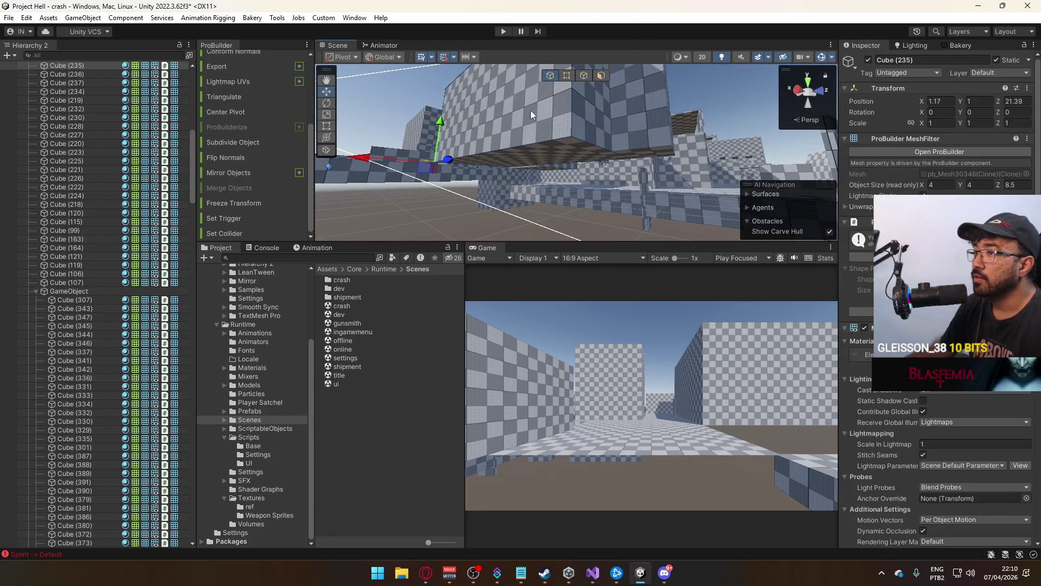
mouse_move(509, 153)
mouse_down()
mouse_move(597, 127)
mouse_move(584, 138)
mouse_move(584, 163)
mouse_move(587, 135)
mouse_move(560, 47)
mouse_move(568, 61)
mouse_move(490, 101)
mouse_up()
shift+click(600, 125)
Duplicate both wall blocks and lower the copies' top edge to make low blocks
key(ctrl+d)
click(567, 75)
click(602, 116)
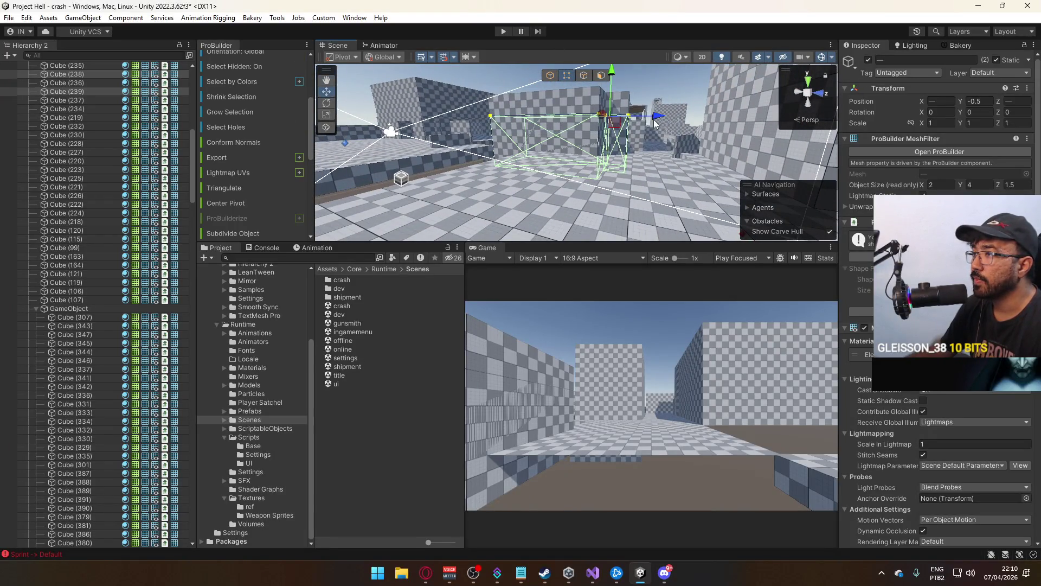
click(621, 84)
drag(608, 106, 570, 80)
click(670, 127)
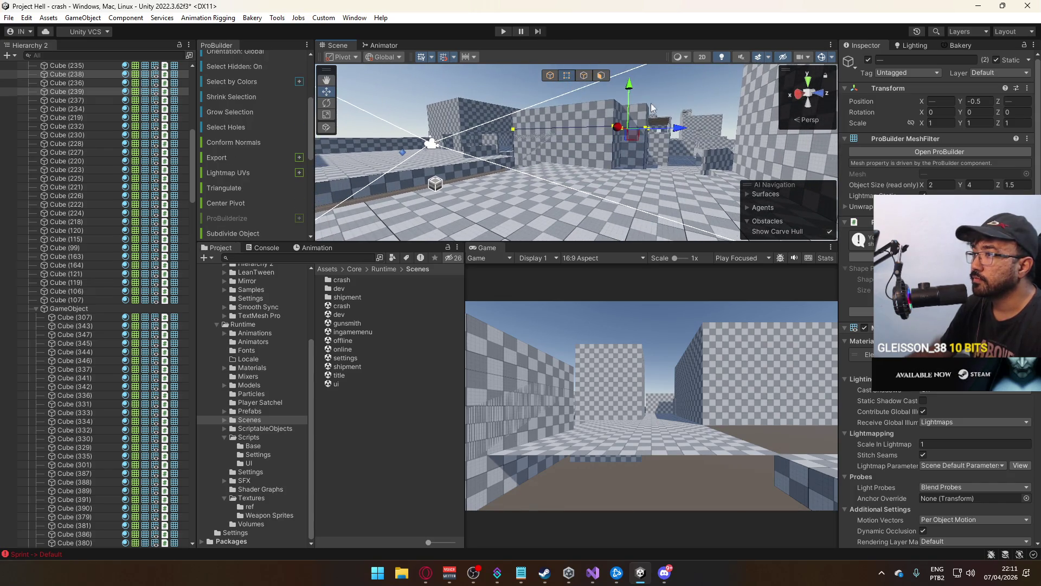
mouse_move(631, 94)
mouse_down()
mouse_move(632, 138)
mouse_move(608, 124)
mouse_move(529, 116)
mouse_move(534, 140)
mouse_up()
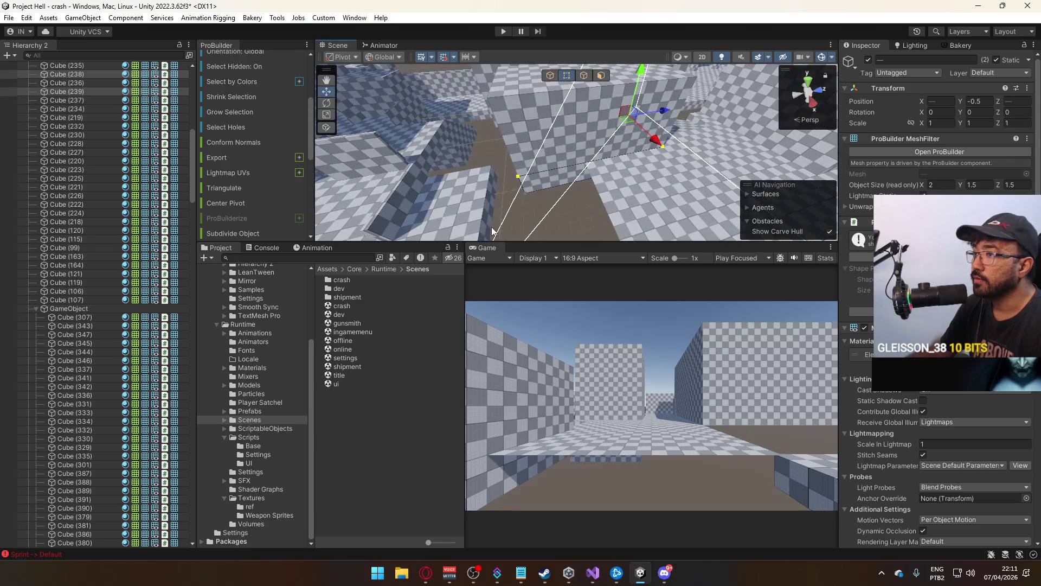
Delete the small Cube (34)
mouse_move(509, 183)
mouse_down()
mouse_move(496, 151)
mouse_move(488, 160)
mouse_move(618, 140)
mouse_up()
mouse_move(688, 165)
mouse_down()
mouse_move(726, 132)
mouse_move(538, 141)
mouse_up()
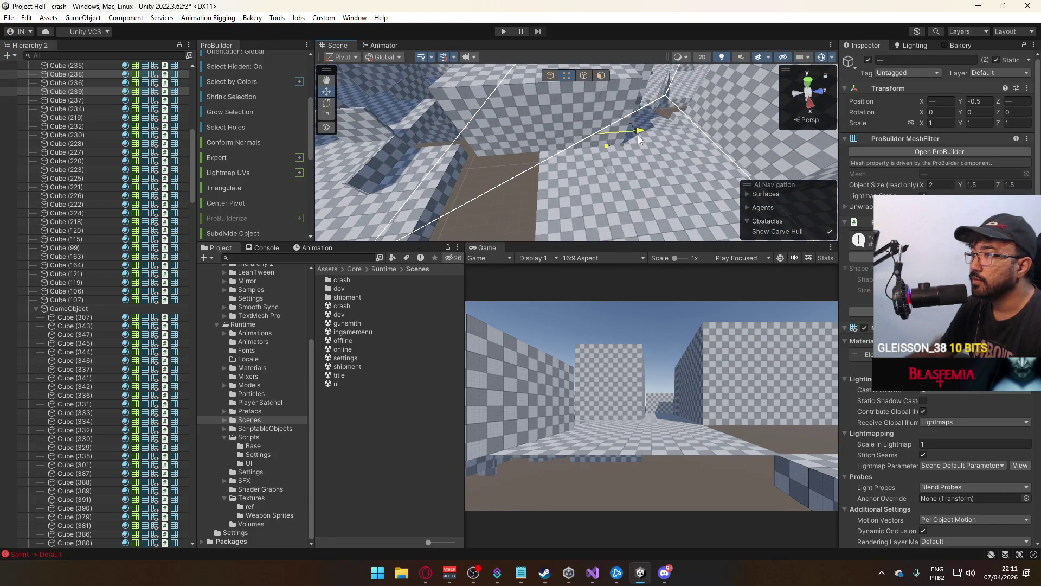
mouse_move(638, 135)
mouse_down()
mouse_move(477, 94)
mouse_move(253, 91)
mouse_move(365, 37)
mouse_up()
click(584, 132)
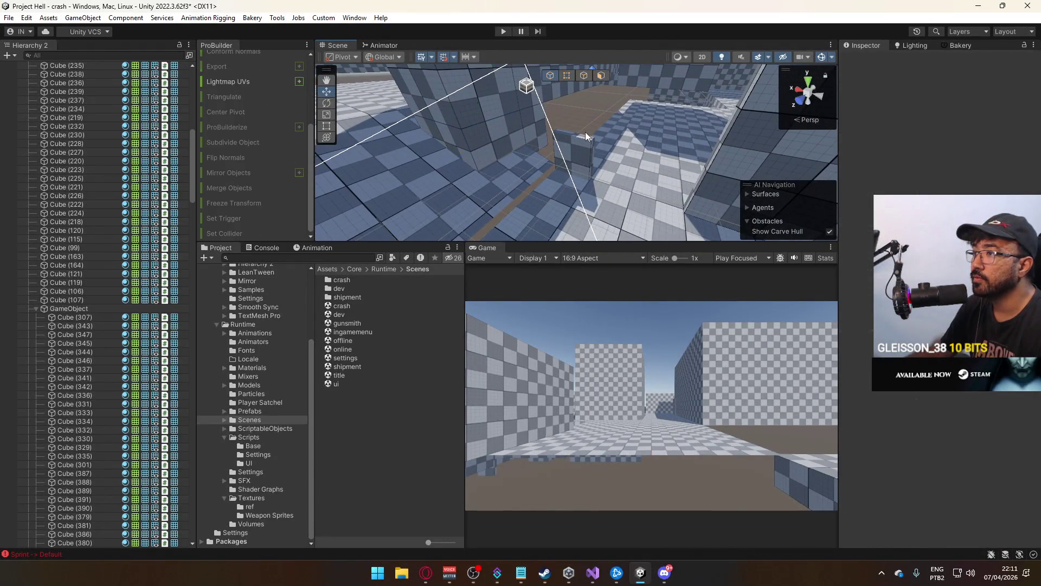
key(f)
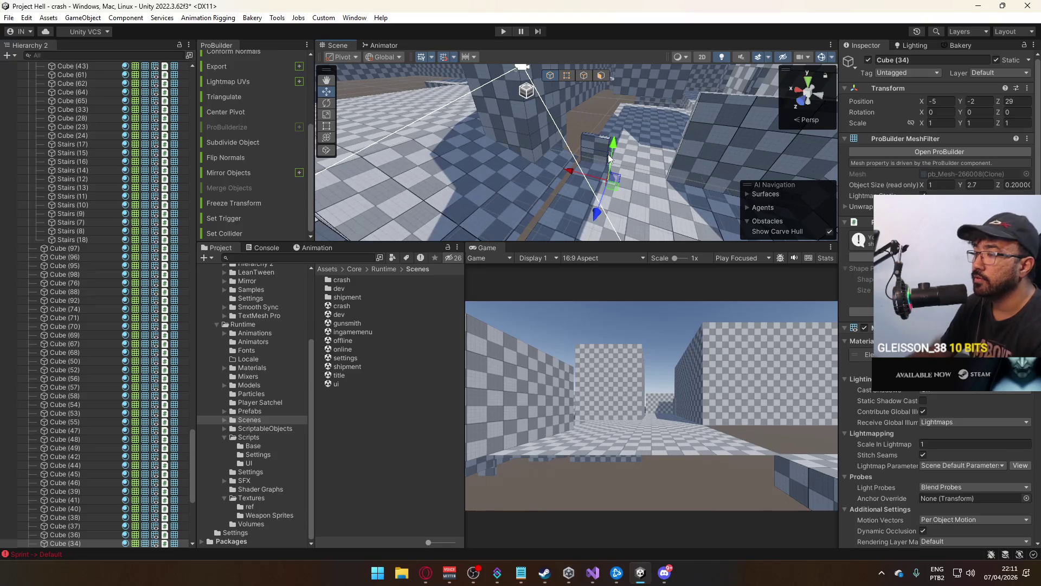
key(Delete)
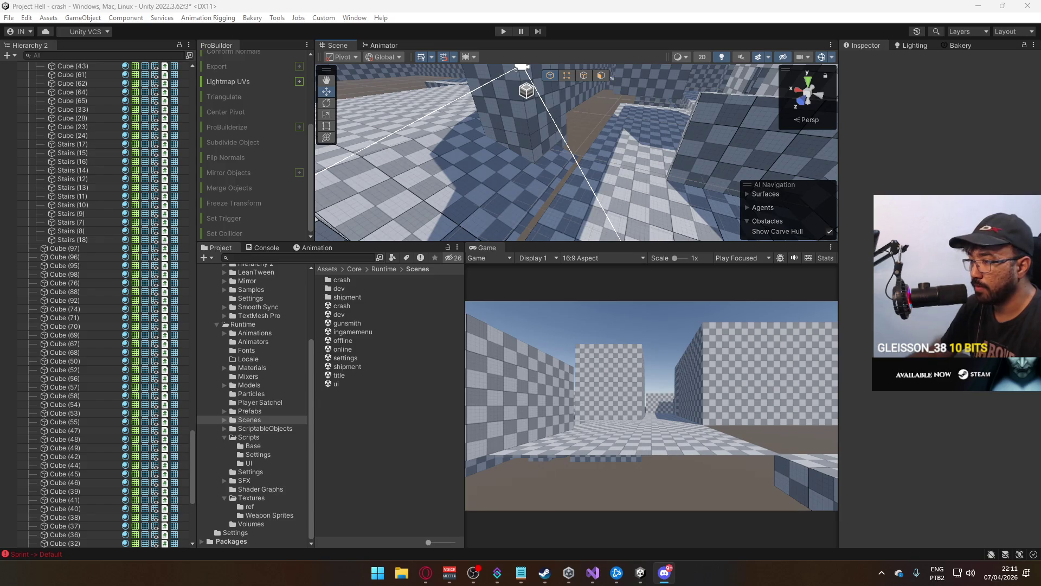
Drag the low block's vertices along X to widen it from 2 to 3 units
mouse_move(620, 156)
mouse_down()
mouse_move(699, 132)
mouse_move(571, 145)
mouse_move(671, 146)
mouse_move(609, 157)
mouse_move(610, 170)
mouse_move(647, 168)
mouse_move(643, 109)
mouse_move(590, 115)
mouse_move(555, 94)
mouse_up()
click(604, 160)
shift+click(594, 171)
key(h)
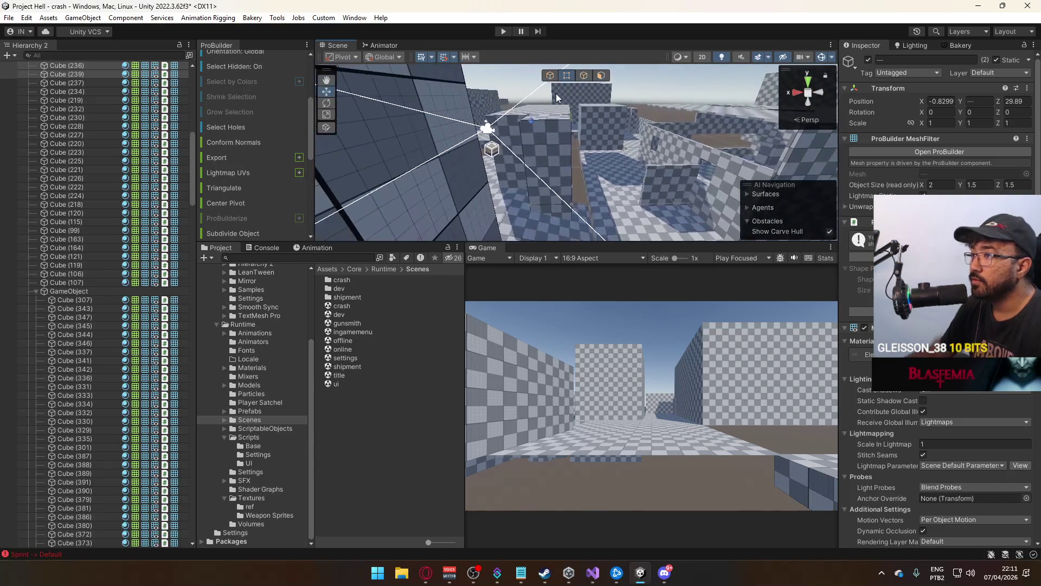
mouse_move(541, 186)
mouse_down()
mouse_move(512, 187)
mouse_move(484, 234)
mouse_move(584, 83)
mouse_move(572, 96)
mouse_move(642, 154)
mouse_up()
click(549, 75)
Push a side face of Cube (235) out to widen it to 5
click(642, 157)
key(f)
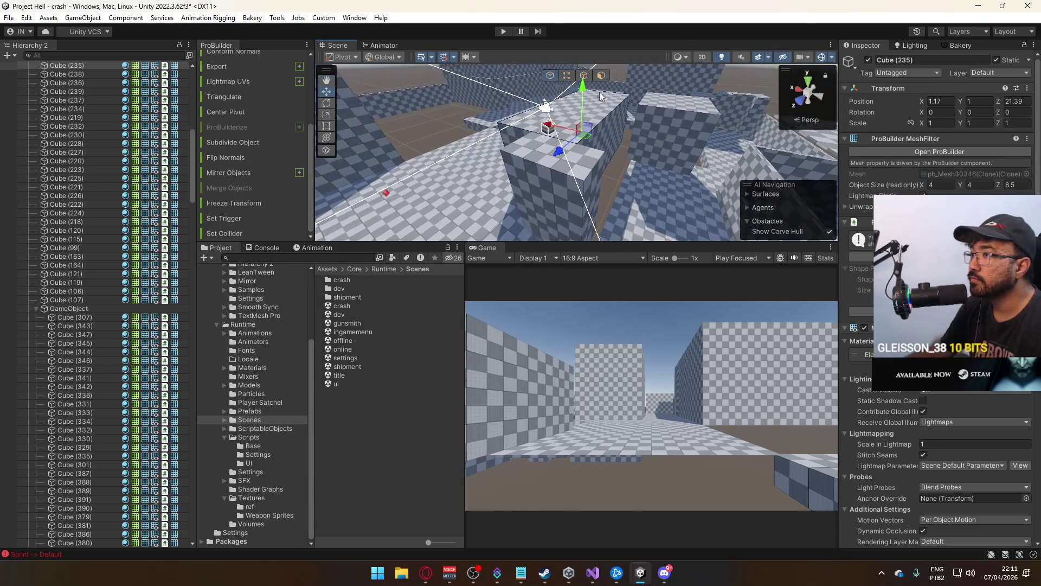
click(601, 77)
click(611, 140)
mouse_move(573, 129)
mouse_down()
mouse_move(592, 135)
mouse_move(558, 76)
mouse_up()
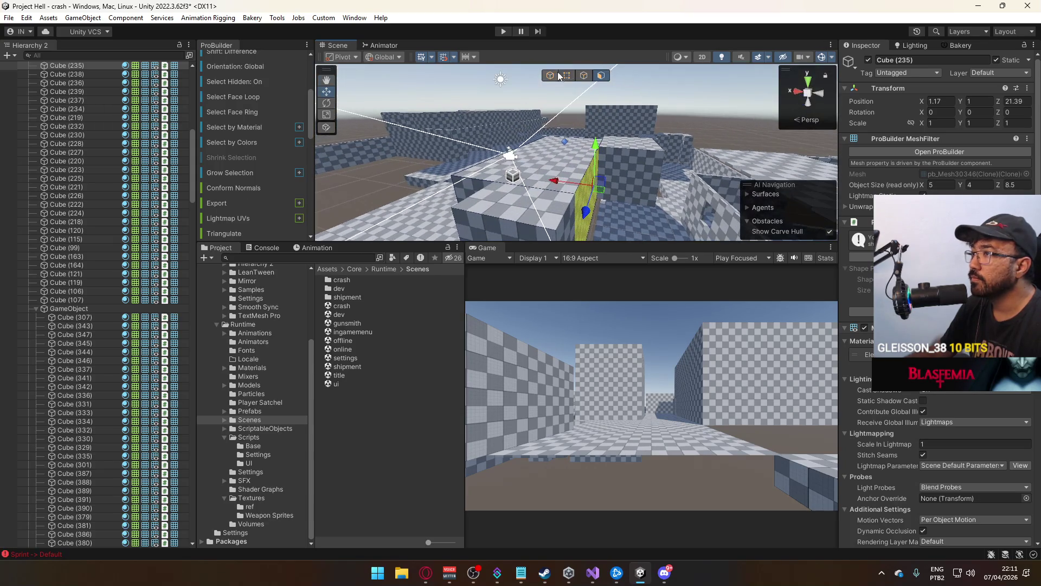
Lower Cube (237) down to floor level at Position Y 0
click(629, 130)
key(f)
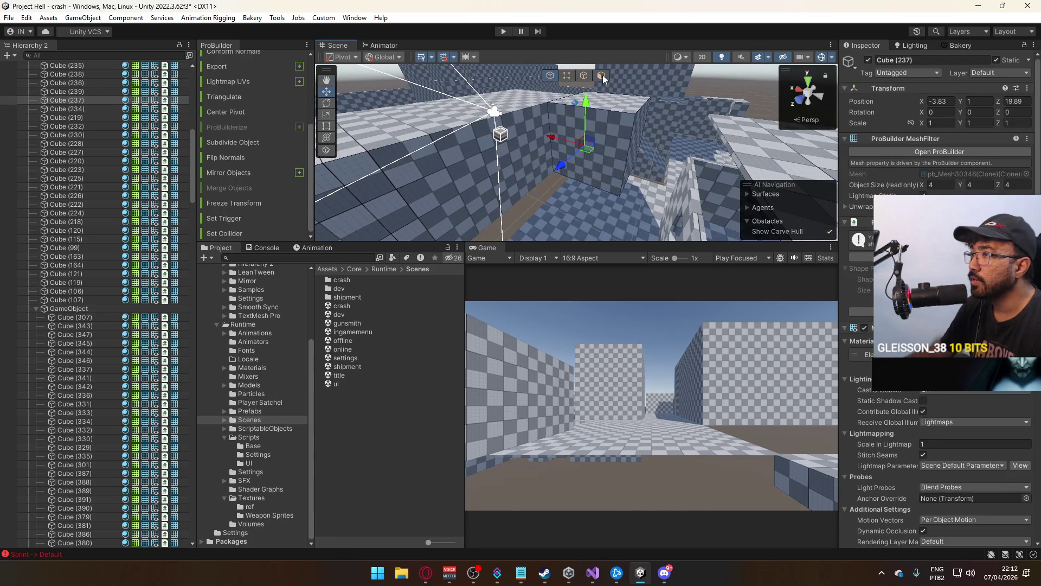
click(601, 76)
click(633, 144)
drag(633, 144, 593, 64)
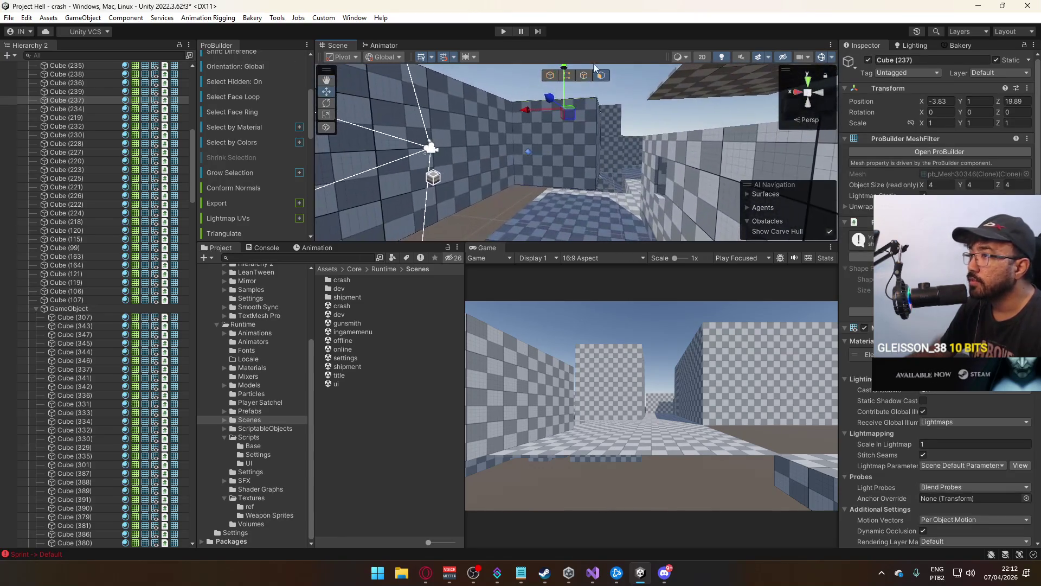
click(549, 77)
mouse_move(554, 132)
mouse_down()
mouse_move(526, 209)
mouse_move(495, 158)
mouse_move(529, 162)
mouse_move(561, 129)
mouse_move(246, 107)
mouse_move(137, 116)
mouse_move(565, 132)
mouse_up()
Raise Cube (235)'s top face so the piece is 5.5 tall
click(495, 159)
click(638, 130)
click(624, 120)
click(601, 76)
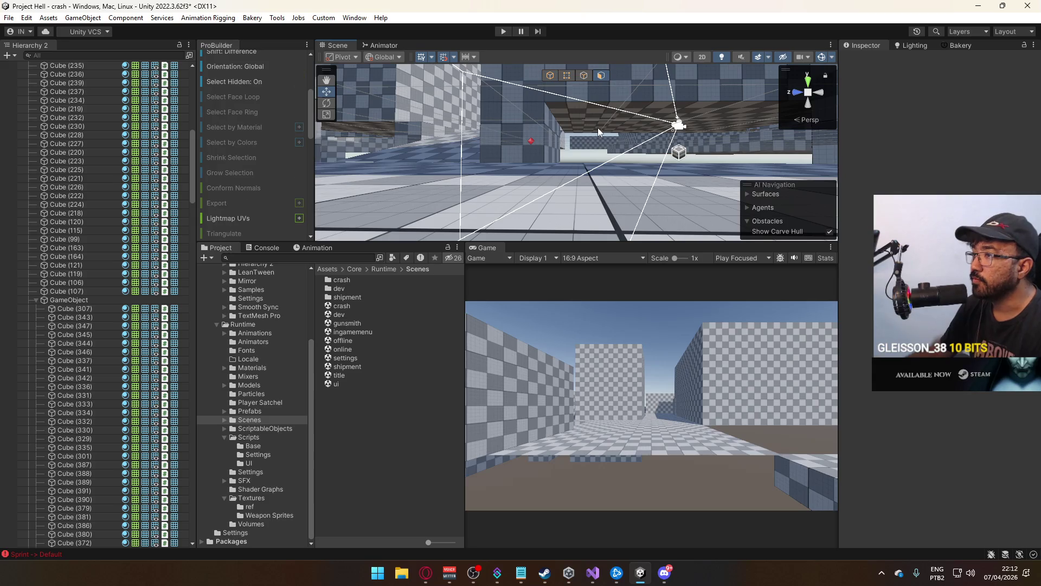
click(624, 113)
mouse_move(623, 113)
mouse_down()
mouse_move(624, 140)
mouse_move(692, 206)
mouse_move(617, 80)
mouse_up()
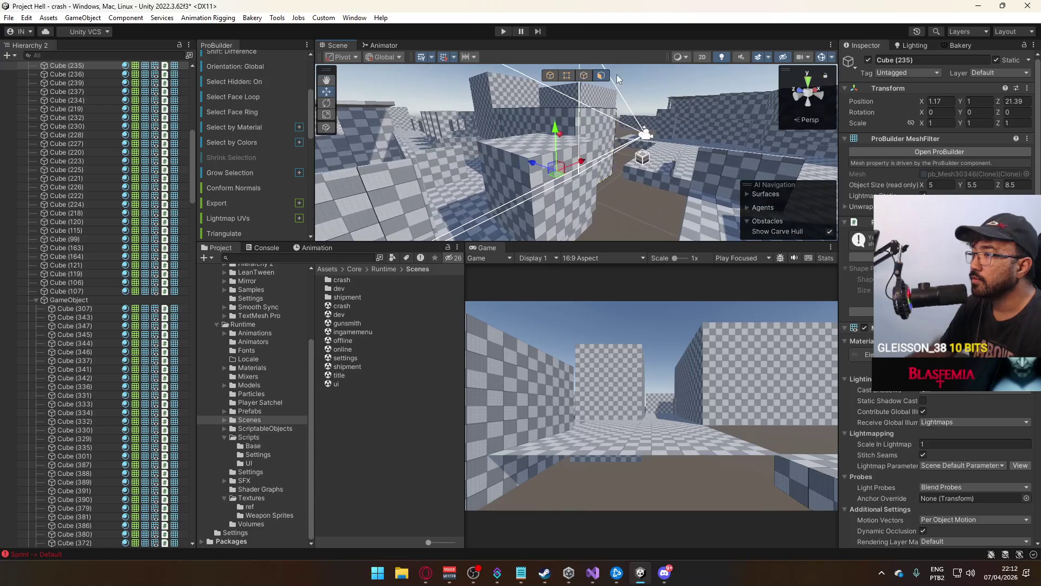
click(626, 177)
Extend Cube (235)'s face along Z to a length of 10
mouse_move(627, 177)
mouse_down()
mouse_move(600, 216)
mouse_move(511, 238)
mouse_move(708, 220)
mouse_move(541, 183)
mouse_move(523, 132)
mouse_move(317, 210)
mouse_move(604, 163)
mouse_up()
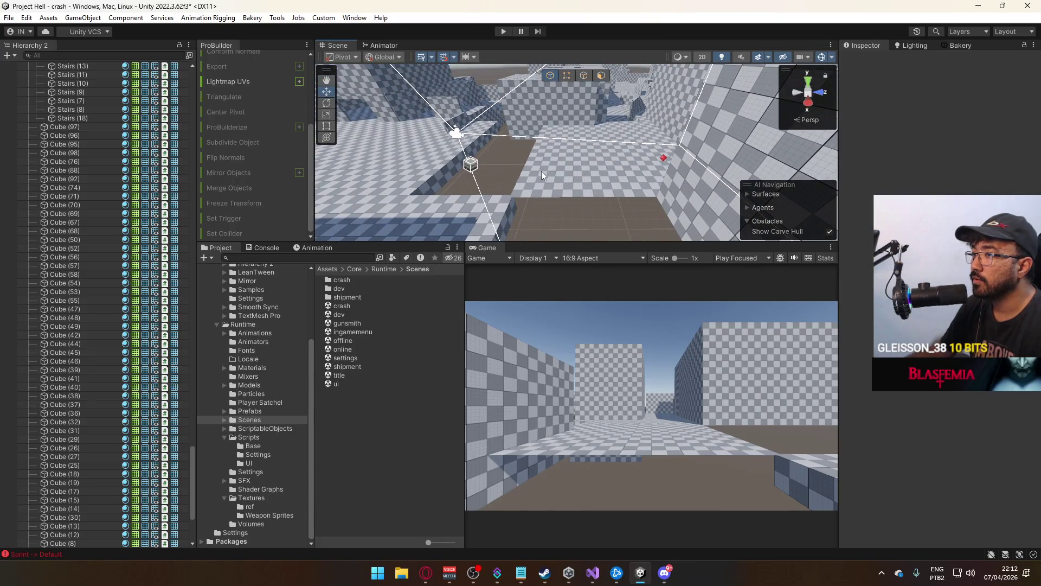
mouse_move(539, 171)
mouse_down()
mouse_move(587, 151)
mouse_move(556, 162)
mouse_move(534, 141)
mouse_move(548, 209)
mouse_up()
click(548, 209)
key(f)
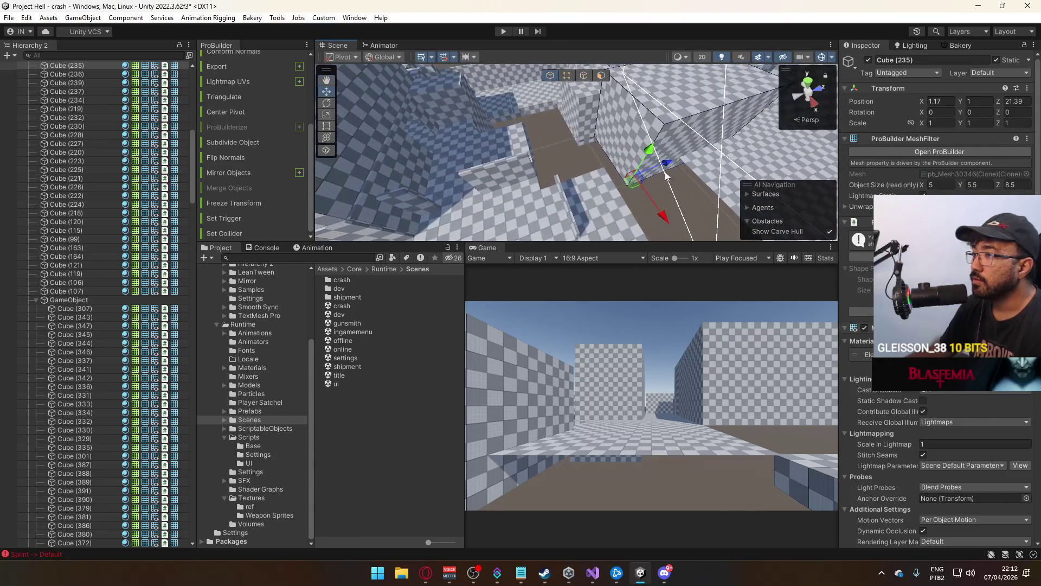
drag(669, 156, 488, 167)
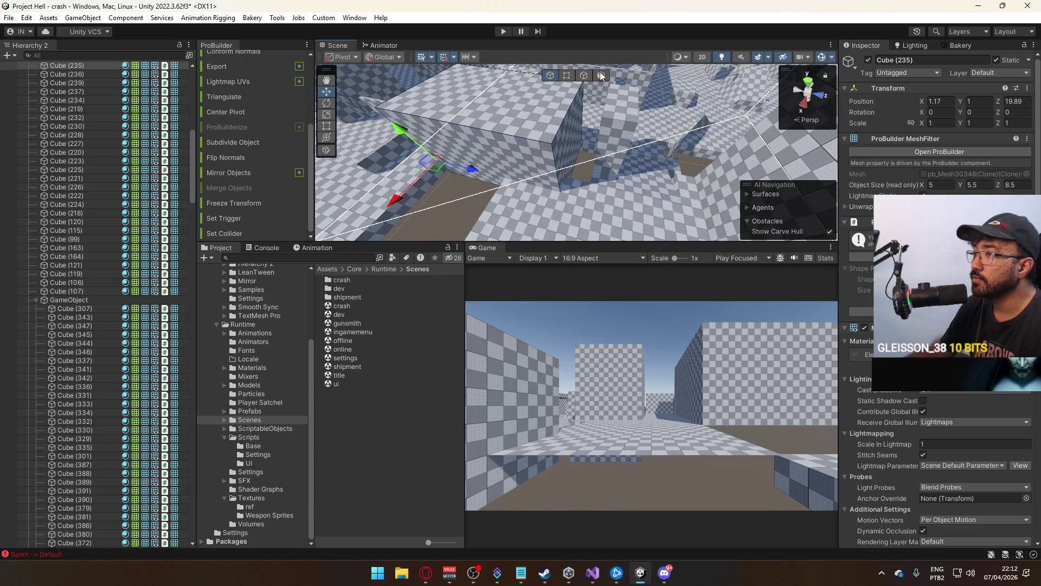
click(601, 75)
drag(604, 144, 632, 160)
key(f)
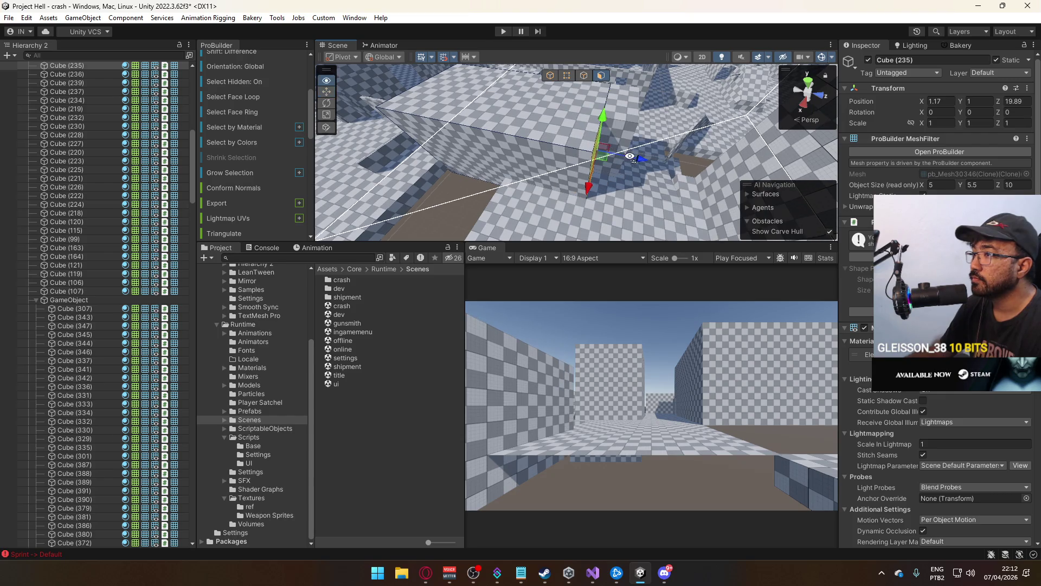
click(563, 194)
mouse_move(564, 194)
mouse_down()
mouse_move(465, 154)
mouse_move(665, 175)
mouse_move(616, 141)
mouse_up()
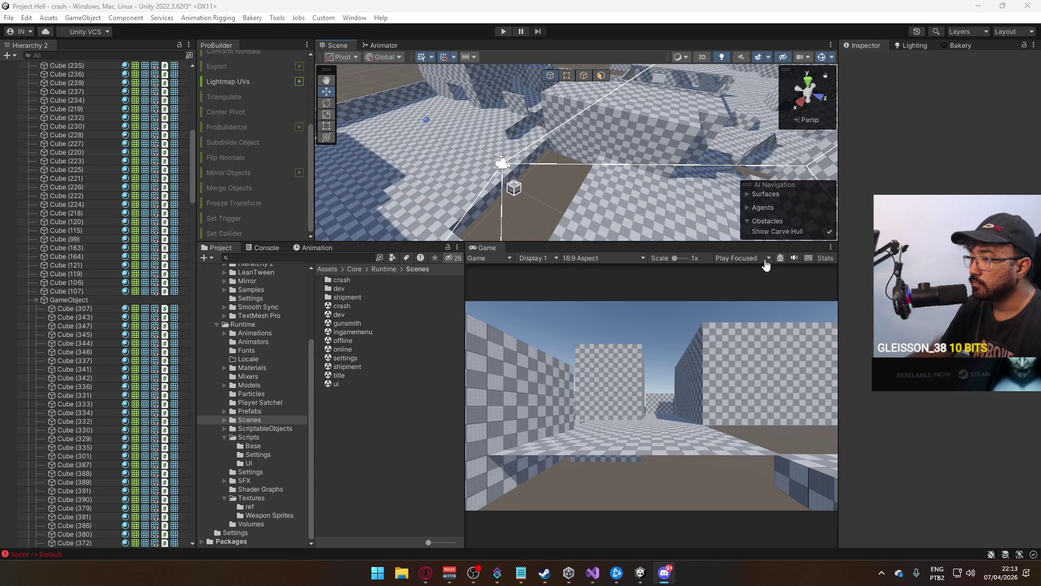
right_click(789, 203)
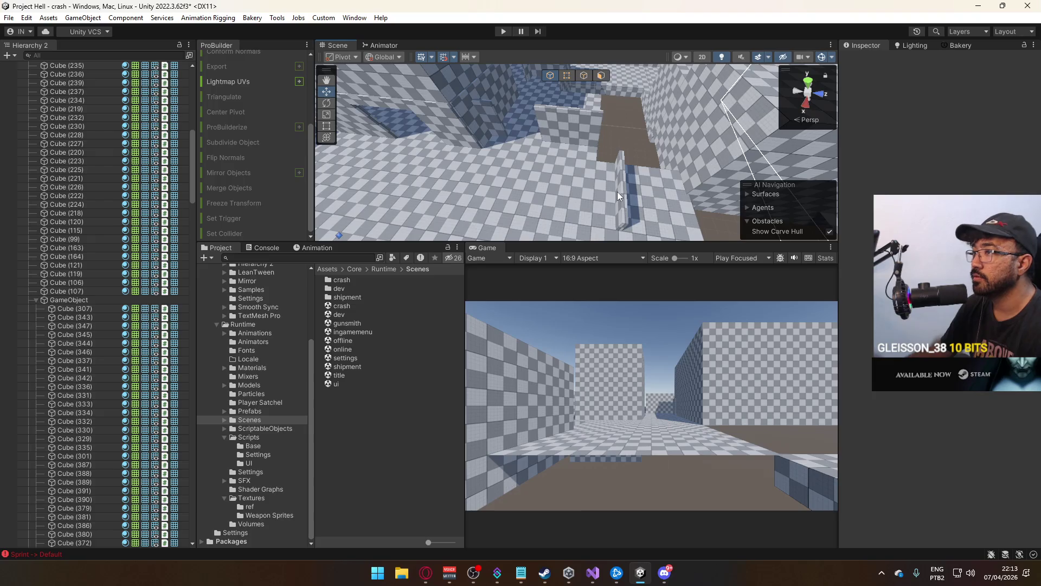
Fly around the corridor, selecting and framing floor pieces Cube (8), (13) and (12)
click(617, 190)
click(651, 184)
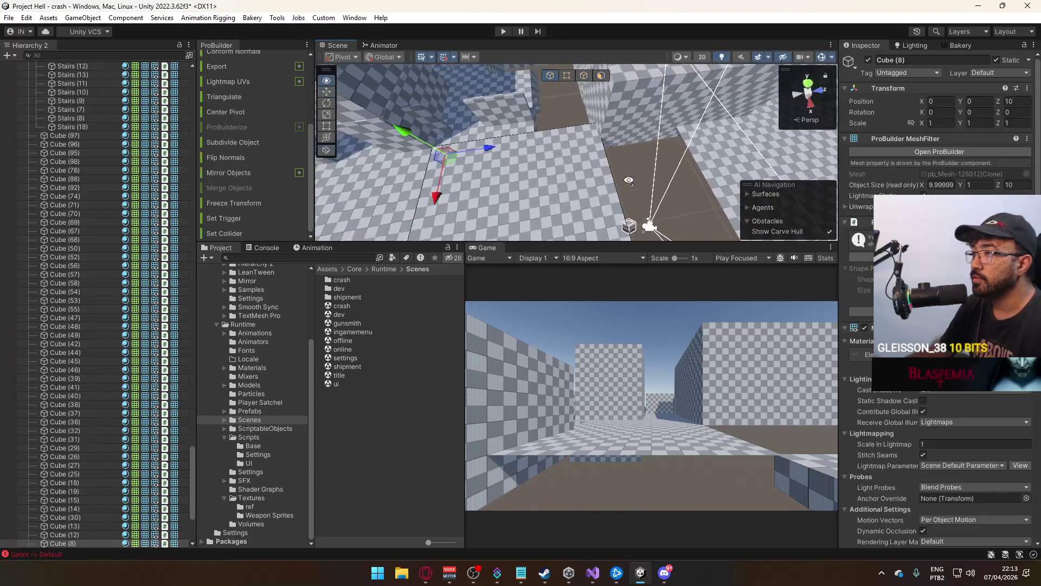
right_click(710, 195)
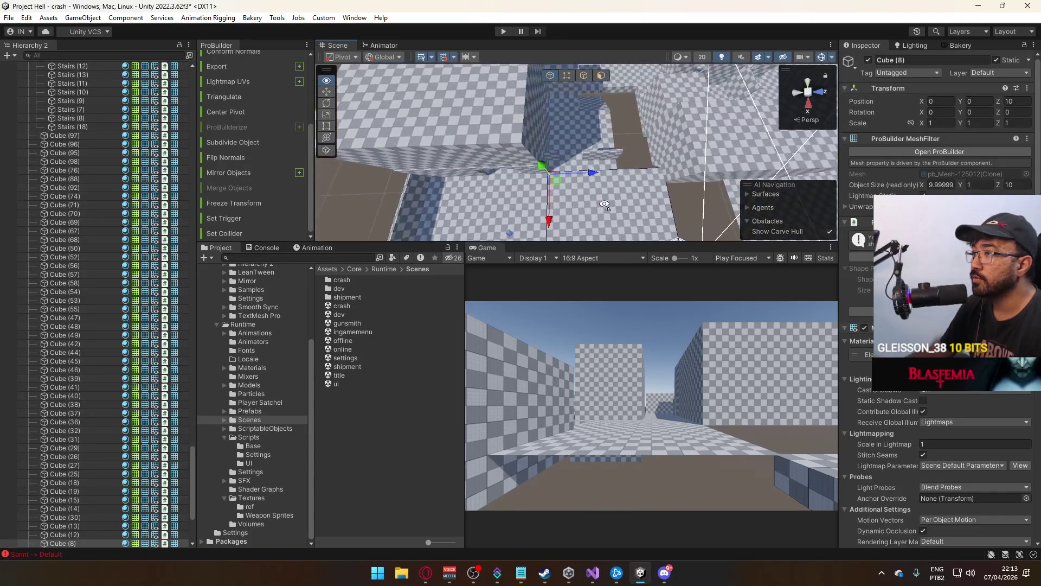
right_click(606, 182)
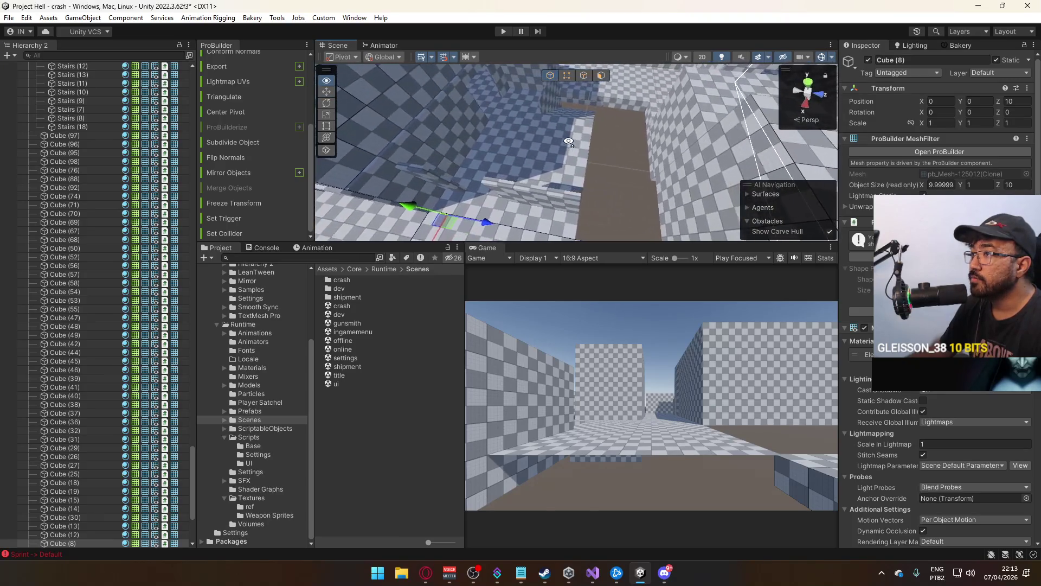
click(620, 145)
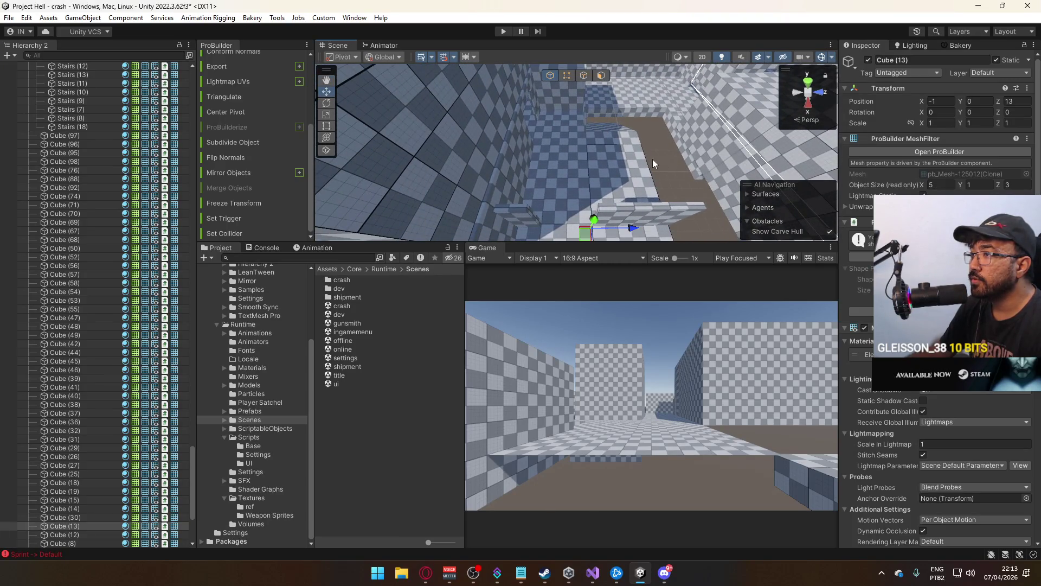
key(f)
click(578, 138)
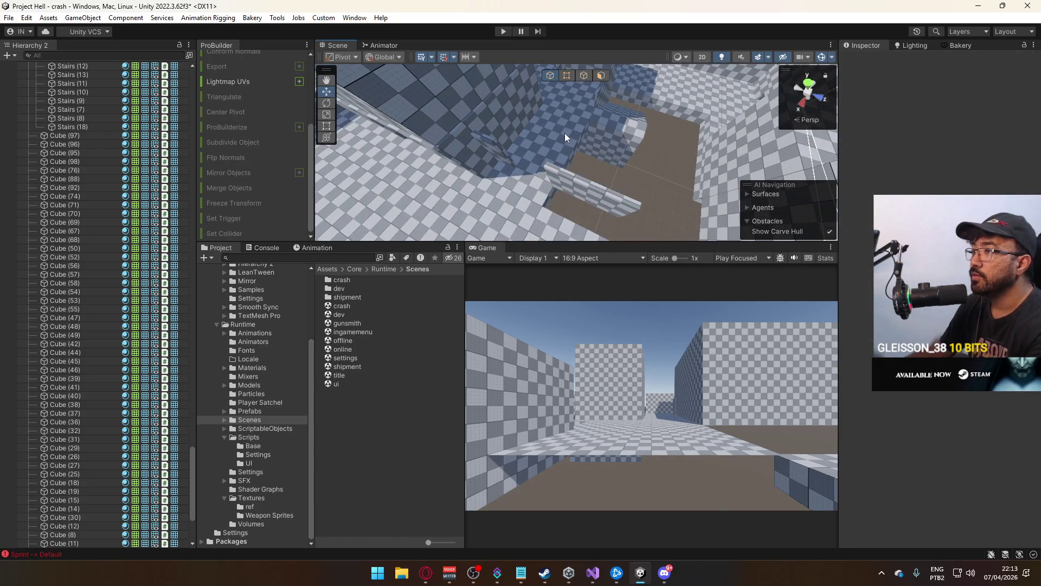
right_click(564, 132)
right_click(456, 121)
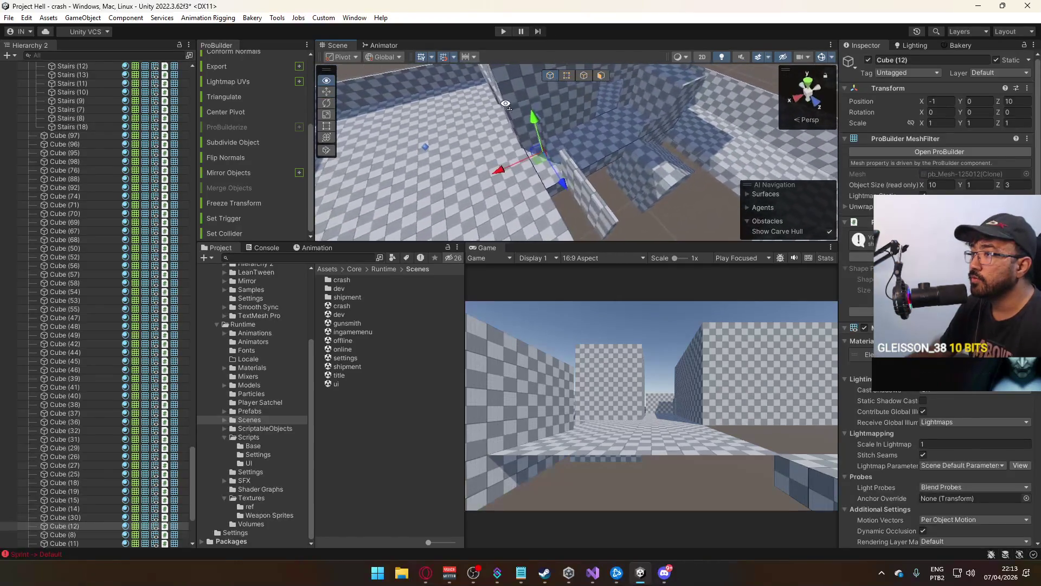
click(610, 133)
key(f)
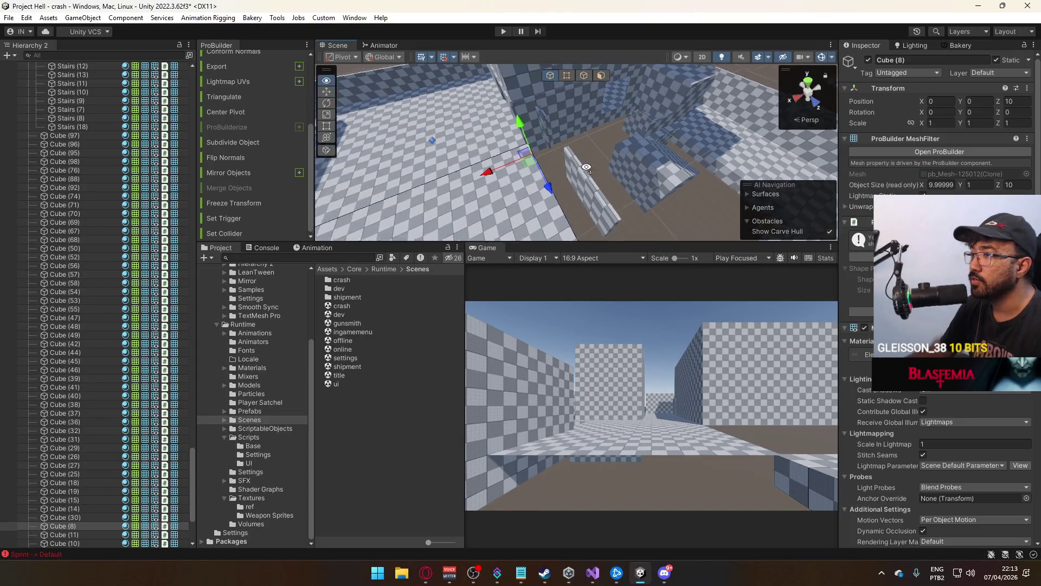
Move floor piece Cube (33) to X -0.8299, Z 9.89 in the corridor
click(647, 135)
key(f)
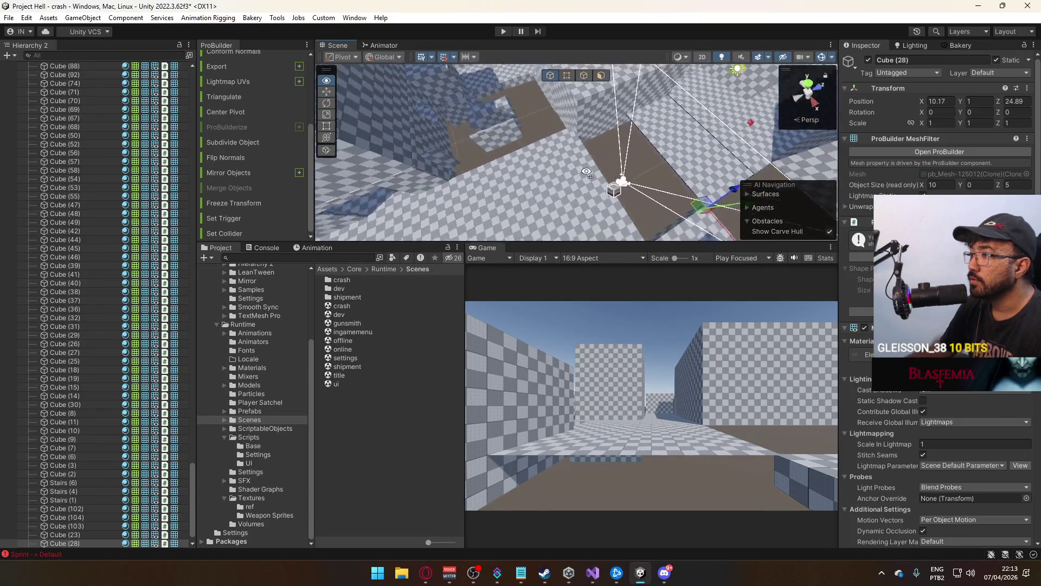
mouse_move(721, 121)
mouse_down()
mouse_move(579, 109)
mouse_move(471, 152)
mouse_up()
key(f)
drag(588, 181, 623, 208)
mouse_move(620, 164)
mouse_down()
mouse_move(558, 170)
mouse_move(343, 141)
mouse_up()
mouse_move(515, 159)
mouse_down()
mouse_move(553, 119)
mouse_move(678, 120)
mouse_up()
click(573, 116)
Orbit around the pillar to check its vertices
mouse_move(593, 113)
mouse_down()
mouse_move(733, 61)
mouse_move(639, 72)
mouse_up()
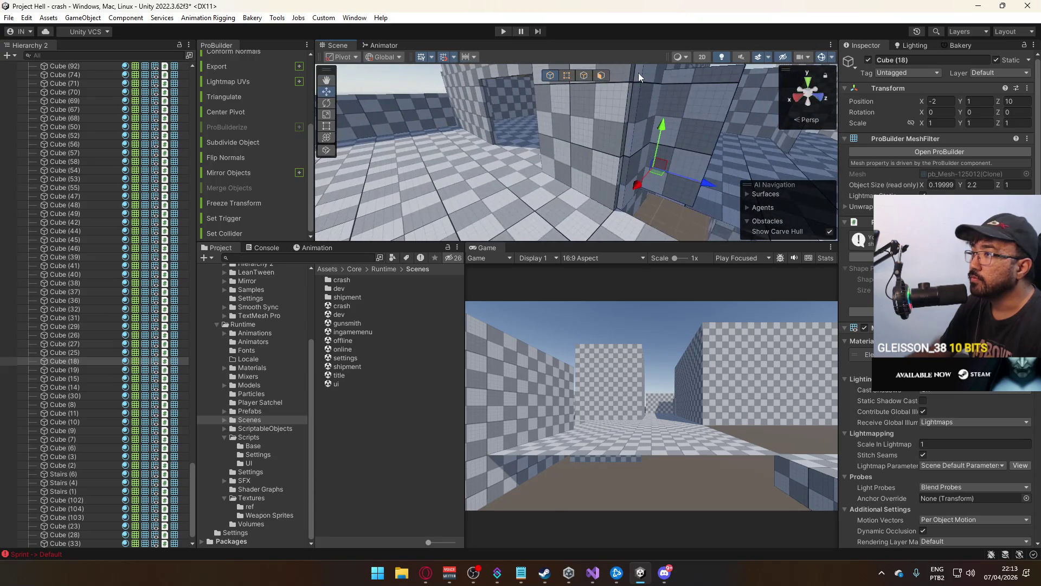
click(567, 76)
mouse_move(597, 108)
mouse_down()
mouse_move(697, 125)
mouse_move(651, 188)
mouse_move(557, 161)
mouse_move(599, 153)
mouse_up()
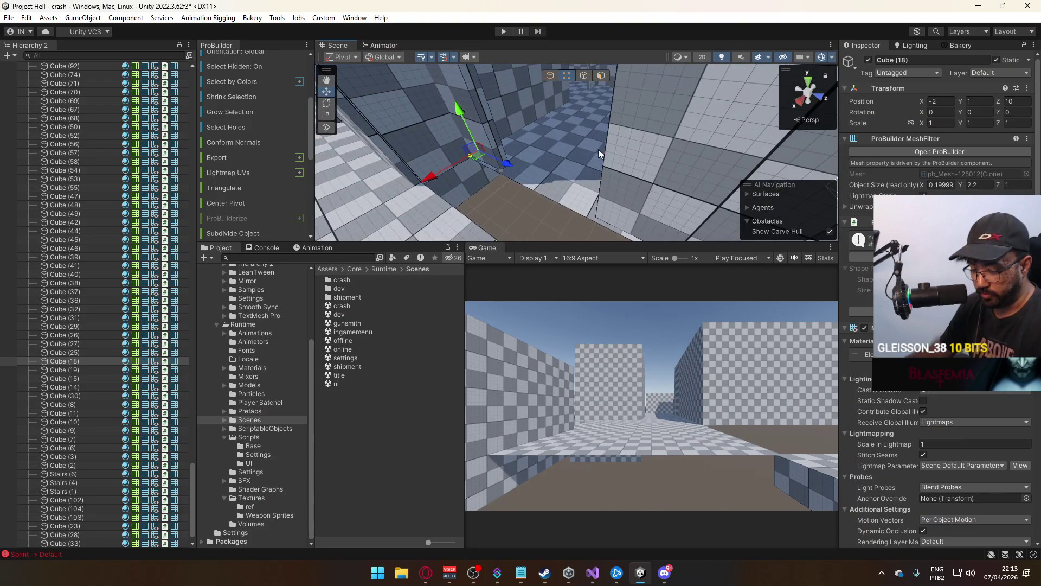
click(549, 72)
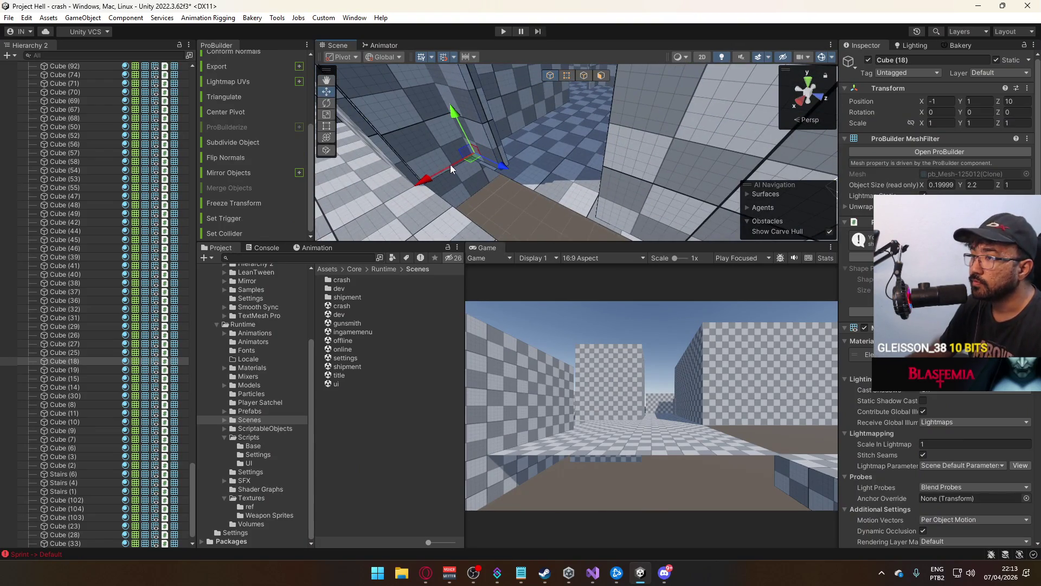
Select thin wall Cube (19) and slide it along X to -0.8299
drag(432, 179, 697, 145)
click(608, 158)
click(566, 75)
scroll(575, 129, up, 3)
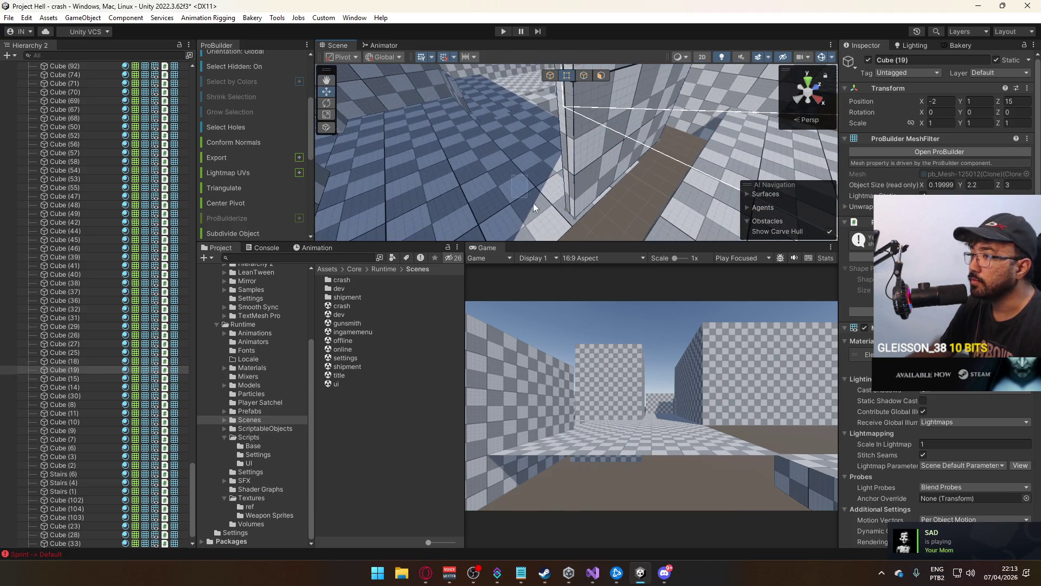
click(575, 218)
click(551, 75)
mouse_move(607, 109)
mouse_down()
mouse_move(657, 195)
mouse_move(604, 199)
mouse_move(613, 204)
mouse_up()
mouse_move(613, 203)
mouse_down()
mouse_move(602, 174)
mouse_move(531, 184)
mouse_move(574, 195)
mouse_move(646, 187)
mouse_move(659, 213)
mouse_up()
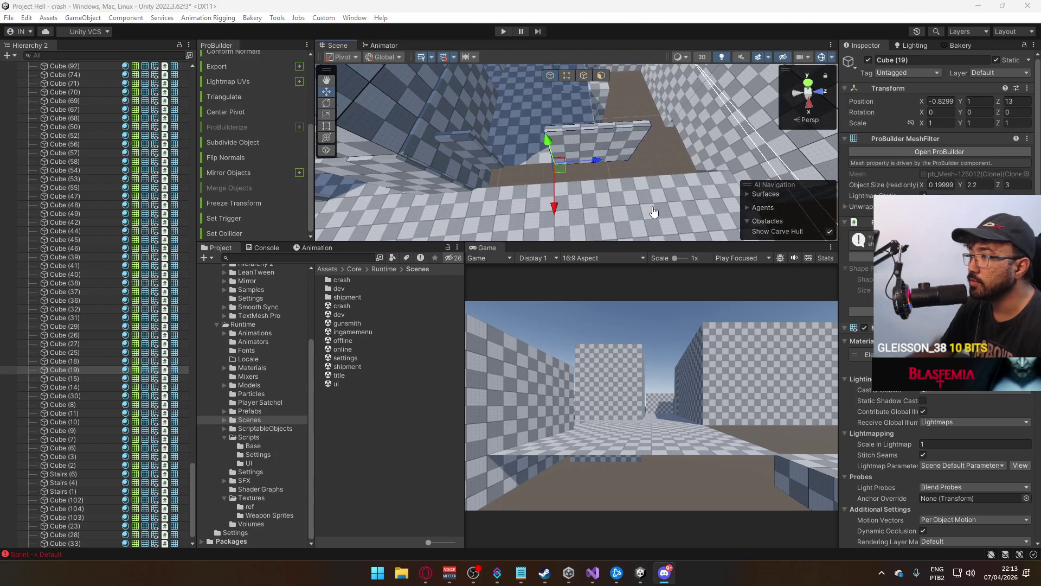
Move a side face to thin Cube (19) to 0.1 and bring up grid snapping settings
drag(742, 240, 570, 96)
click(601, 75)
click(534, 147)
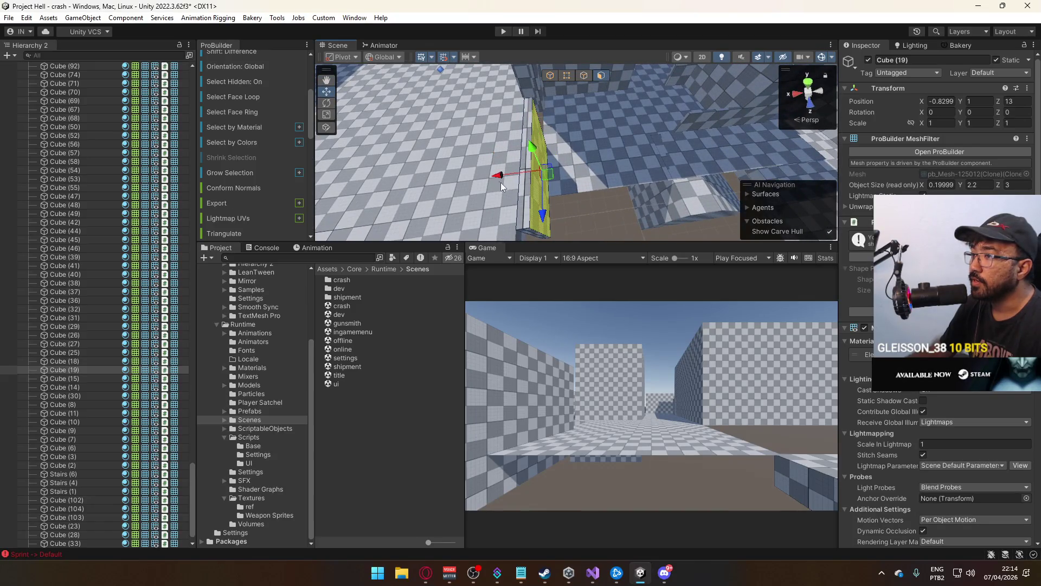
drag(500, 182, 503, 177)
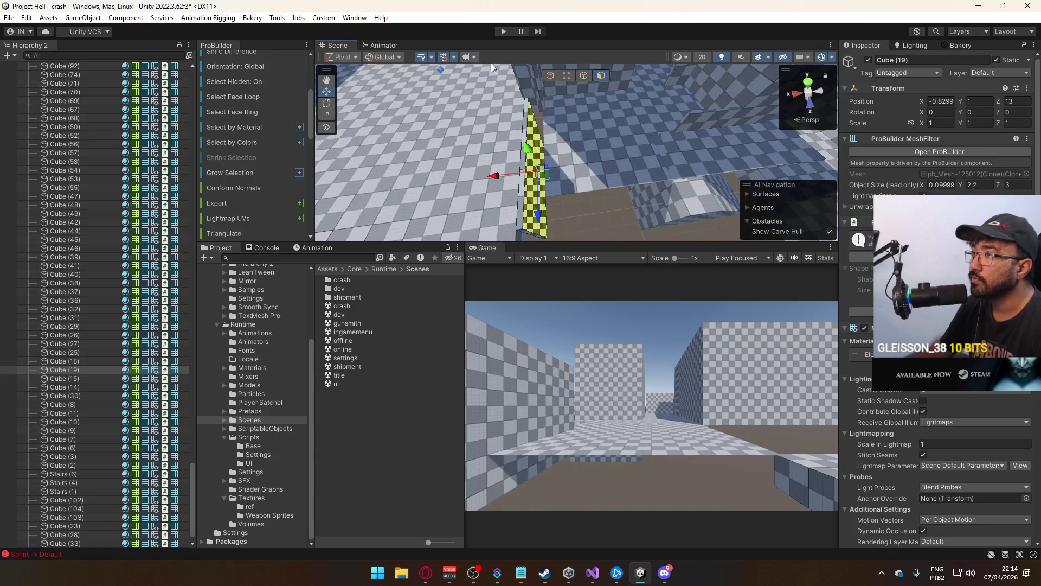
click(453, 58)
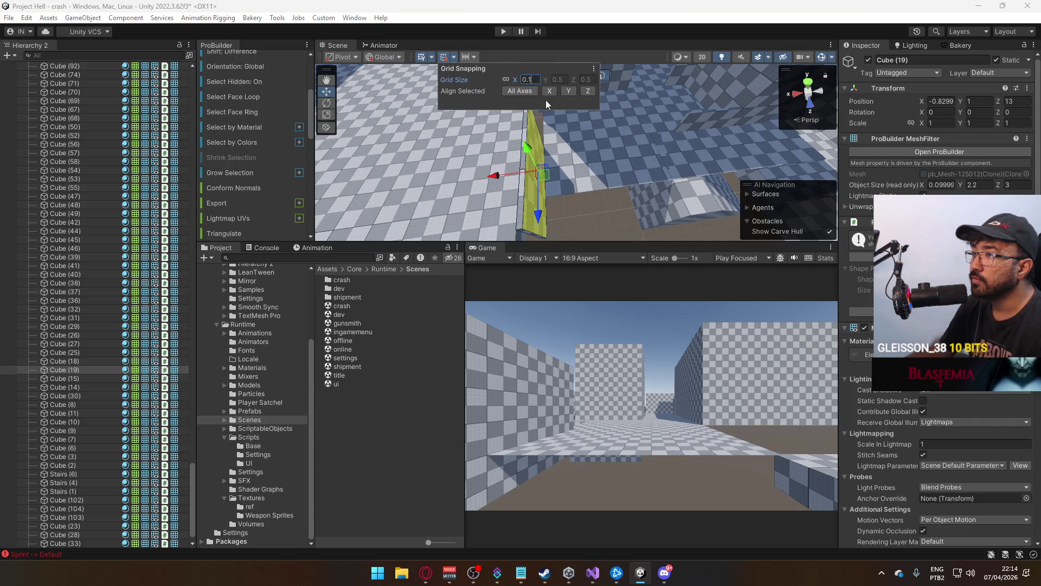
Thicken the wall face and Cube (18) to 0.3 along X
mouse_move(518, 175)
mouse_down()
mouse_move(501, 173)
mouse_move(629, 183)
mouse_move(574, 182)
mouse_move(558, 118)
mouse_up()
click(564, 122)
mouse_move(532, 162)
mouse_down()
mouse_move(587, 176)
mouse_move(526, 167)
mouse_move(606, 90)
mouse_up()
click(551, 75)
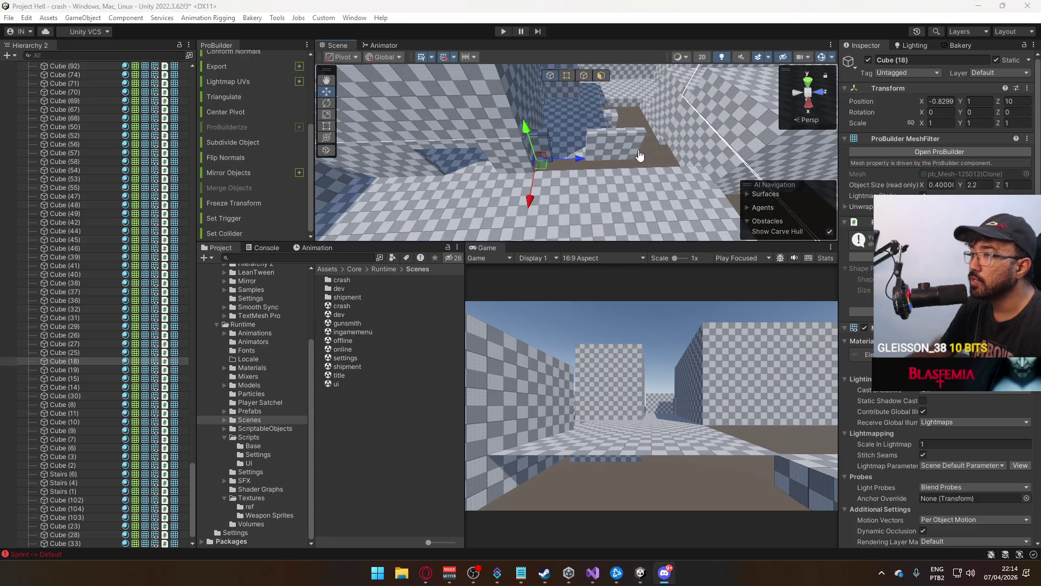
mouse_move(640, 156)
mouse_down()
mouse_move(676, 152)
mouse_move(658, 168)
mouse_move(549, 151)
mouse_move(601, 143)
mouse_up()
Select floor Cube (33) together with Cube (19) and slide them along Z
click(565, 156)
key(f)
shift+click(602, 144)
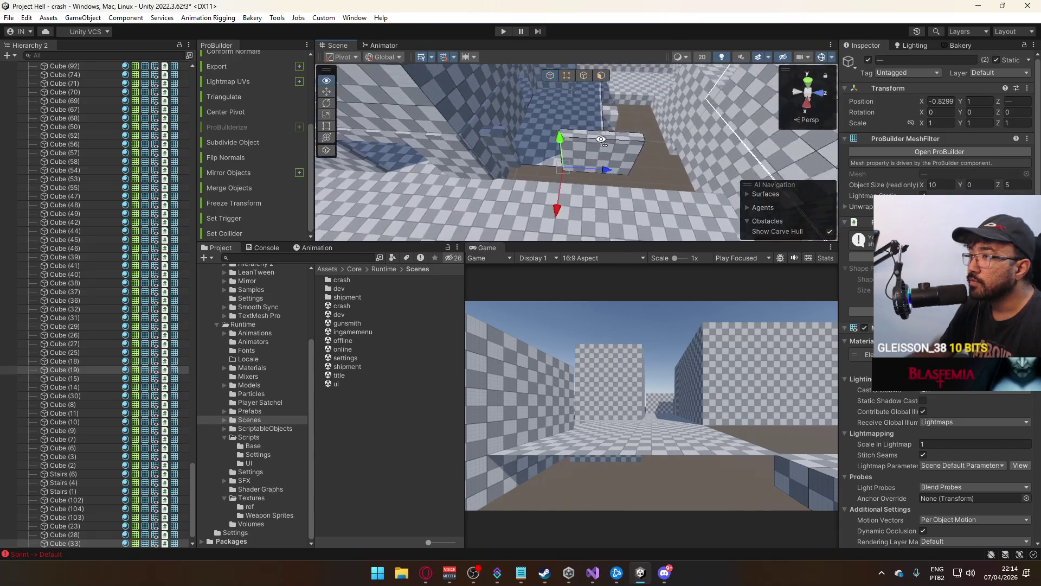
key(f)
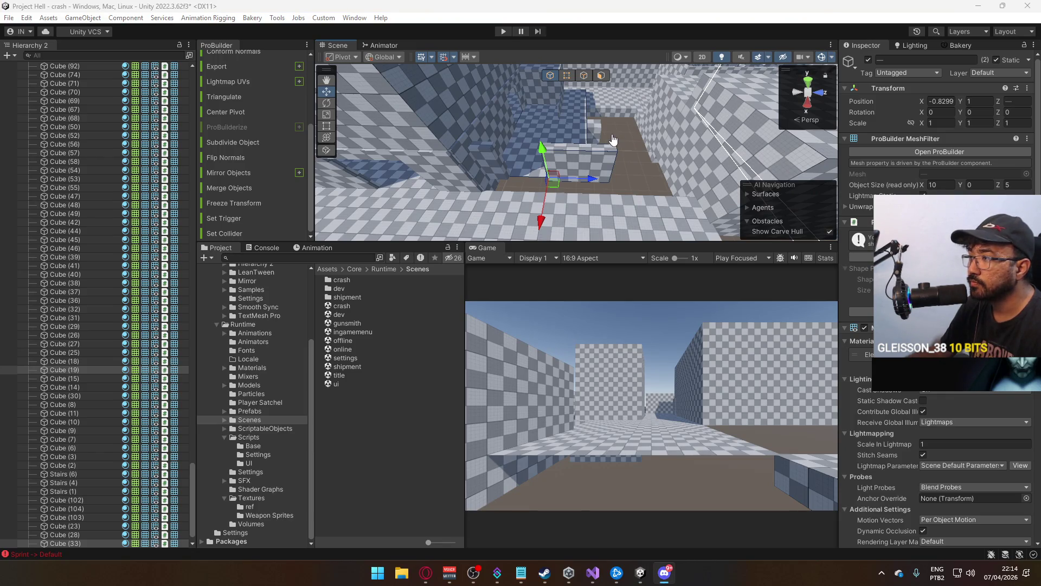
drag(613, 140, 541, 85)
click(566, 75)
mouse_move(592, 229)
mouse_down()
mouse_move(632, 149)
mouse_move(692, 161)
mouse_up()
click(551, 75)
mouse_move(548, 136)
mouse_down()
mouse_move(521, 158)
mouse_move(551, 199)
mouse_move(577, 164)
mouse_up()
mouse_move(496, 188)
mouse_down()
mouse_move(552, 190)
mouse_move(600, 148)
mouse_move(601, 80)
mouse_up()
Drag a side face of Cube (33) to shorten it along X to about 5.1
click(601, 76)
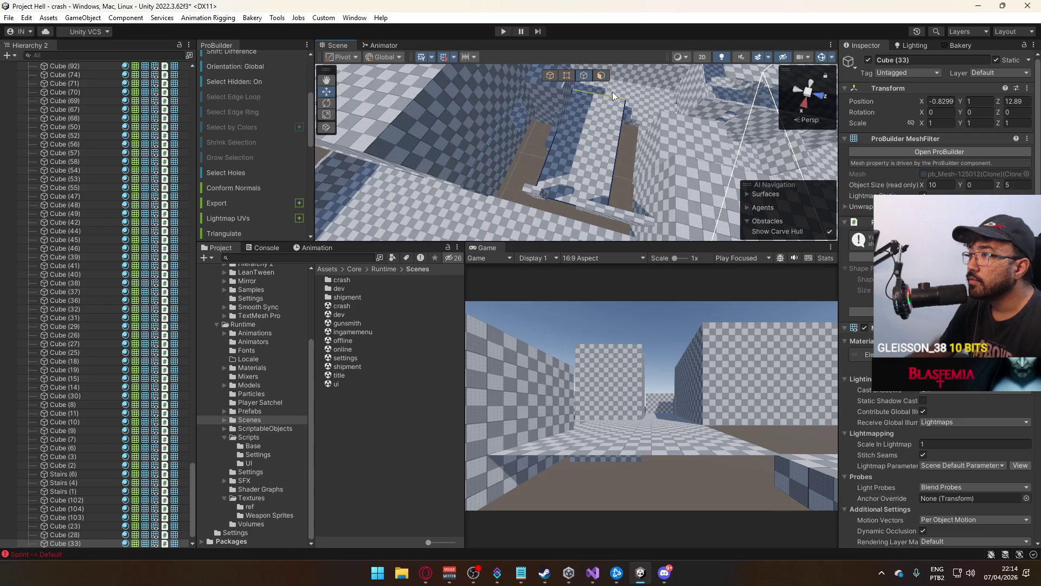
mouse_move(590, 128)
mouse_down()
mouse_move(571, 200)
mouse_move(580, 183)
mouse_move(621, 178)
mouse_move(640, 189)
mouse_move(626, 176)
mouse_move(666, 170)
mouse_move(656, 179)
mouse_move(624, 163)
mouse_move(557, 86)
mouse_up()
click(551, 76)
Detach the sloped face of Stairs (1) into its own object and delete the original stairs
click(578, 223)
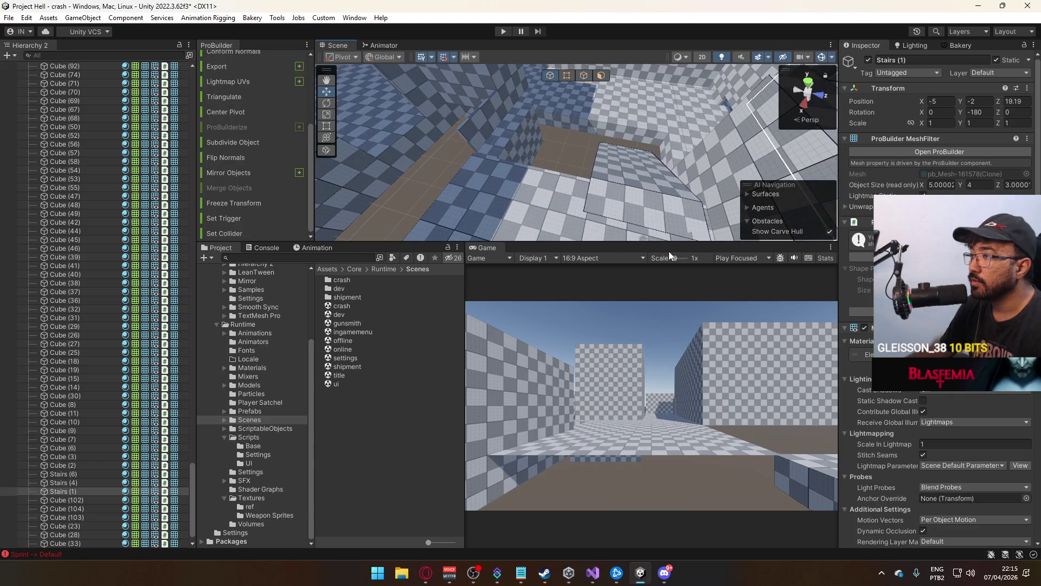
key(f)
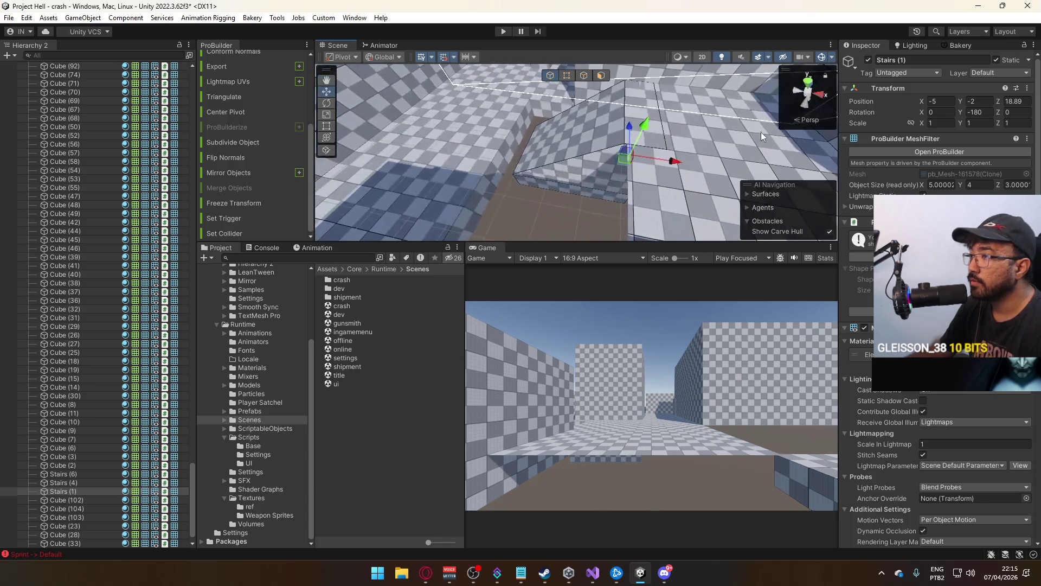
mouse_move(673, 161)
mouse_down()
mouse_move(707, 138)
mouse_move(645, 150)
mouse_move(617, 75)
mouse_up()
click(601, 75)
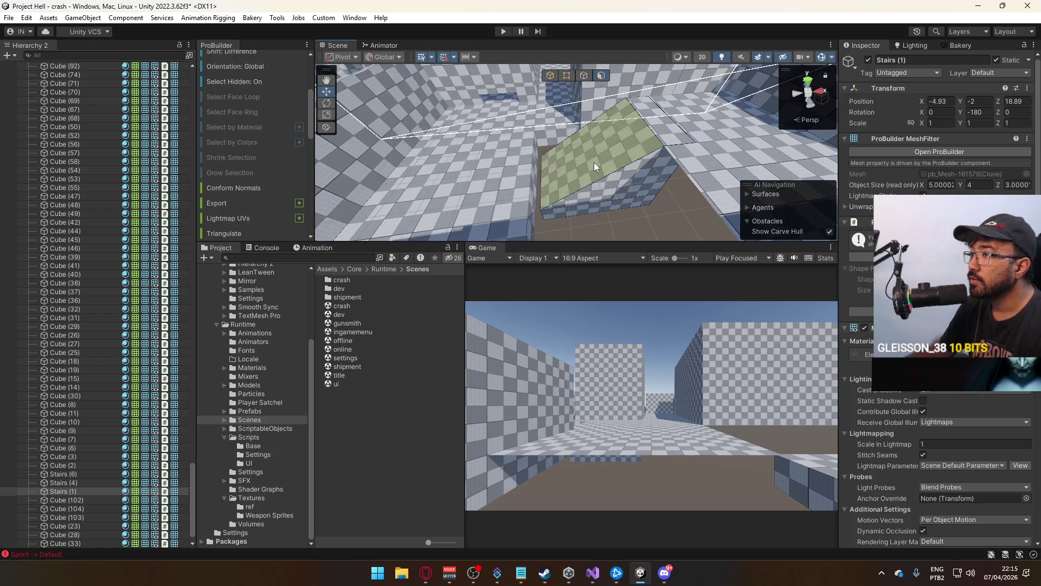
click(594, 162)
scroll(240, 197, down, 3)
scroll(240, 195, down, 1)
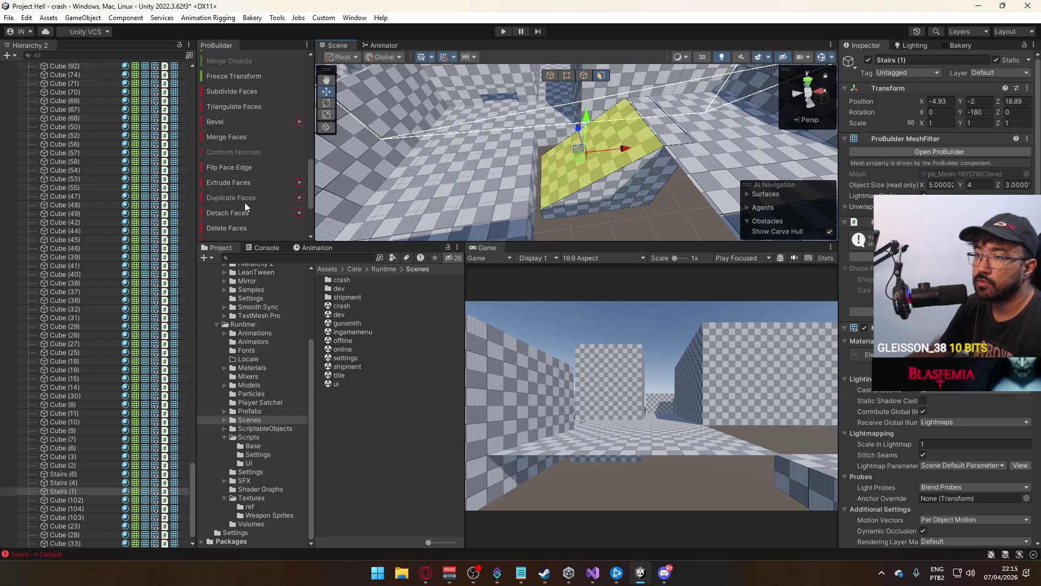
click(237, 212)
click(552, 75)
click(640, 187)
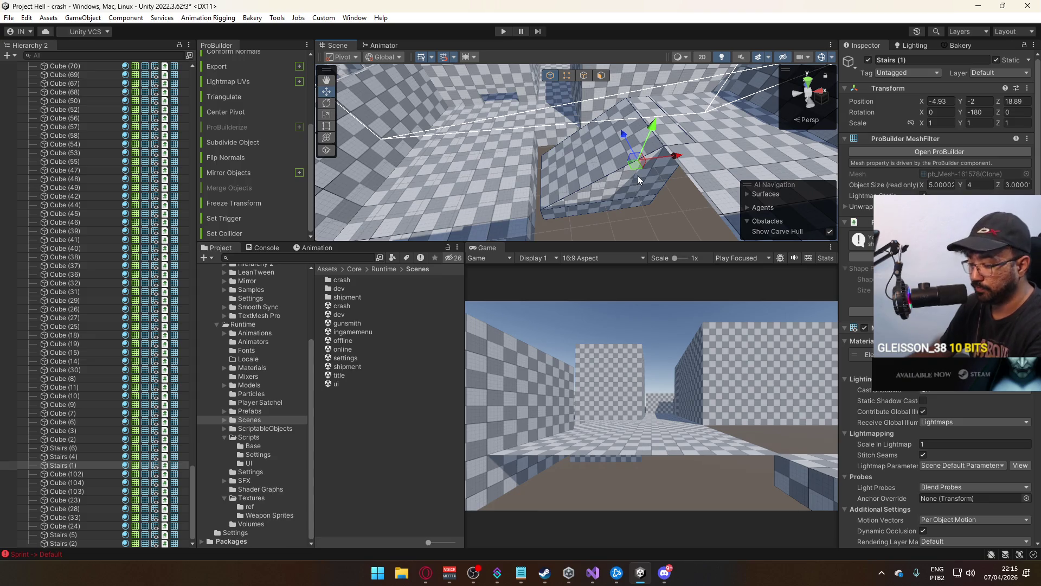
key(Delete)
Lower the top edge of the detached ramp Stairs (2) to flatten it
click(611, 155)
mouse_move(580, 137)
mouse_down()
mouse_move(568, 155)
mouse_move(600, 67)
mouse_up()
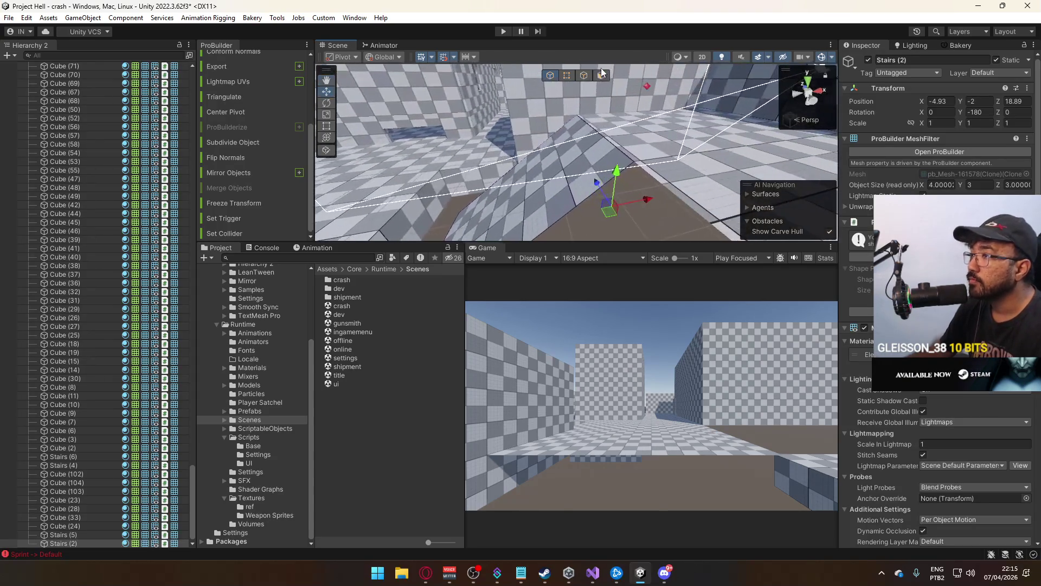
key(2)
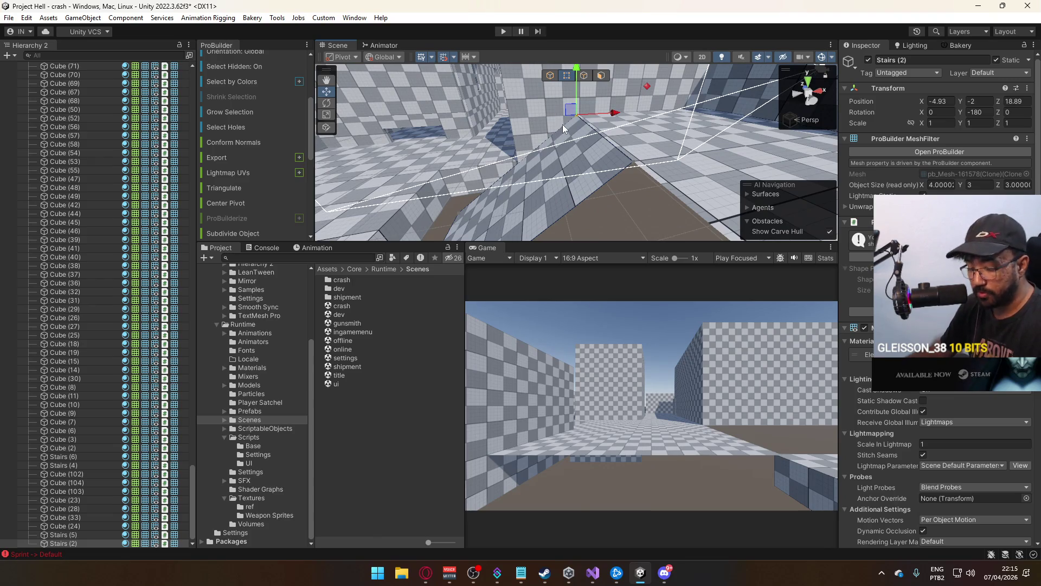
mouse_move(562, 125)
mouse_down()
mouse_move(515, 229)
mouse_move(569, 196)
mouse_move(561, 182)
mouse_up()
drag(519, 143, 523, 102)
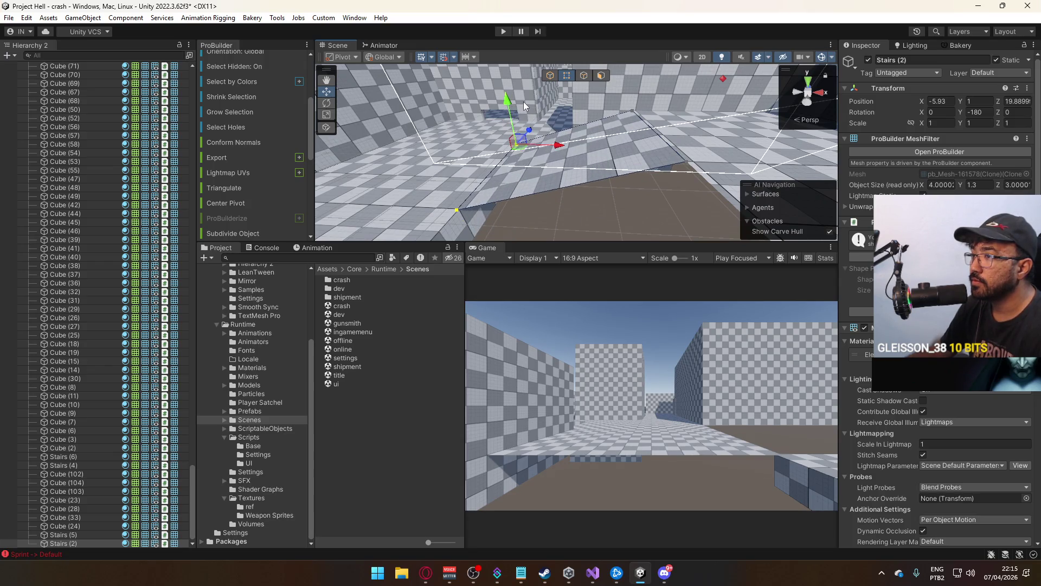
mouse_move(614, 163)
mouse_down()
mouse_move(602, 175)
mouse_move(615, 177)
mouse_move(594, 165)
mouse_move(588, 193)
mouse_move(587, 137)
mouse_move(668, 128)
mouse_move(629, 129)
mouse_up()
Trim floor Cube (33) to exactly 5 units wide
click(586, 136)
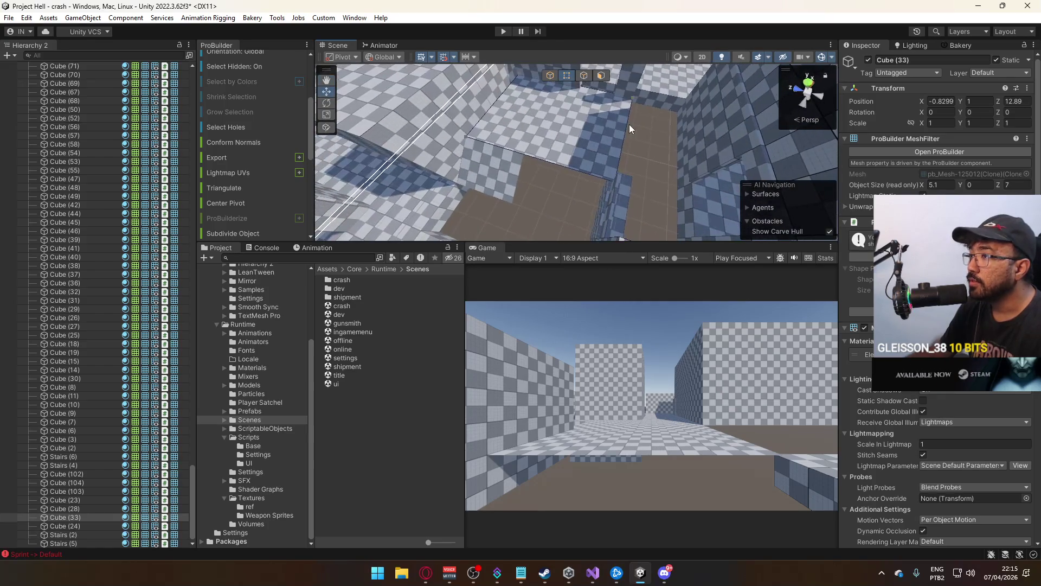
click(584, 77)
click(555, 163)
mouse_move(555, 128)
mouse_down()
mouse_move(493, 122)
mouse_move(522, 140)
mouse_move(544, 76)
mouse_move(584, 80)
mouse_up()
Snap the Stairs (2) ramp's width to 2 units
click(523, 140)
click(542, 135)
drag(542, 135, 580, 82)
click(551, 76)
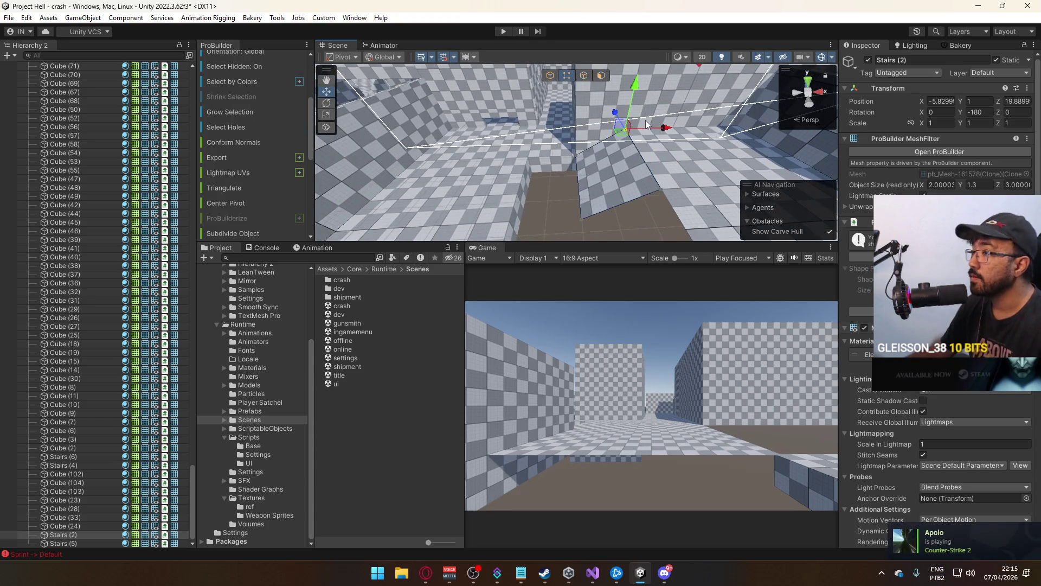
click(554, 195)
mouse_move(554, 195)
mouse_down()
mouse_move(685, 207)
mouse_move(670, 196)
mouse_up()
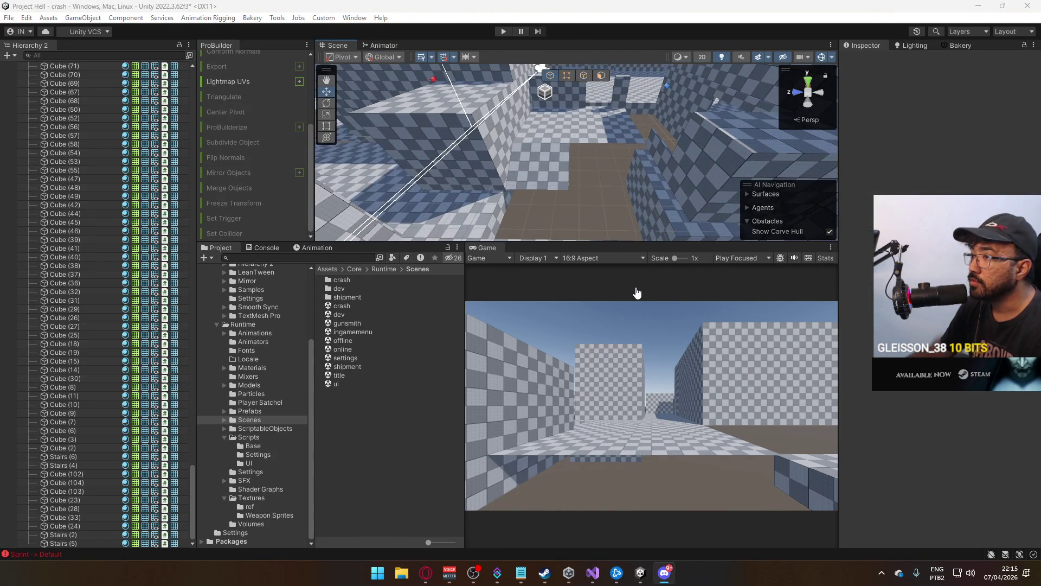
Shift Cube (238) to X -5.83 and pull in a side face to narrow it to 2 units
mouse_move(609, 125)
mouse_down()
mouse_move(590, 179)
mouse_move(538, 142)
mouse_move(638, 161)
mouse_move(633, 142)
mouse_move(563, 156)
mouse_up()
click(590, 180)
mouse_move(563, 156)
mouse_down()
mouse_move(484, 174)
mouse_move(295, 180)
mouse_move(366, 207)
mouse_move(602, 79)
mouse_move(538, 142)
mouse_move(598, 155)
mouse_move(538, 158)
mouse_move(494, 135)
mouse_up()
click(601, 75)
click(598, 155)
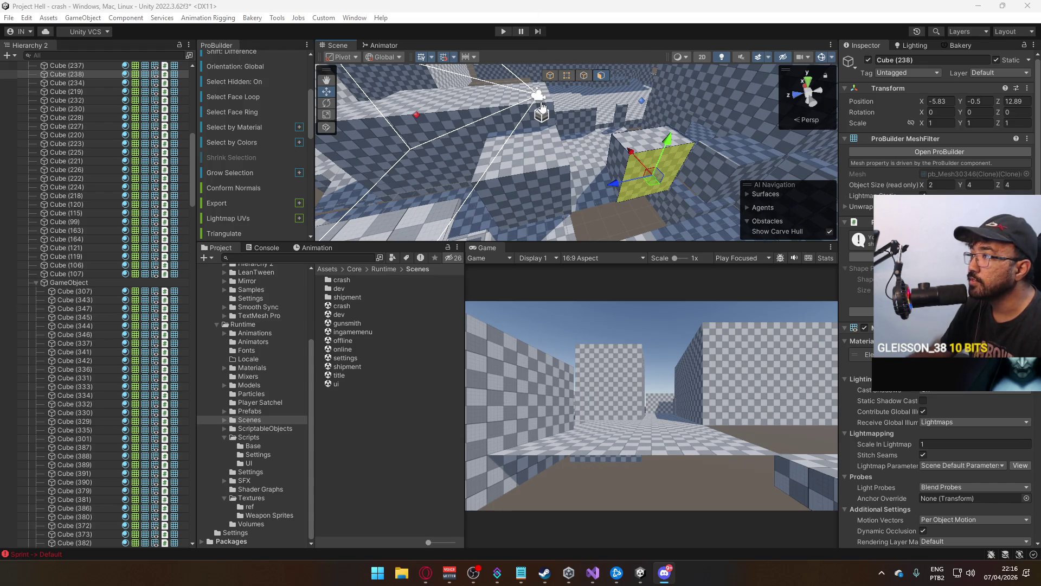
mouse_move(541, 106)
mouse_down()
mouse_move(413, 199)
mouse_move(369, 209)
mouse_move(551, 204)
mouse_up()
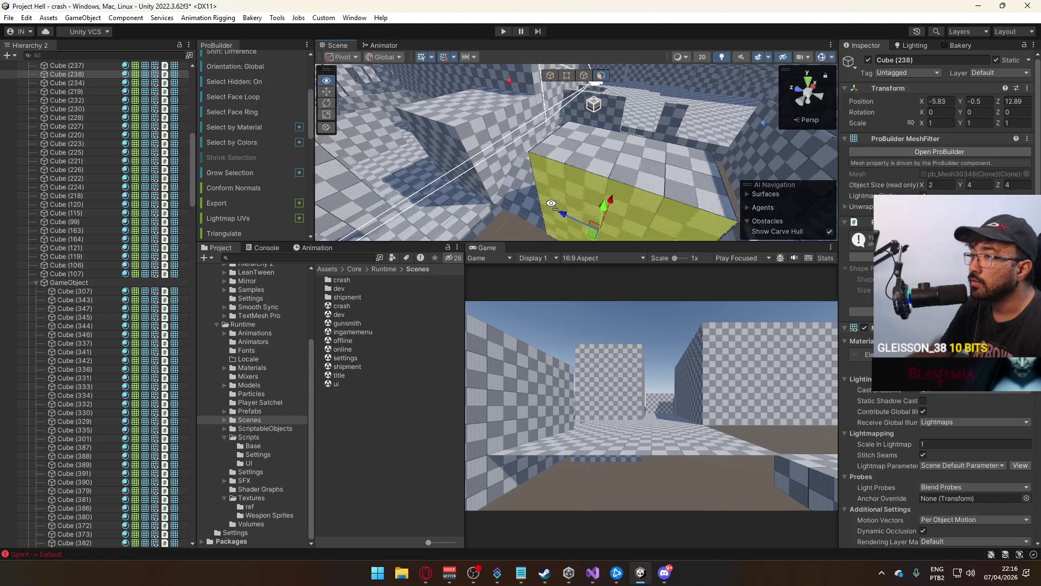
key(a)
key(w)
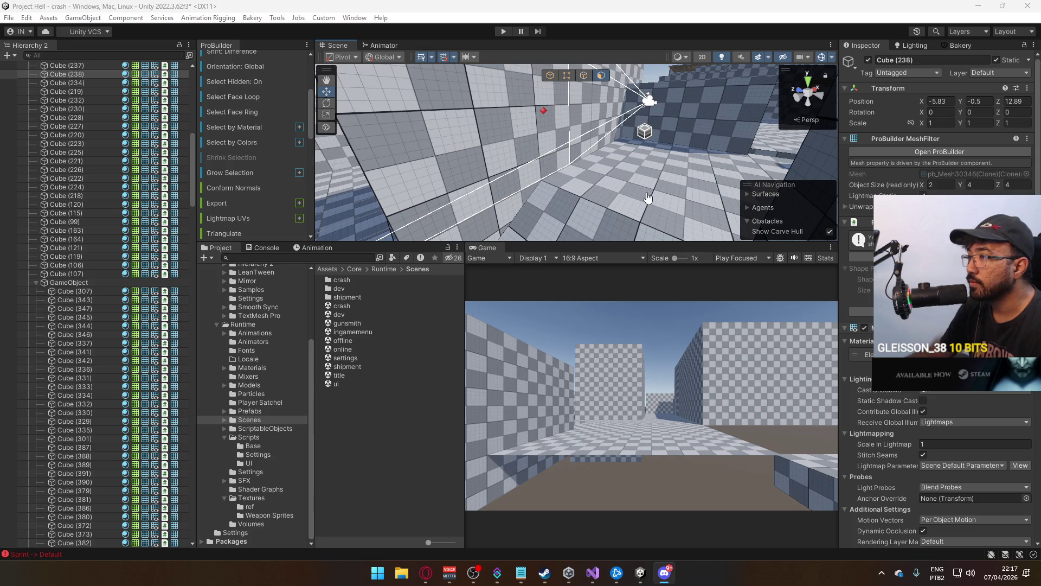
Raise Cube (238)'s top face so the wall stands 5.1 units tall
mouse_move(648, 198)
mouse_down()
mouse_move(662, 104)
mouse_move(623, 109)
mouse_move(609, 167)
mouse_move(619, 260)
mouse_move(544, 185)
mouse_up()
click(545, 184)
key(f)
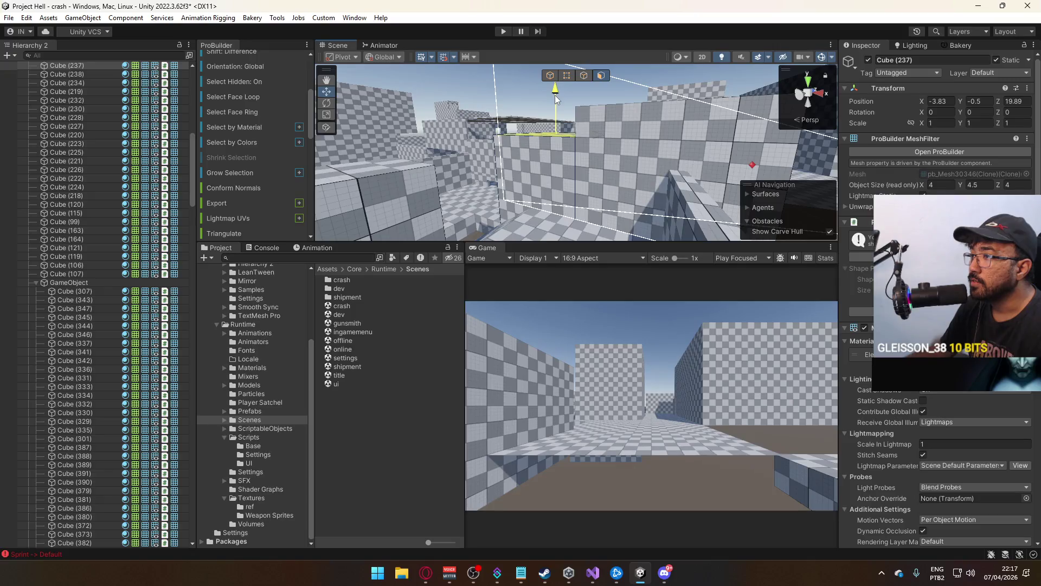
drag(555, 95, 489, 149)
click(489, 149)
key(f)
drag(567, 102, 551, 76)
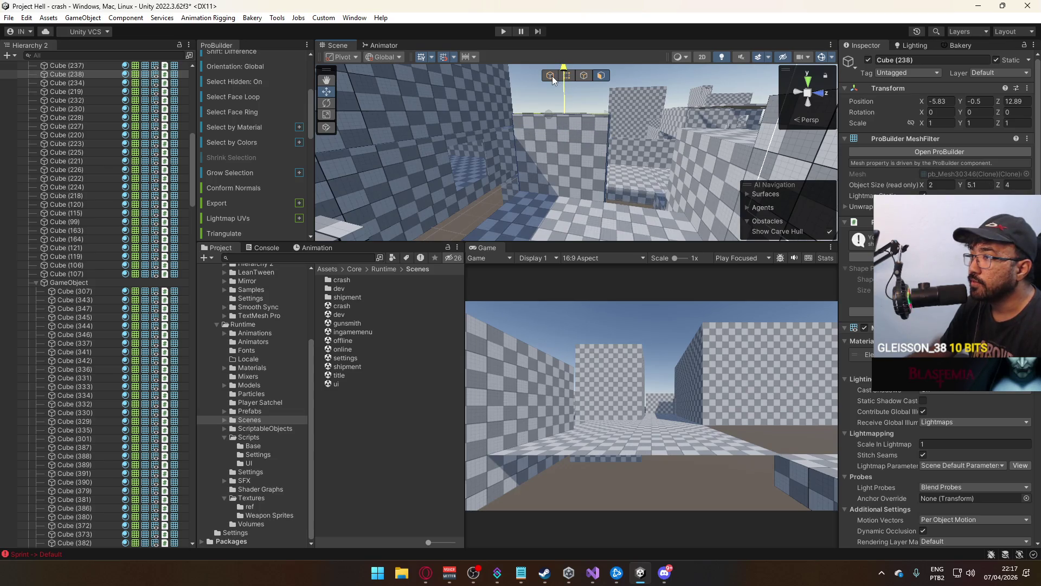
Check Cube (237), Cube (235), Cube (9) and Cube (24) around the level
click(713, 132)
mouse_move(713, 132)
mouse_down()
mouse_move(732, 114)
mouse_move(651, 91)
mouse_move(655, 77)
mouse_move(696, 135)
mouse_move(589, 98)
mouse_up()
mouse_move(632, 132)
mouse_down()
mouse_move(498, 132)
mouse_move(663, 188)
mouse_move(554, 113)
mouse_move(642, 90)
mouse_move(597, 109)
mouse_move(591, 86)
mouse_move(572, 166)
mouse_move(723, 192)
mouse_move(643, 176)
mouse_move(613, 130)
mouse_up()
click(554, 112)
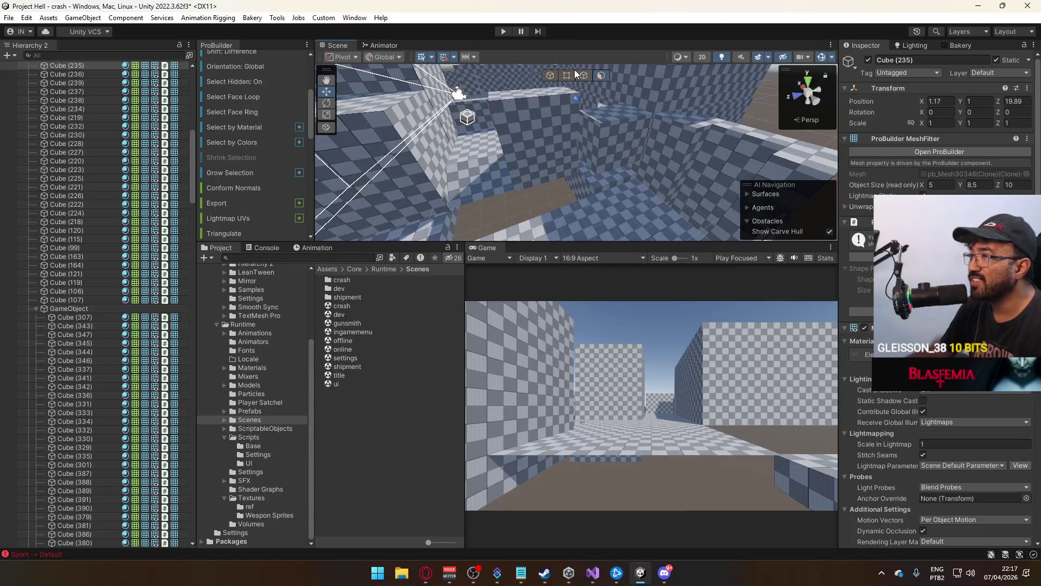
click(554, 73)
click(626, 143)
key(f)
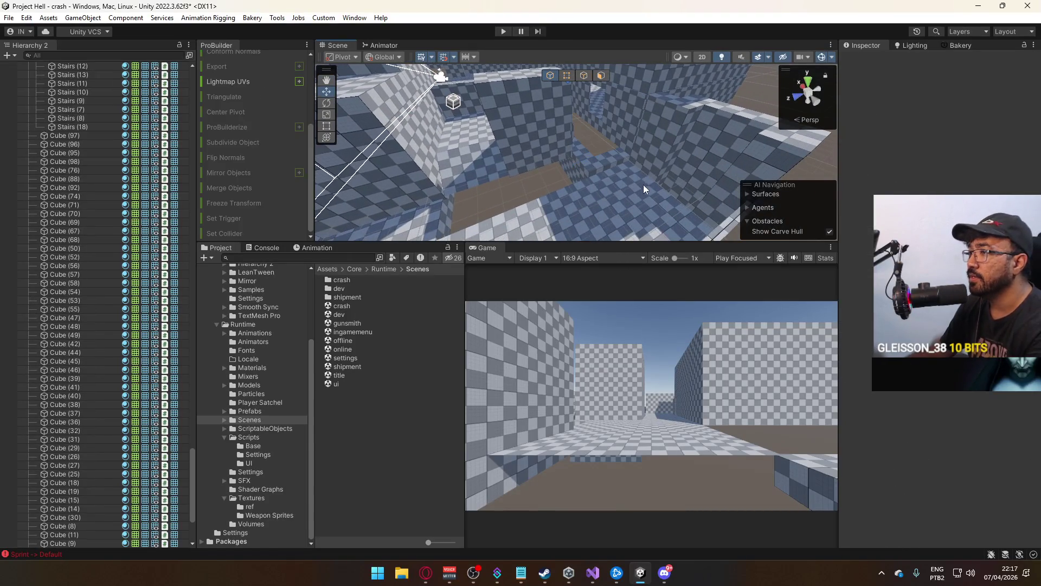
mouse_move(599, 169)
mouse_down()
mouse_move(509, 164)
mouse_move(539, 148)
mouse_move(515, 163)
mouse_move(705, 180)
mouse_move(490, 163)
mouse_move(586, 157)
mouse_move(426, 140)
mouse_move(445, 184)
mouse_up()
click(663, 184)
click(495, 158)
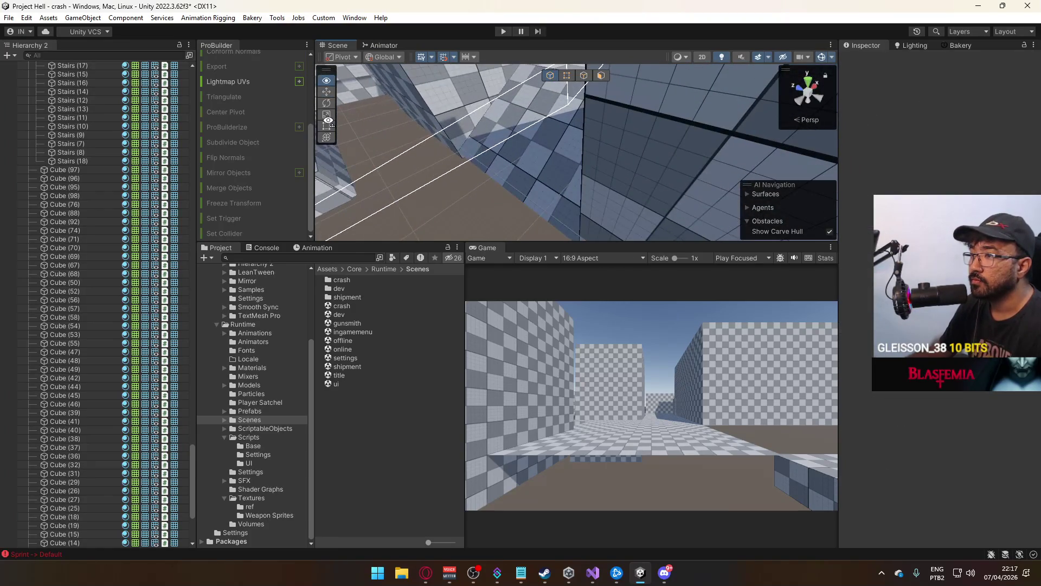
drag(304, 66, 369, 380)
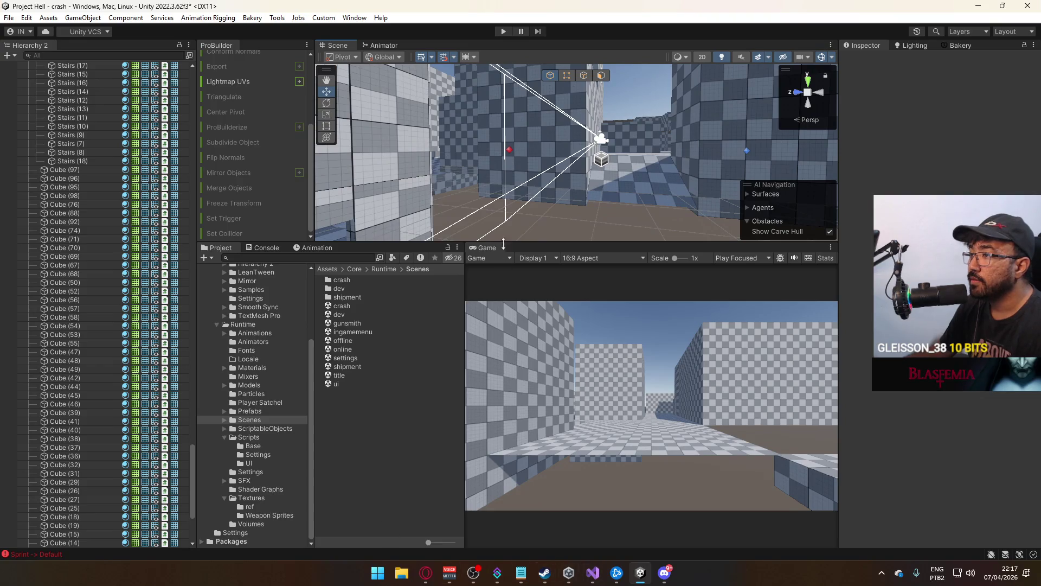
Select wall Cube (237), the Stairs (2) ramp, Cube (8) and floor Cube (28) along the corridor
click(548, 188)
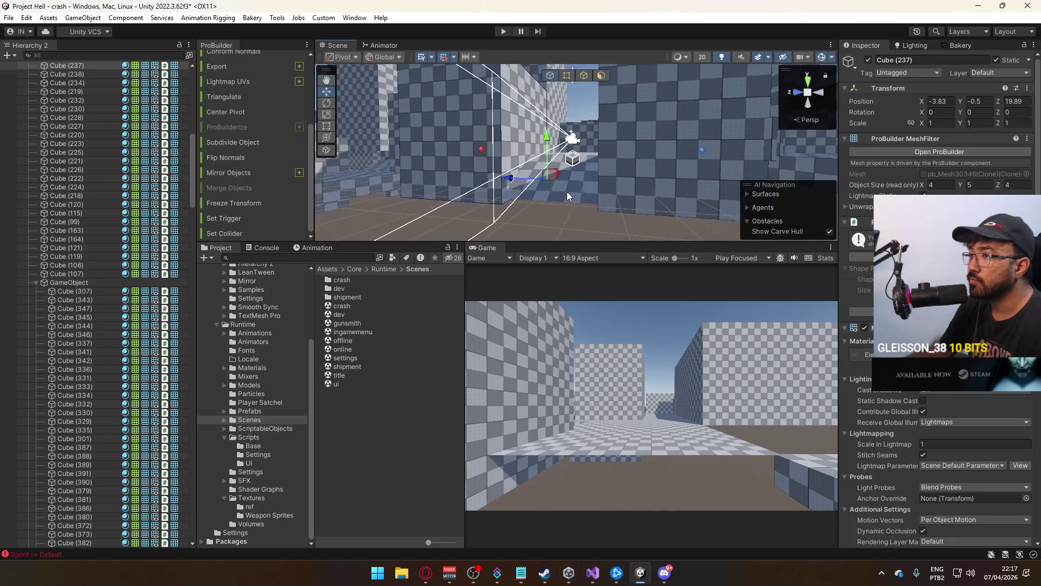
click(565, 191)
mouse_move(525, 185)
mouse_down()
mouse_move(583, 192)
mouse_move(473, 163)
mouse_move(619, 158)
mouse_move(642, 176)
mouse_move(290, 208)
mouse_up()
click(531, 191)
click(444, 196)
mouse_move(444, 193)
mouse_down()
mouse_move(475, 162)
mouse_move(477, 174)
mouse_move(482, 152)
mouse_up()
drag(671, 181, 428, 162)
Inspect the floor piece's selected edge and face, then select floor Cube (34) and the Stairs (2) ramp
click(598, 168)
key(f)
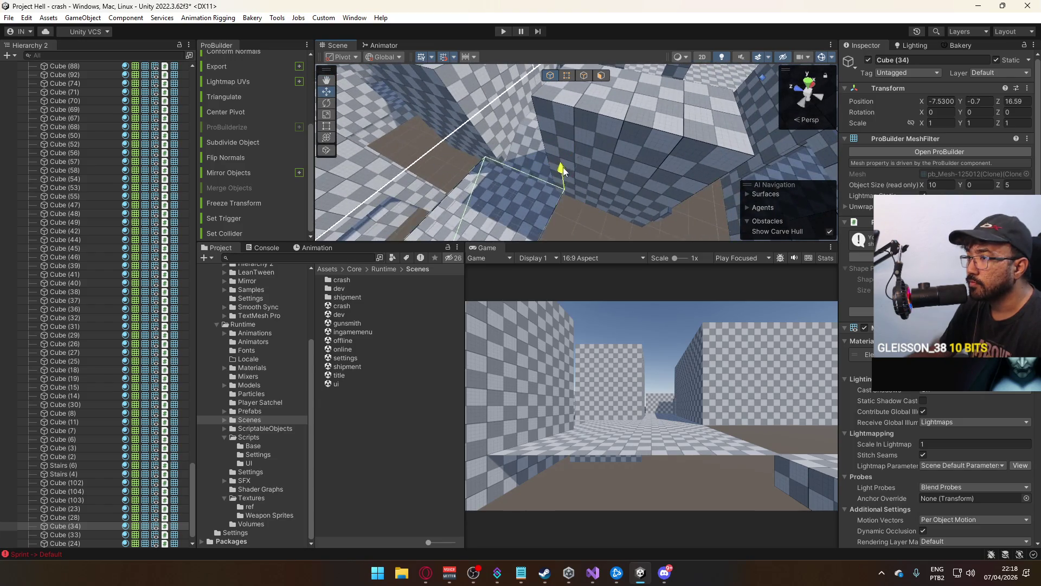
drag(563, 175, 676, 103)
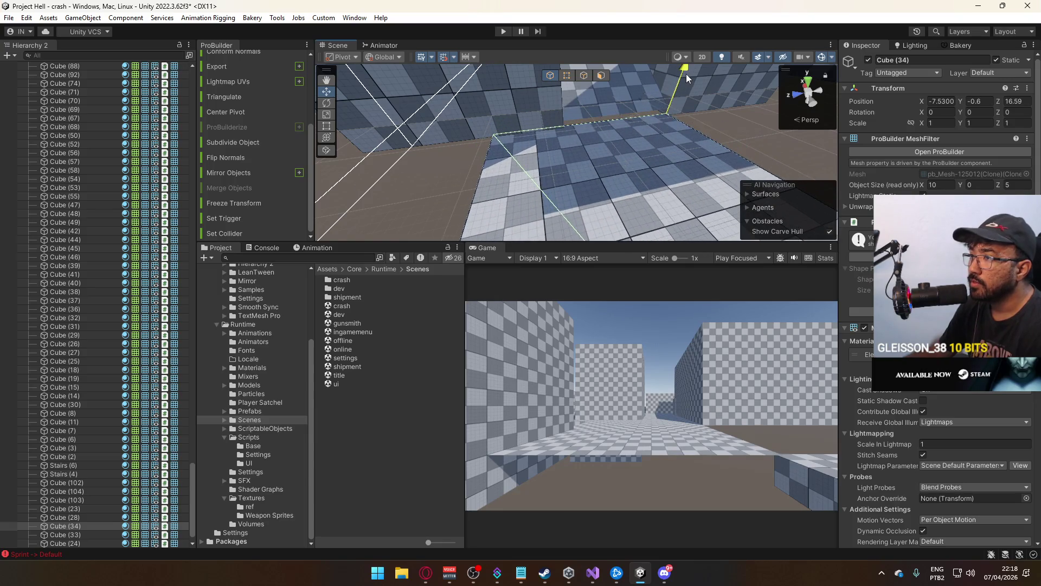
mouse_move(690, 69)
mouse_down()
mouse_move(457, 141)
mouse_move(624, 157)
mouse_up()
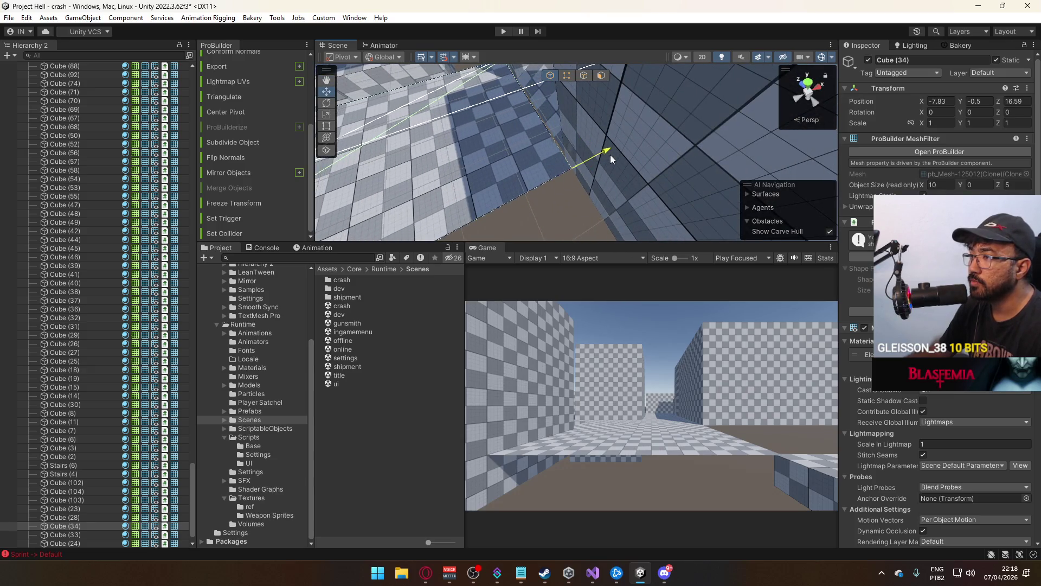
key(f)
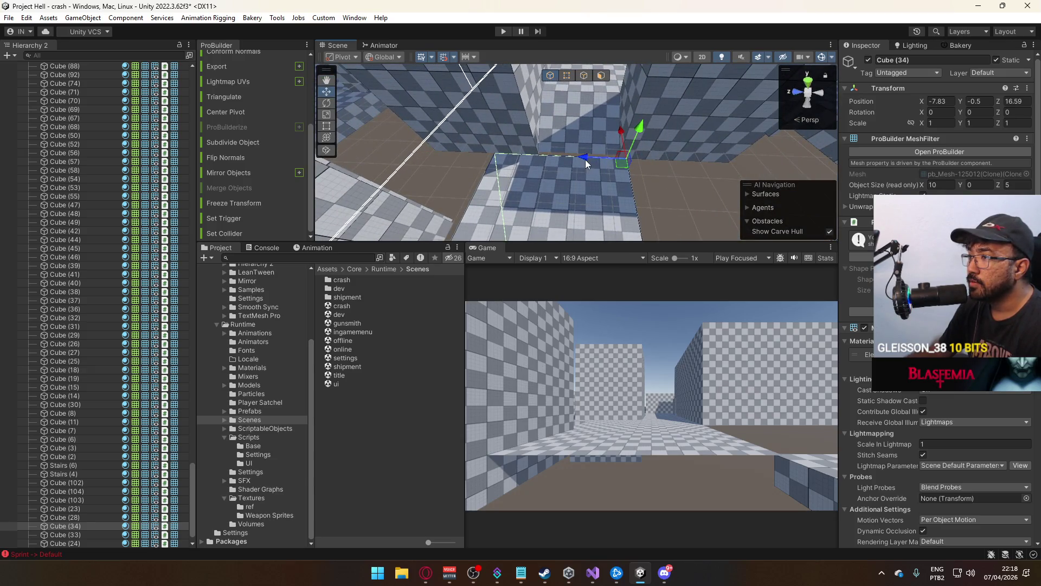
mouse_move(577, 159)
mouse_down()
mouse_move(464, 158)
mouse_move(437, 122)
mouse_move(412, 130)
mouse_up()
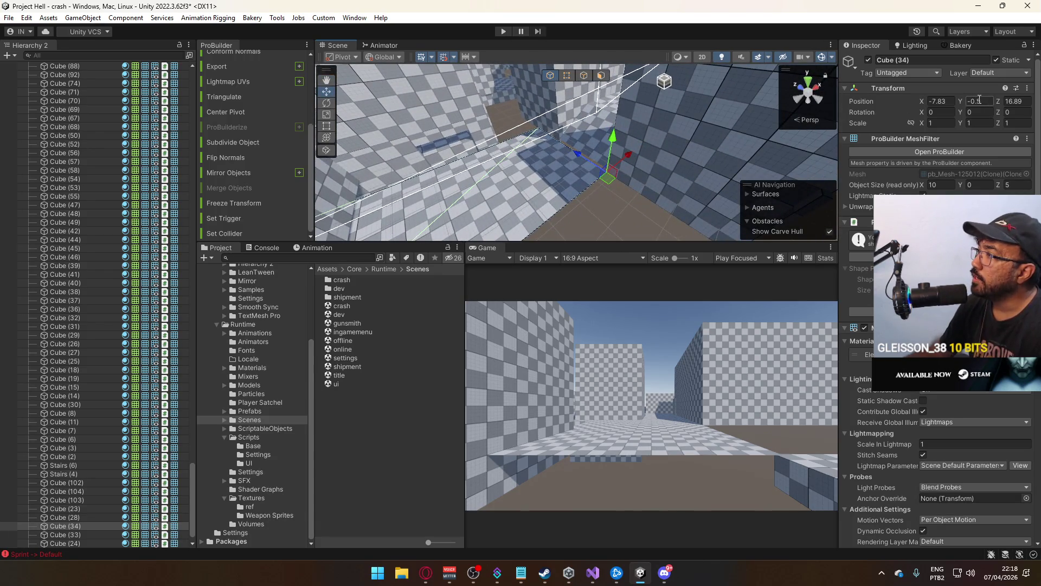
mouse_move(648, 119)
mouse_down()
mouse_move(654, 170)
mouse_move(562, 229)
mouse_move(620, 193)
mouse_move(585, 171)
mouse_move(565, 203)
mouse_up()
click(651, 169)
click(698, 132)
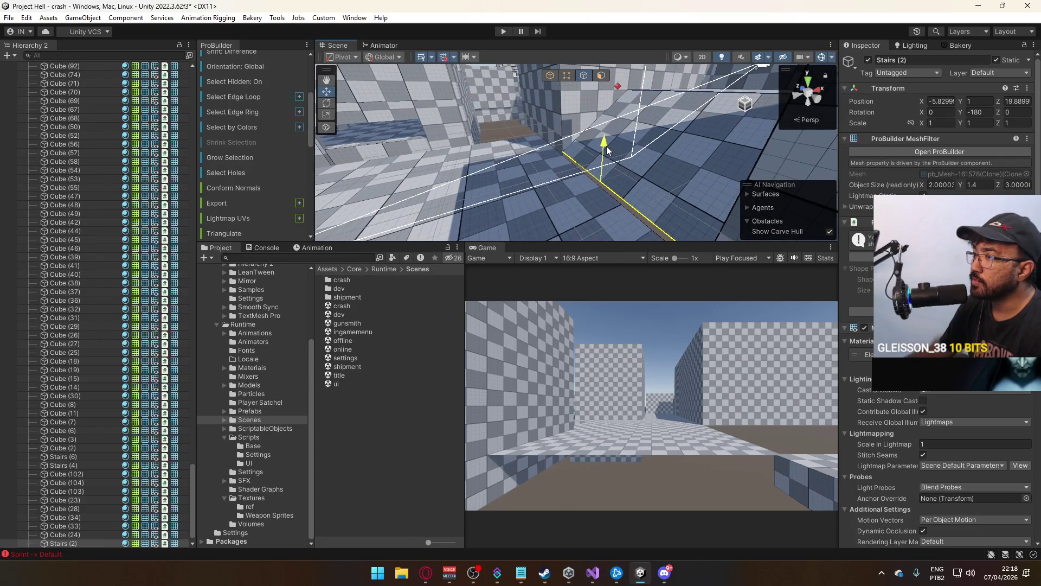
mouse_move(608, 153)
mouse_down()
mouse_move(454, 202)
mouse_move(651, 240)
mouse_up()
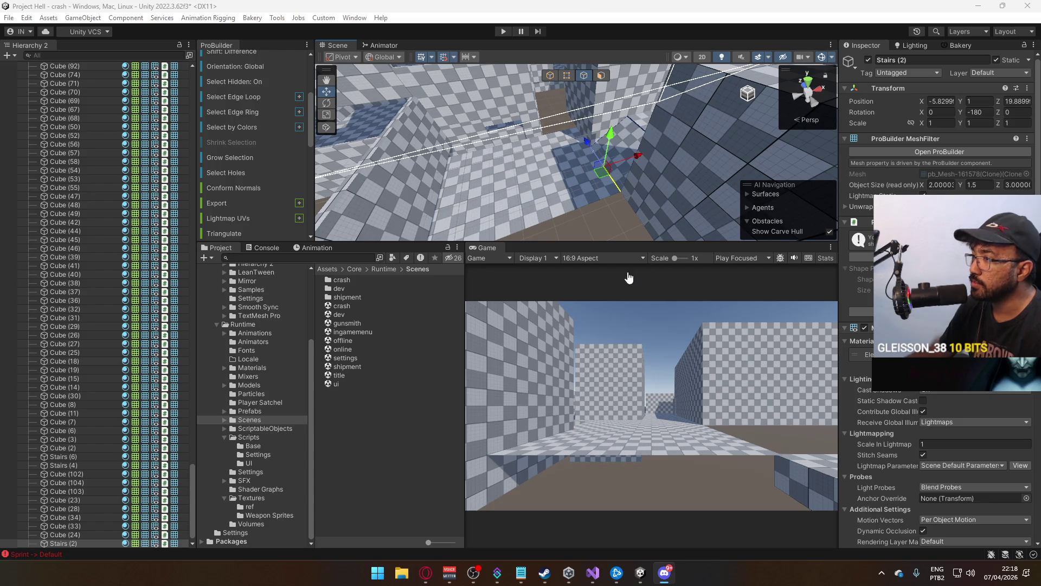
Adjust an upright edge of the Stairs (2) ramp toward 3 × 1.5 × 2.5
mouse_move(640, 196)
mouse_down()
mouse_move(635, 185)
mouse_move(557, 171)
mouse_move(548, 181)
mouse_move(559, 181)
mouse_move(430, 245)
mouse_move(438, 270)
mouse_move(495, 216)
mouse_move(592, 189)
mouse_move(564, 207)
mouse_move(610, 169)
mouse_move(581, 165)
mouse_move(594, 178)
mouse_move(552, 83)
mouse_move(603, 112)
mouse_move(552, 76)
mouse_up()
click(600, 182)
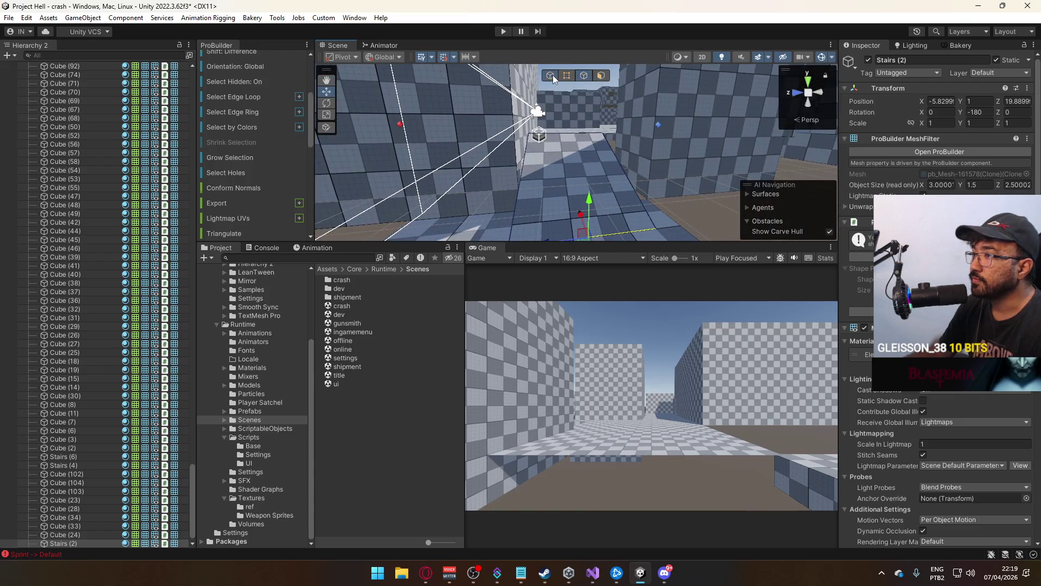
click(551, 75)
mouse_move(835, 219)
mouse_down()
mouse_move(425, 195)
mouse_move(845, 178)
mouse_move(803, 228)
mouse_move(791, 282)
mouse_move(627, 246)
mouse_up()
mouse_move(593, 199)
mouse_down()
mouse_move(496, 180)
mouse_move(659, 177)
mouse_move(649, 182)
mouse_move(856, 157)
mouse_up()
Select floor Cube (34), then wall Cube (237) for face editing
click(660, 177)
mouse_move(660, 156)
mouse_down()
mouse_move(579, 127)
mouse_move(464, 132)
mouse_move(658, 152)
mouse_move(633, 160)
mouse_move(600, 114)
mouse_move(608, 73)
mouse_up()
click(579, 127)
click(601, 75)
Stretch Cube (237) to 5 units along X via its side face, then select Cube (34)
click(585, 125)
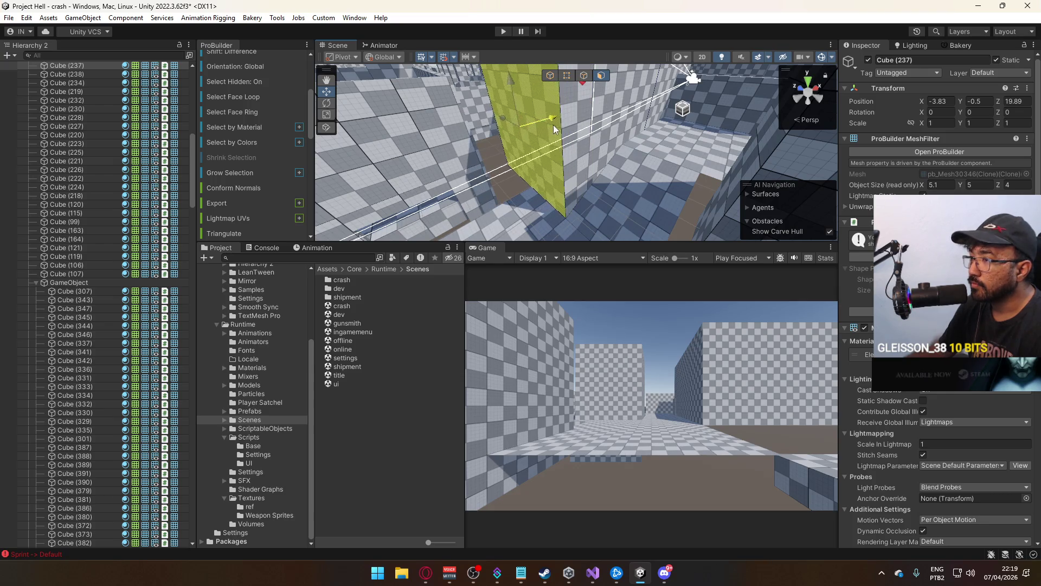
mouse_move(555, 125)
mouse_down()
mouse_move(576, 141)
mouse_move(607, 130)
mouse_move(572, 118)
mouse_move(649, 178)
mouse_move(569, 144)
mouse_move(575, 129)
mouse_move(454, 186)
mouse_move(537, 91)
mouse_up()
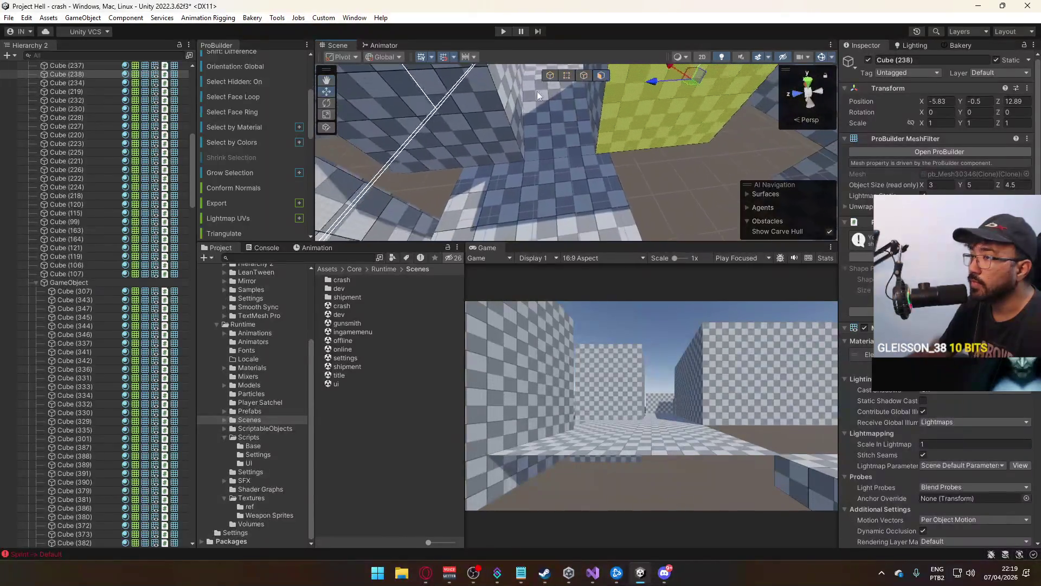
click(553, 76)
click(601, 141)
mouse_move(602, 141)
mouse_down()
mouse_move(545, 202)
mouse_move(551, 142)
mouse_move(594, 83)
mouse_up()
click(585, 75)
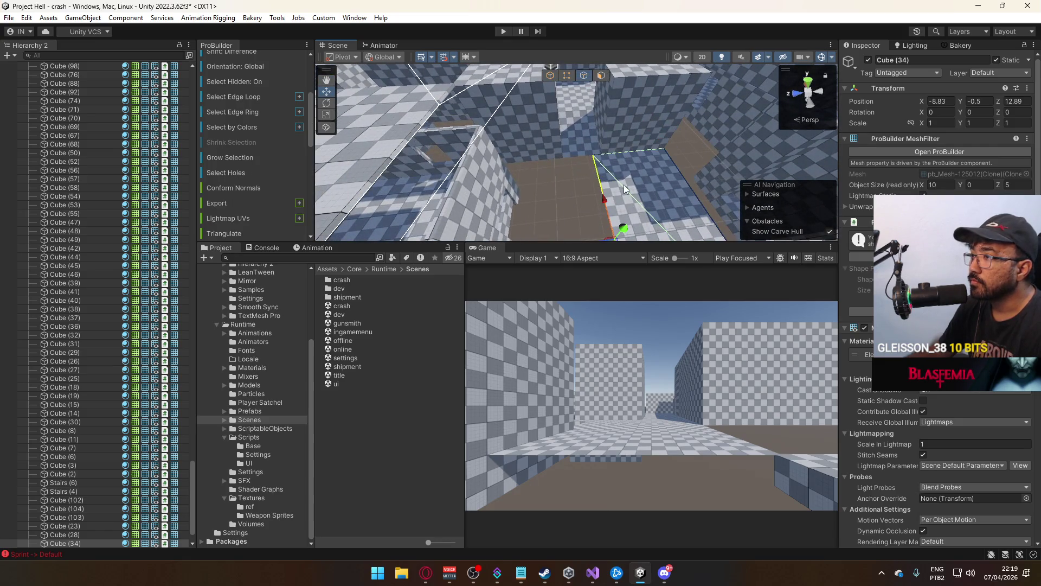
Select wall cubes Cube (27), Cube (25) and Cube (26) and delete them
drag(598, 207, 583, 213)
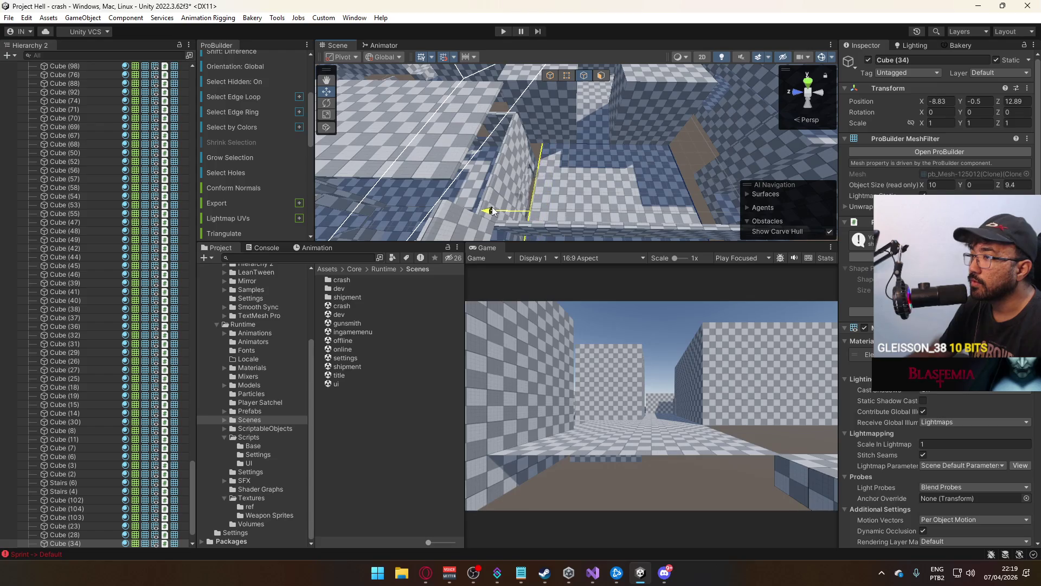
drag(631, 182, 558, 185)
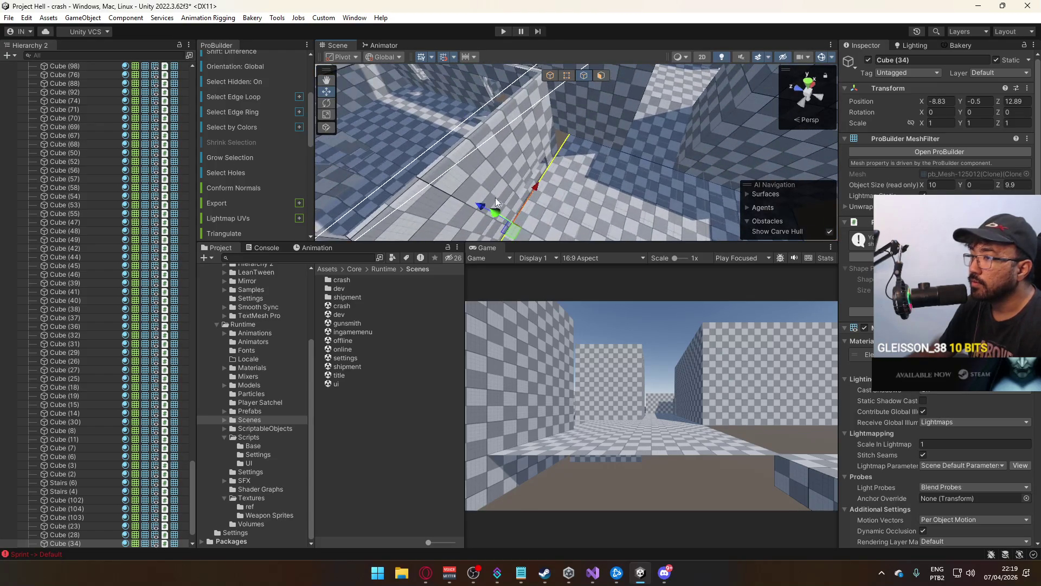
mouse_move(480, 207)
mouse_down()
mouse_move(588, 92)
mouse_move(573, 96)
mouse_move(617, 131)
mouse_up()
click(620, 183)
shift+click(653, 137)
shift+click(689, 198)
mouse_move(677, 220)
mouse_down()
mouse_move(555, 250)
mouse_move(591, 176)
mouse_up()
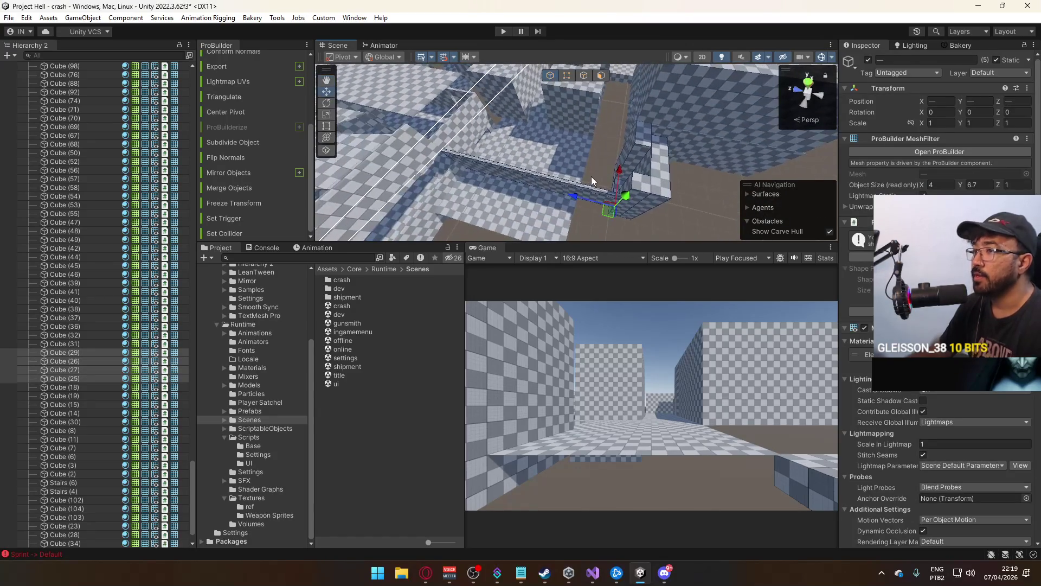
key(Delete)
Undo the accidental deletion of Cube (34)
click(551, 169)
key(f)
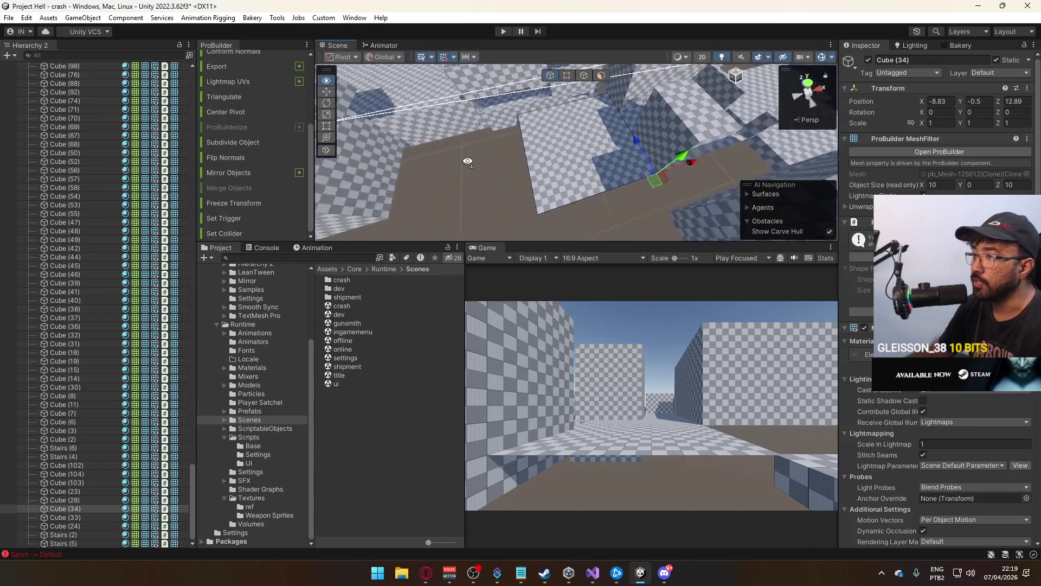
key(z)
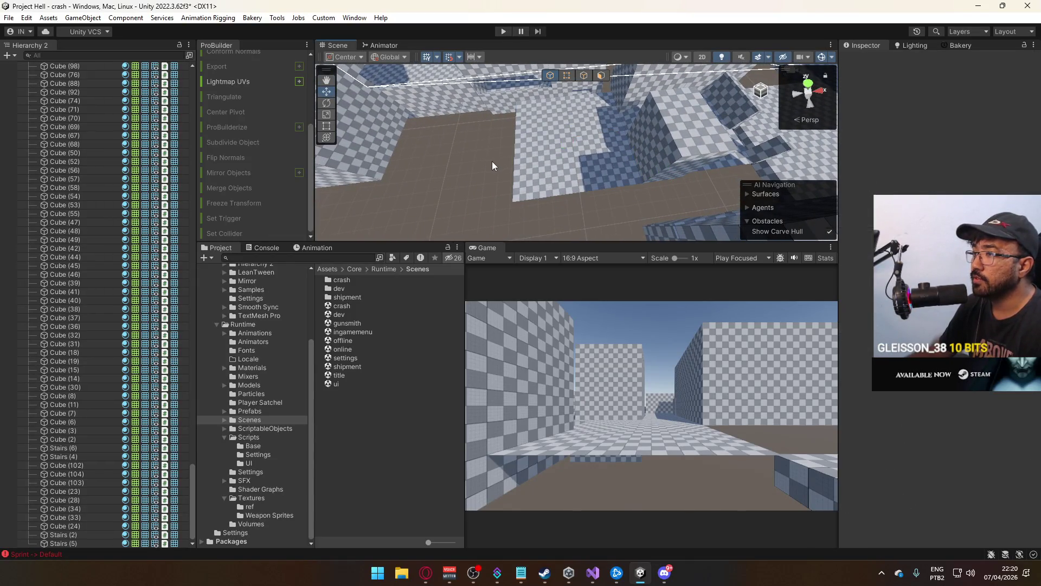
key(Delete)
key(ctrl+z)
Inspect the restored Cube (34), then select long wall Cube (28) and Cube (38)
drag(485, 163, 660, 100)
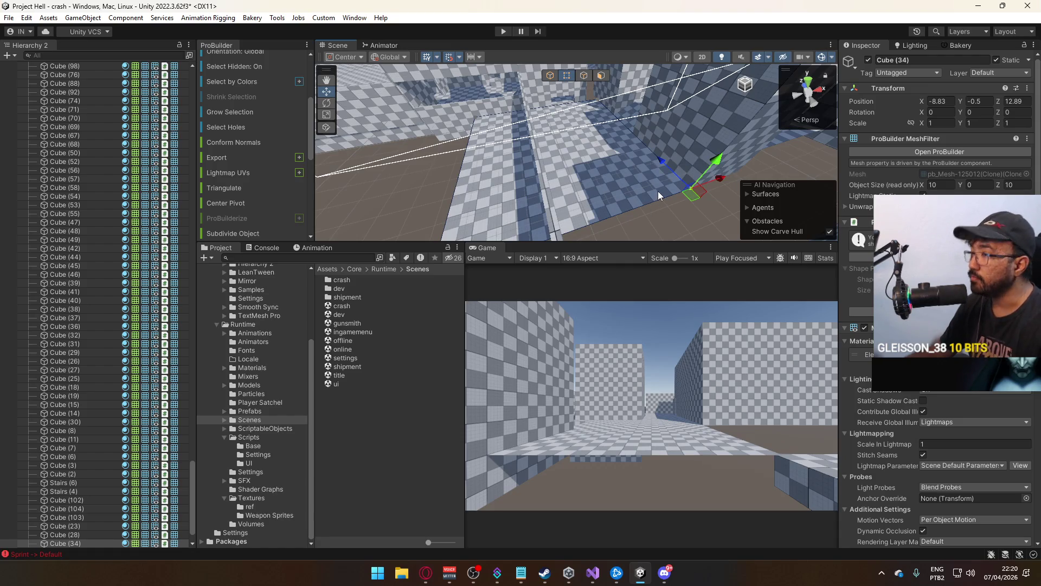
drag(681, 154, 608, 96)
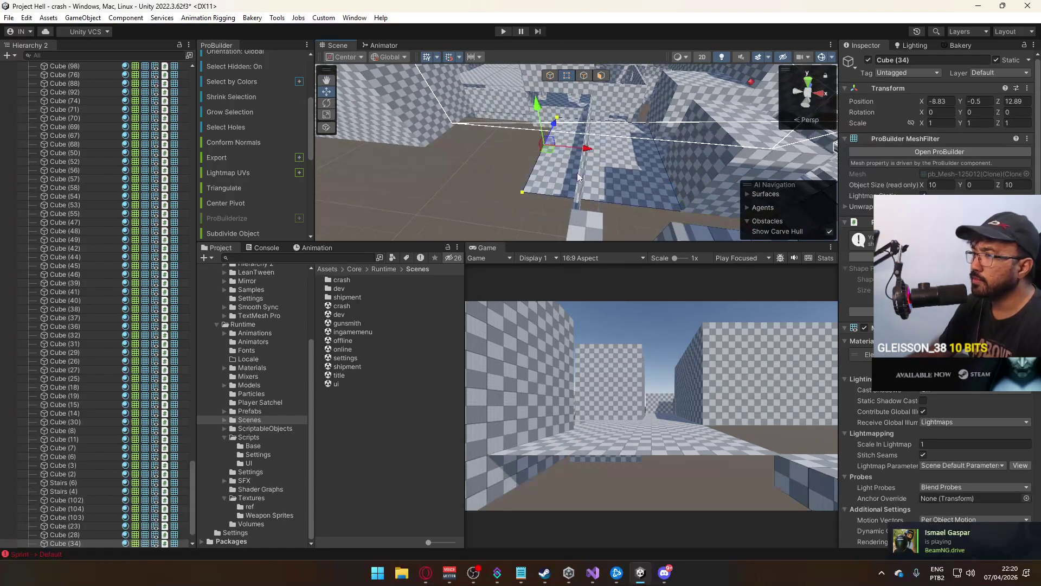
drag(586, 150, 579, 157)
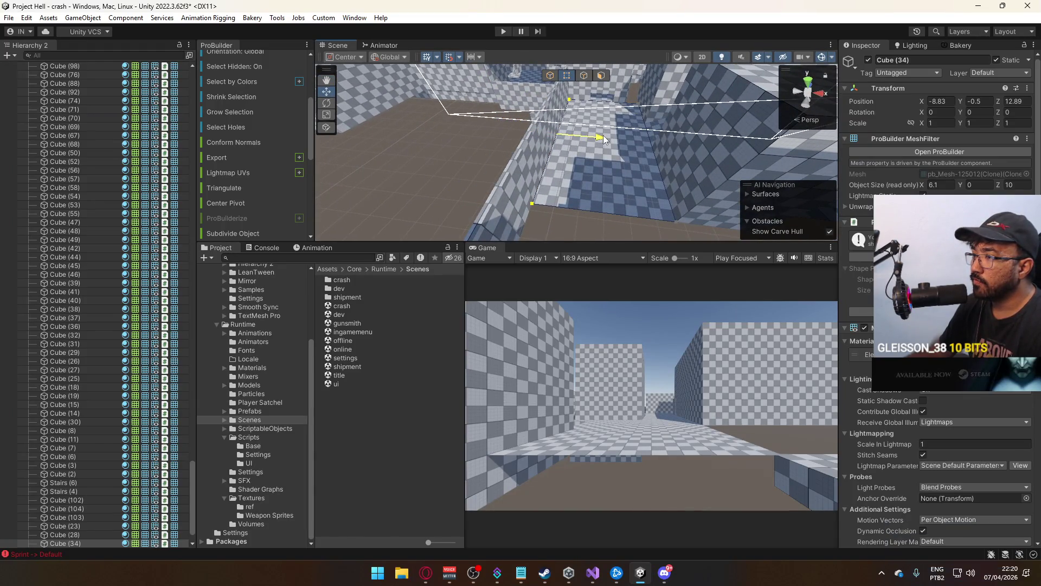
click(544, 171)
mouse_move(544, 170)
mouse_down()
mouse_move(603, 156)
mouse_move(576, 172)
mouse_move(577, 135)
mouse_move(552, 125)
mouse_move(368, 155)
mouse_move(689, 211)
mouse_move(555, 274)
mouse_move(643, 155)
mouse_move(705, 122)
mouse_move(577, 171)
mouse_up()
click(600, 151)
Survey the surrounding wall cubes and slide Cube (240) along X to -11.43
key(f)
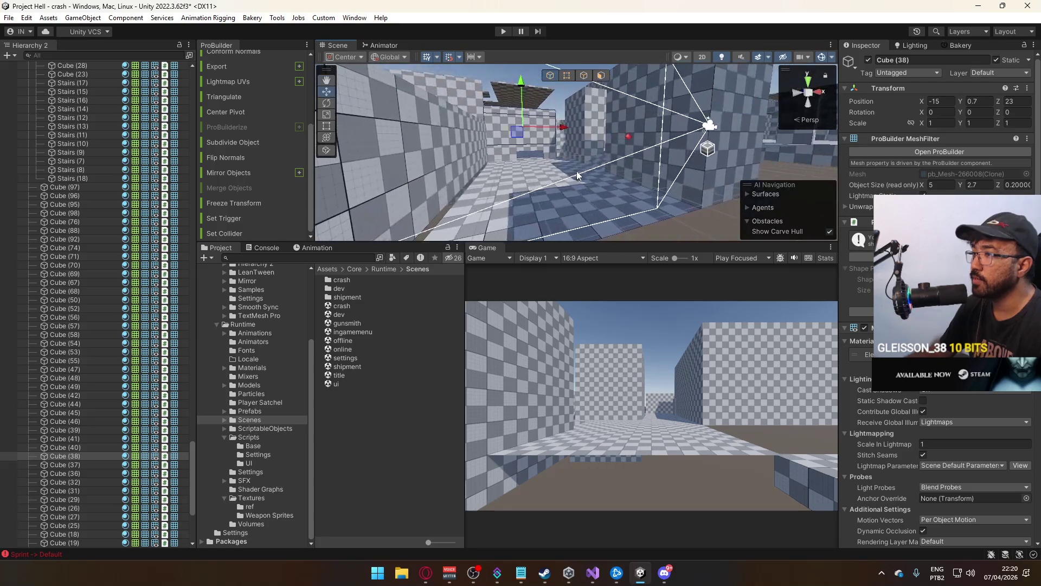
click(577, 171)
mouse_move(707, 243)
mouse_down()
mouse_move(677, 228)
mouse_move(847, 211)
mouse_move(21, 242)
mouse_move(42, 256)
mouse_up()
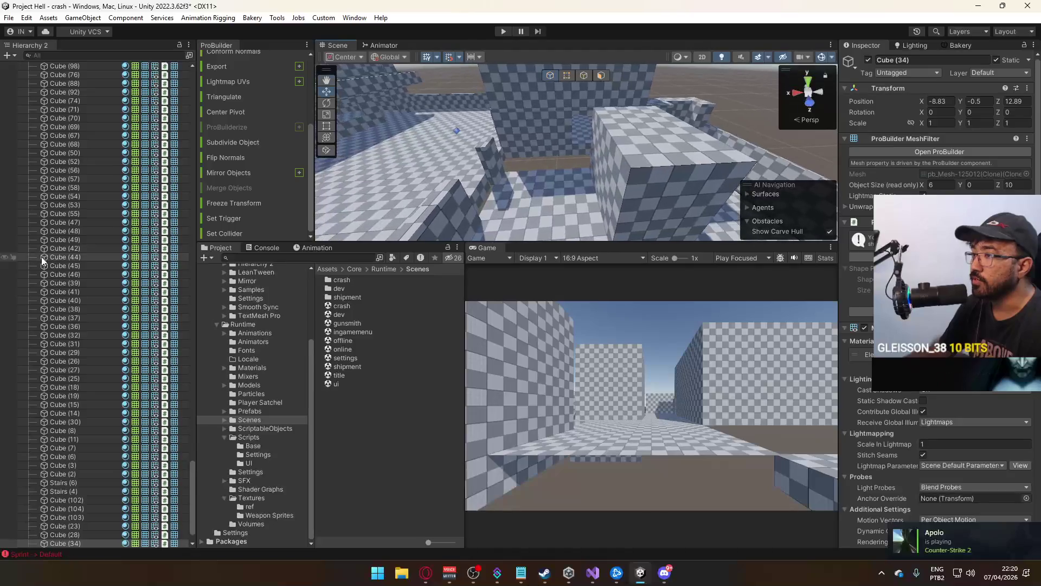
mouse_move(558, 179)
mouse_down()
mouse_move(554, 155)
mouse_move(635, 134)
mouse_move(619, 130)
mouse_move(757, 227)
mouse_move(649, 168)
mouse_move(611, 162)
mouse_move(523, 73)
mouse_up()
shift+click(577, 138)
click(644, 159)
click(547, 118)
mouse_move(547, 117)
mouse_down()
mouse_move(461, 183)
mouse_move(666, 210)
mouse_move(475, 157)
mouse_up()
mouse_move(540, 185)
mouse_down()
mouse_move(546, 197)
mouse_move(567, 93)
mouse_up()
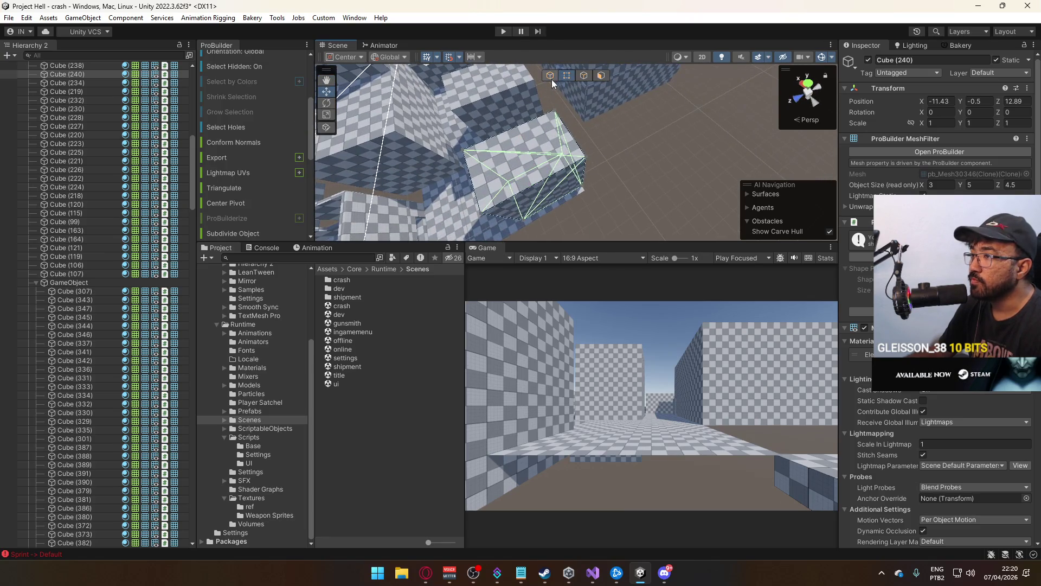
Reset the handle to the pivot and trim floor Cube (34) to 5 × 10 by moving its edge inward
drag(596, 167, 627, 167)
click(628, 167)
key(z)
click(623, 196)
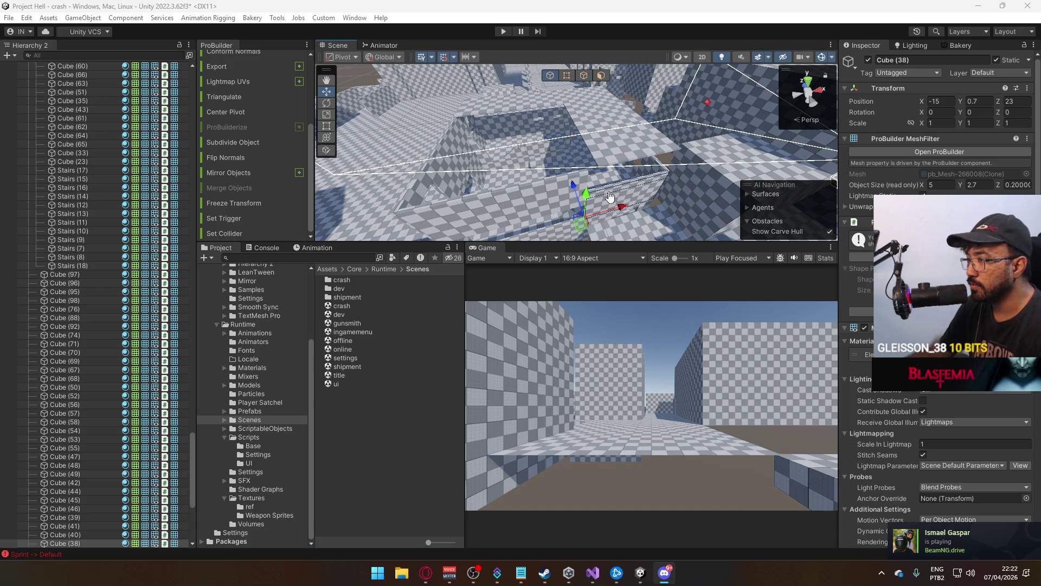
mouse_move(606, 203)
mouse_down()
mouse_move(772, 255)
mouse_move(548, 244)
mouse_move(738, 256)
mouse_move(722, 263)
mouse_move(580, 242)
mouse_move(561, 251)
mouse_move(698, 255)
mouse_move(852, 183)
mouse_up()
click(591, 198)
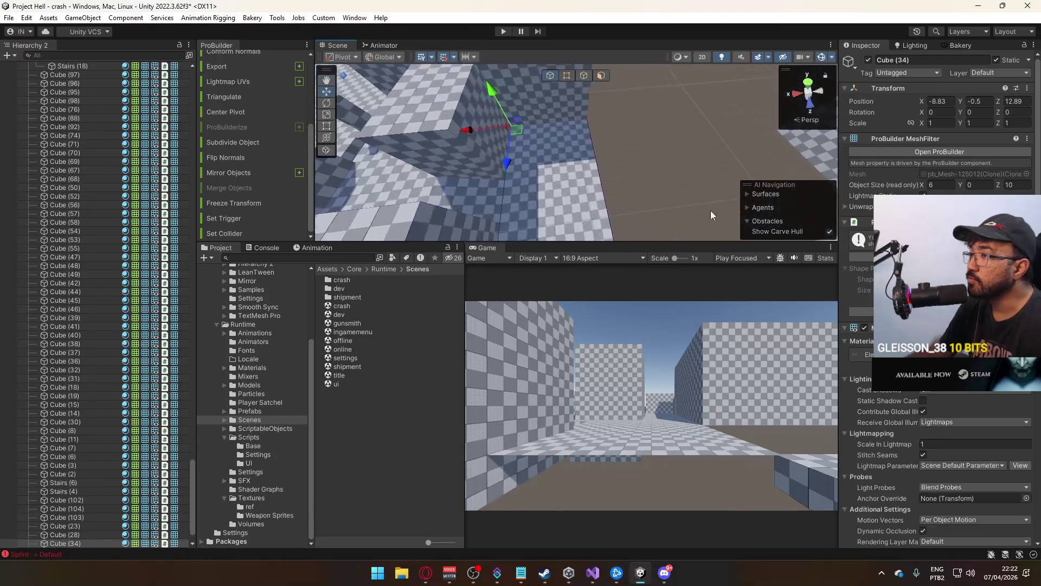
drag(589, 160, 582, 188)
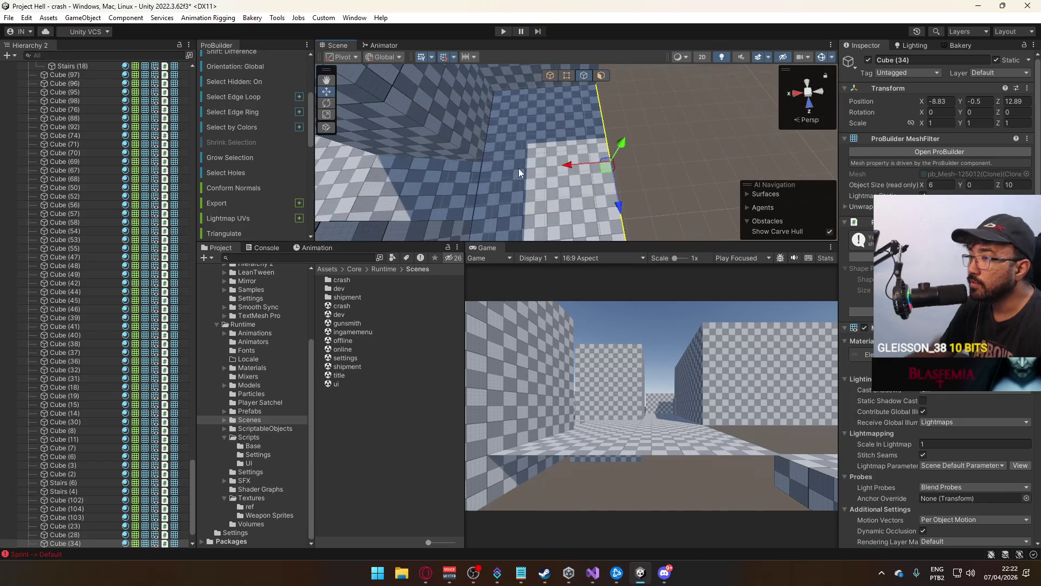
mouse_move(550, 165)
mouse_down()
mouse_move(636, 163)
mouse_move(547, 77)
mouse_up()
click(550, 75)
Move Cube (240) one unit along X and drag its end vertices until it is 5 wide
click(594, 112)
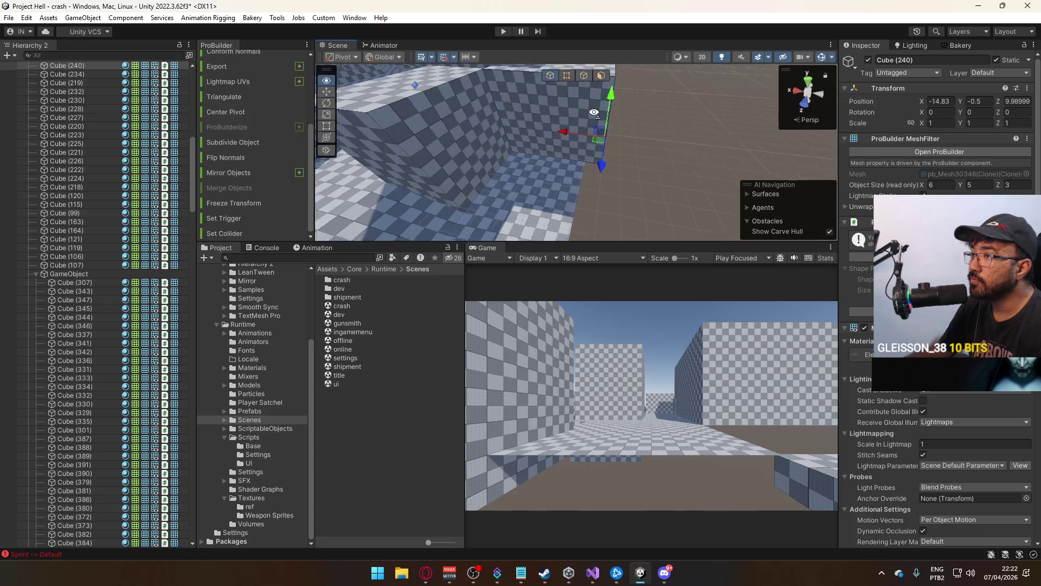
drag(539, 157, 539, 157)
click(562, 76)
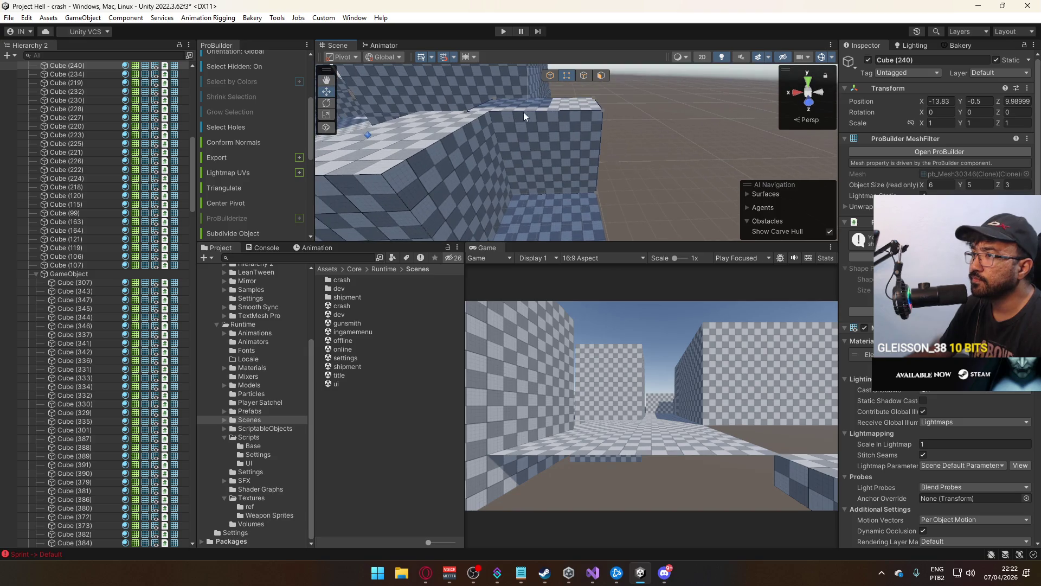
drag(458, 96, 462, 96)
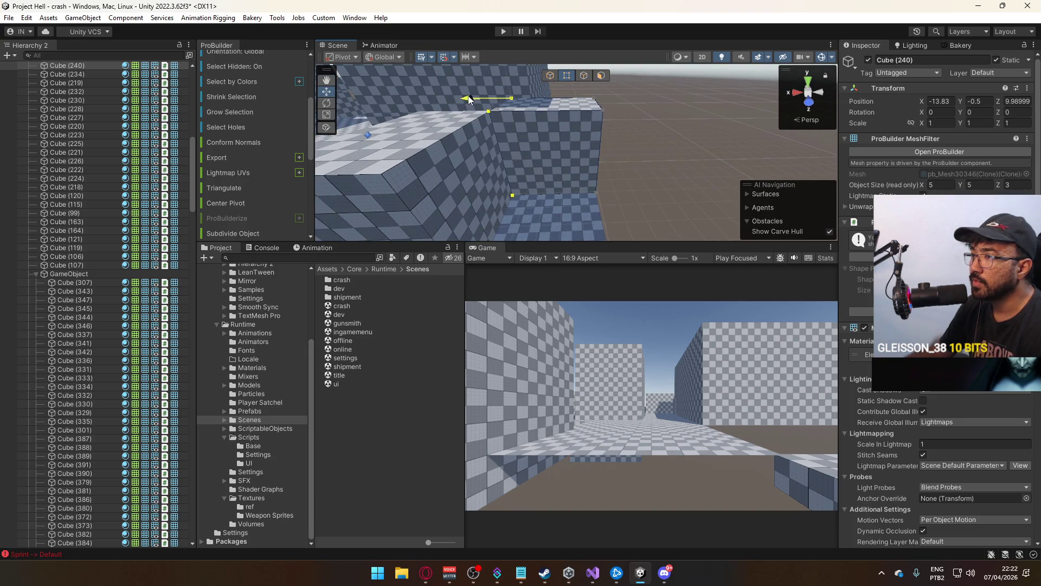
click(550, 75)
mouse_move(661, 148)
mouse_down()
mouse_move(584, 168)
mouse_move(284, 177)
mouse_up()
click(584, 168)
click(519, 93)
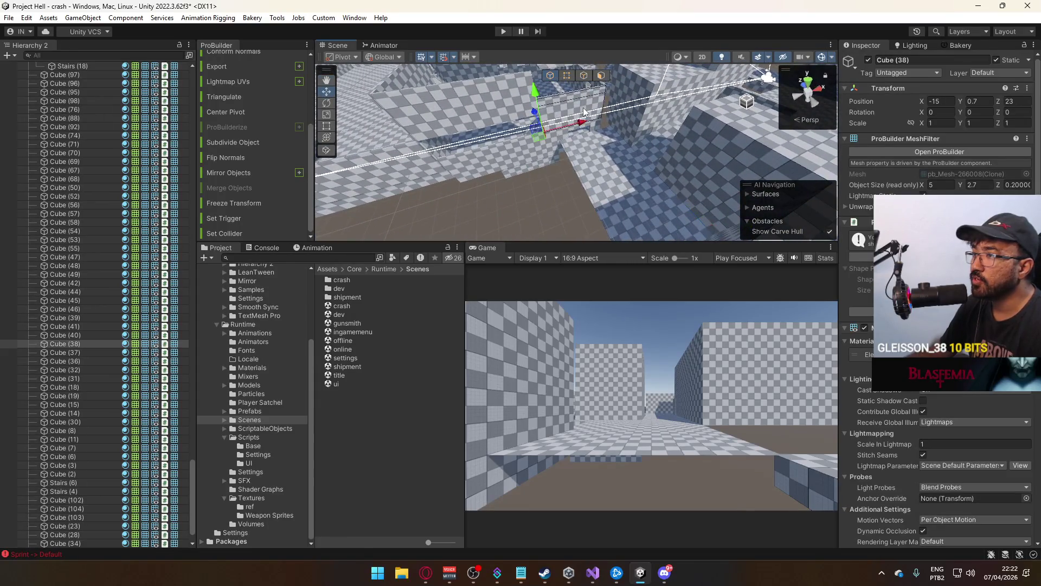
Frame Cube (50) and lift it so its Position Y reads -0.5
shift+click(573, 164)
mouse_move(573, 164)
mouse_down()
mouse_move(577, 188)
mouse_move(558, 174)
mouse_move(545, 200)
mouse_move(472, 184)
mouse_move(545, 148)
mouse_up()
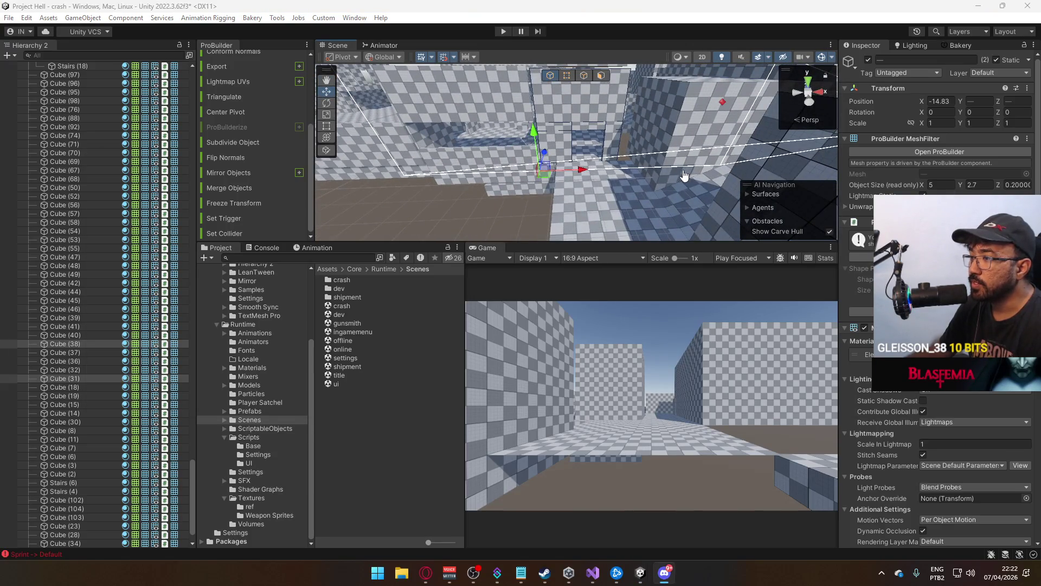
mouse_move(628, 183)
mouse_down()
mouse_move(702, 218)
mouse_move(559, 189)
mouse_move(532, 258)
mouse_up()
click(558, 189)
key(f)
mouse_move(501, 205)
mouse_down()
mouse_move(504, 155)
mouse_move(601, 194)
mouse_move(618, 181)
mouse_move(523, 136)
mouse_move(596, 173)
mouse_move(801, 204)
mouse_move(477, 152)
mouse_move(590, 189)
mouse_move(644, 147)
mouse_move(600, 143)
mouse_move(609, 128)
mouse_move(507, 103)
mouse_move(584, 174)
mouse_move(614, 139)
mouse_up()
Check Stairs (4), Cube (37) and Cube (69), ending with wall panel Cube (31) selected
click(508, 167)
click(523, 136)
click(558, 163)
click(567, 145)
mouse_move(535, 161)
mouse_down()
mouse_move(560, 169)
mouse_move(528, 243)
mouse_move(522, 189)
mouse_up()
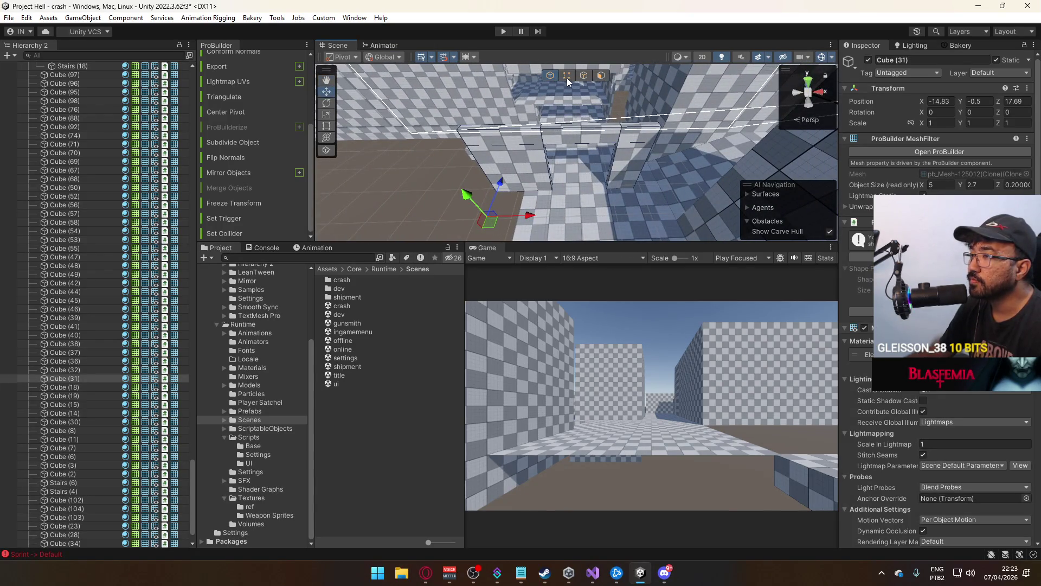
Enter vertex mode with Cube (31) selected and zoom in close on its wall
click(567, 76)
click(473, 183)
click(525, 162)
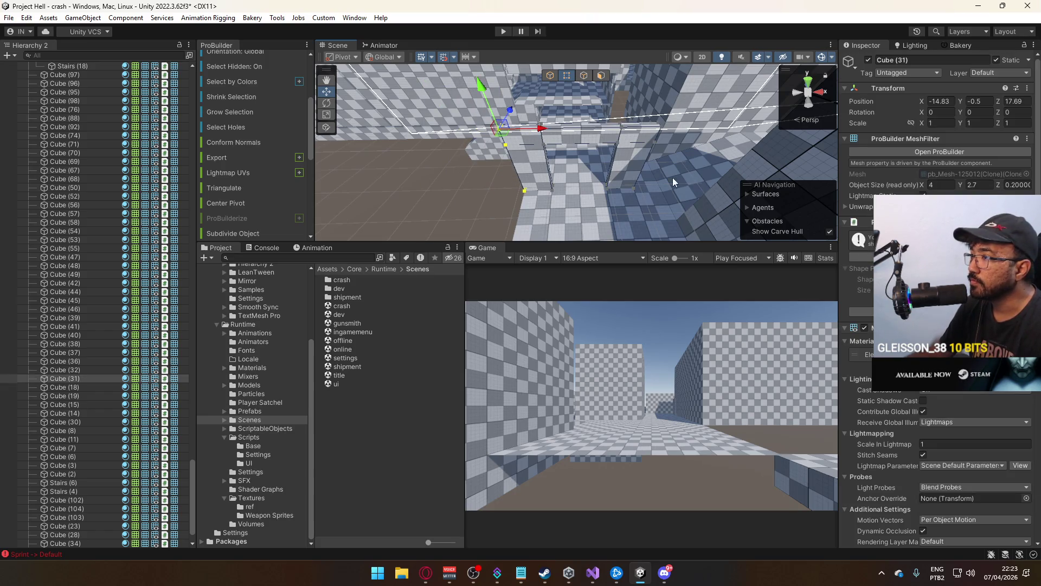
mouse_move(657, 172)
mouse_down()
mouse_move(649, 181)
mouse_move(835, 146)
mouse_up()
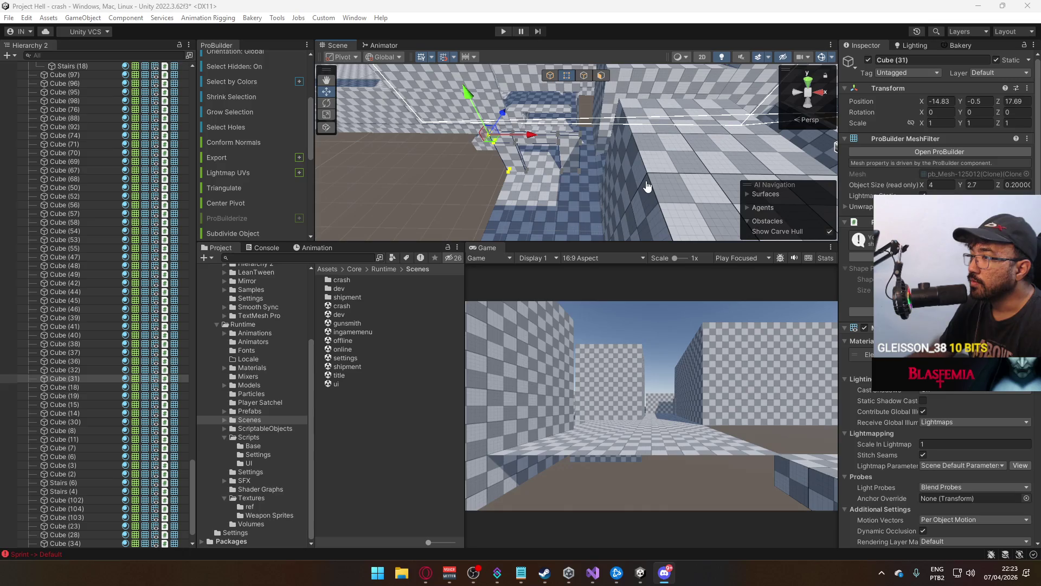
drag(584, 174, 543, 175)
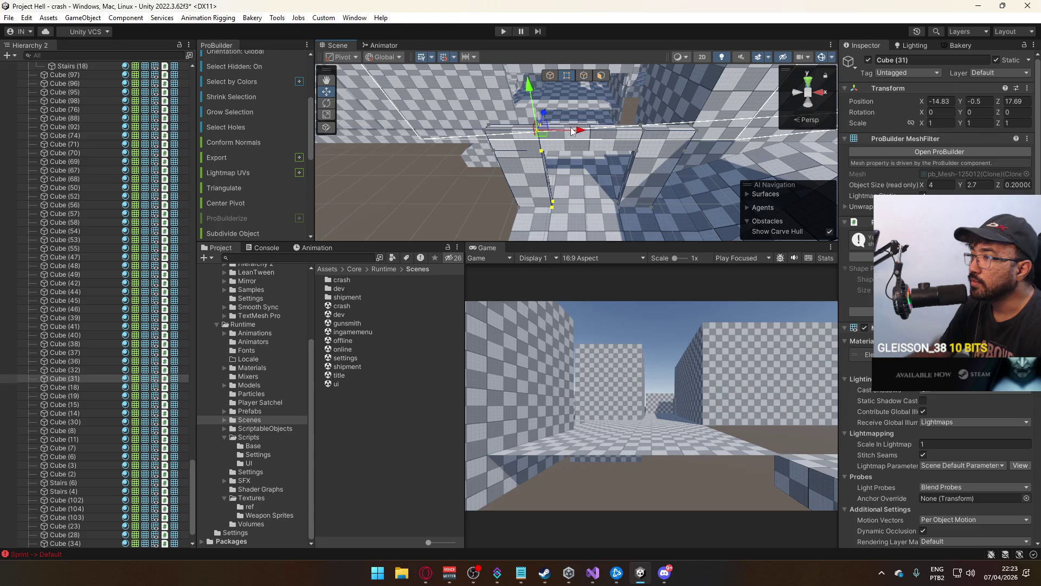
scroll(580, 133, up, 5)
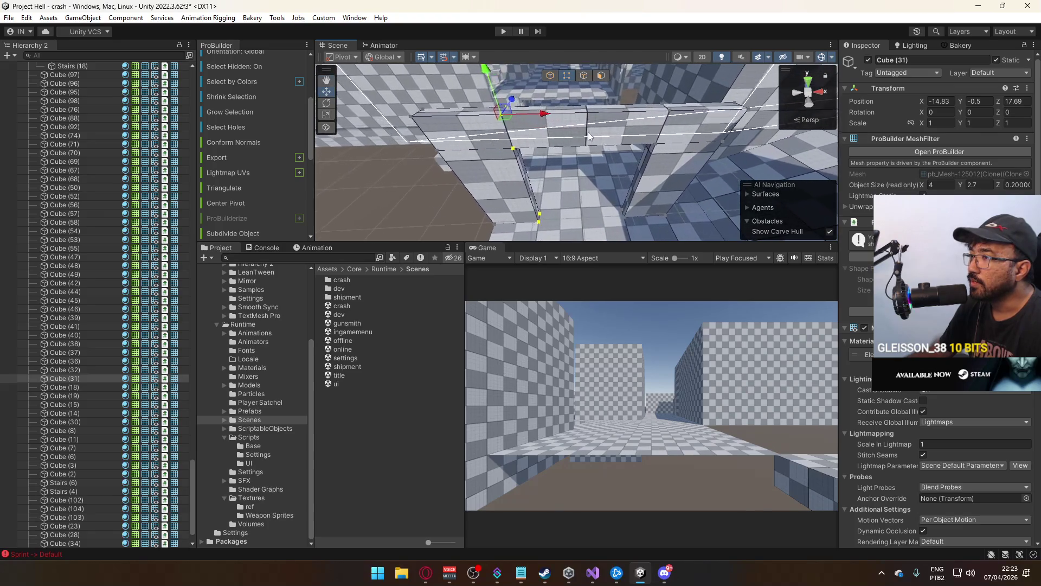
drag(605, 118, 622, 89)
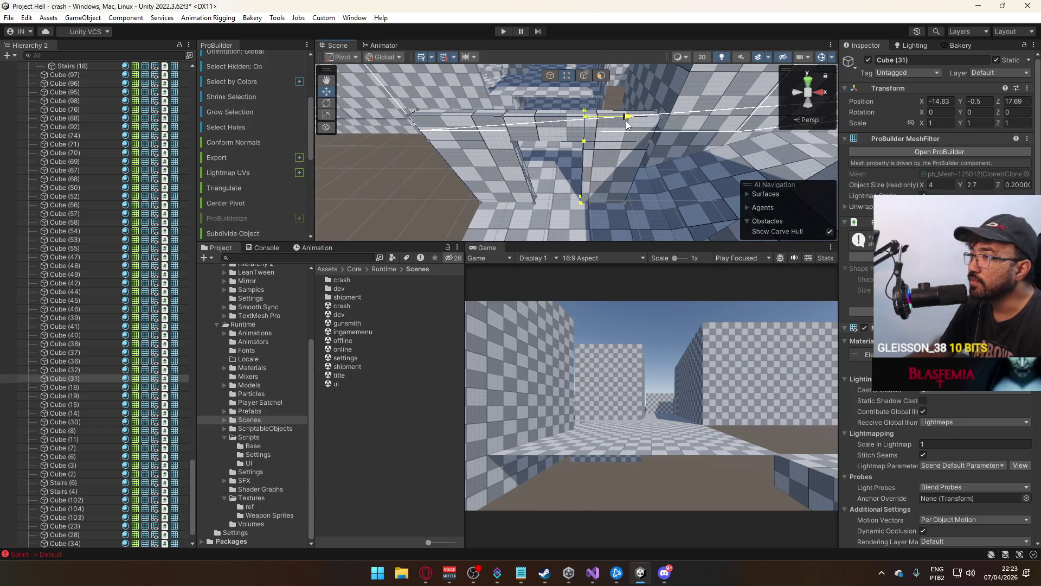
scroll(610, 123, up, 2)
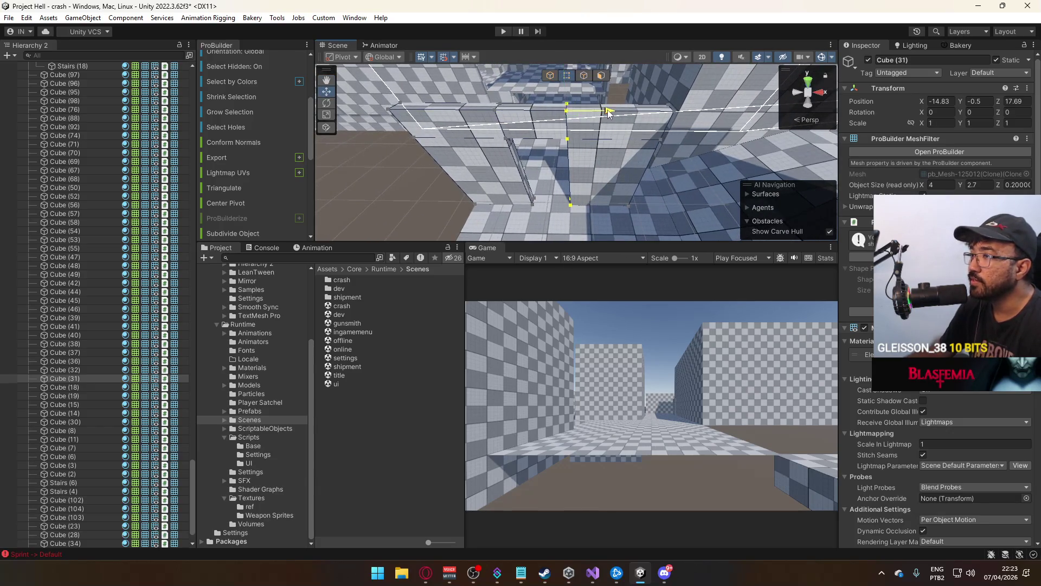
mouse_move(543, 109)
mouse_down()
mouse_move(542, 140)
mouse_move(532, 100)
mouse_move(551, 85)
mouse_up()
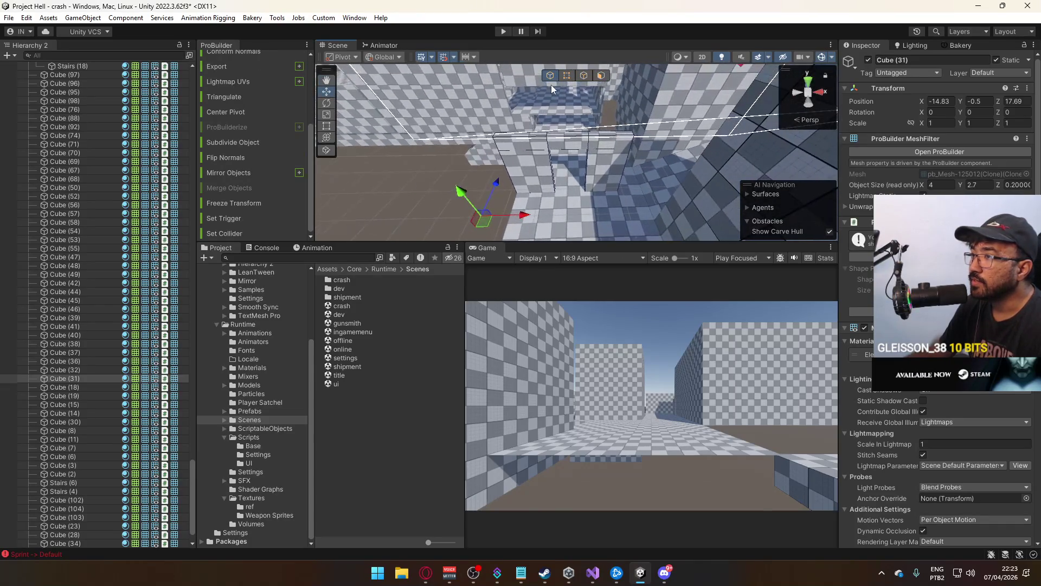
Drag Cube (31)'s end vertices along X so the pillar is 2 units wide
key(h)
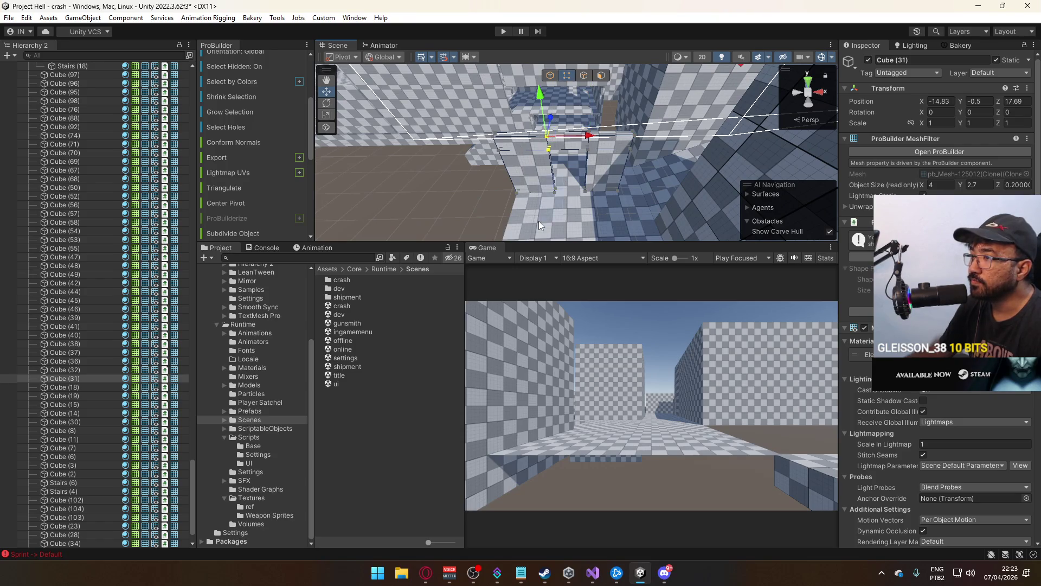
drag(587, 191, 649, 92)
drag(603, 199, 648, 159)
mouse_move(642, 123)
mouse_down()
mouse_move(651, 127)
mouse_move(551, 195)
mouse_up()
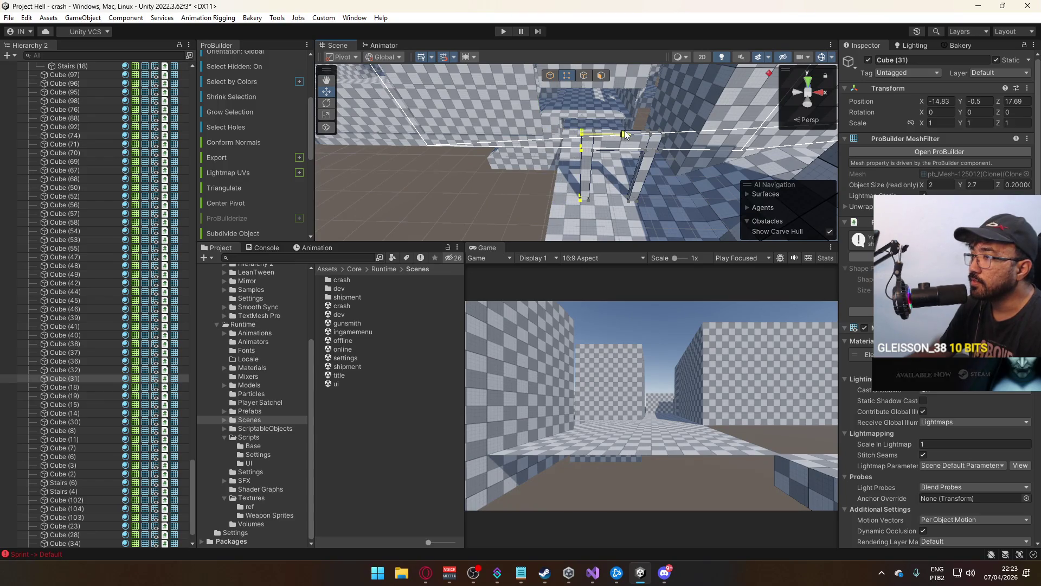
click(550, 74)
drag(550, 75, 552, 120)
click(568, 75)
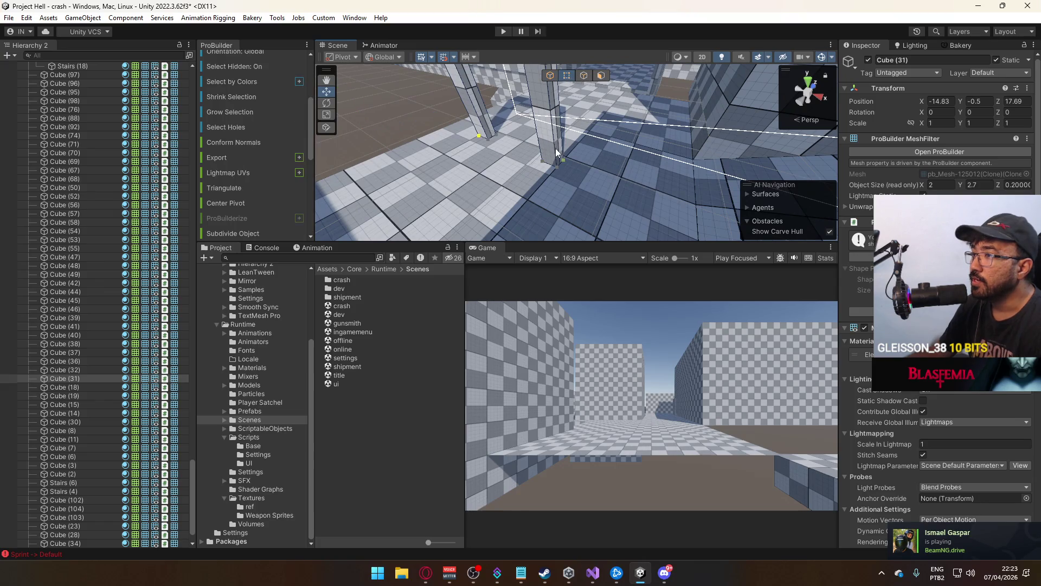
click(552, 178)
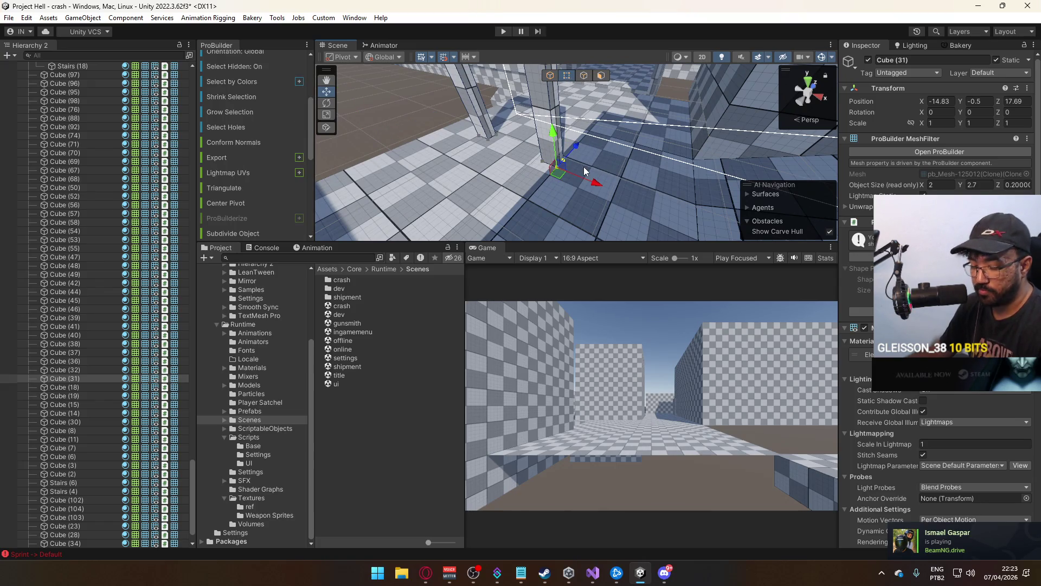
click(552, 74)
drag(552, 74, 637, 73)
click(598, 76)
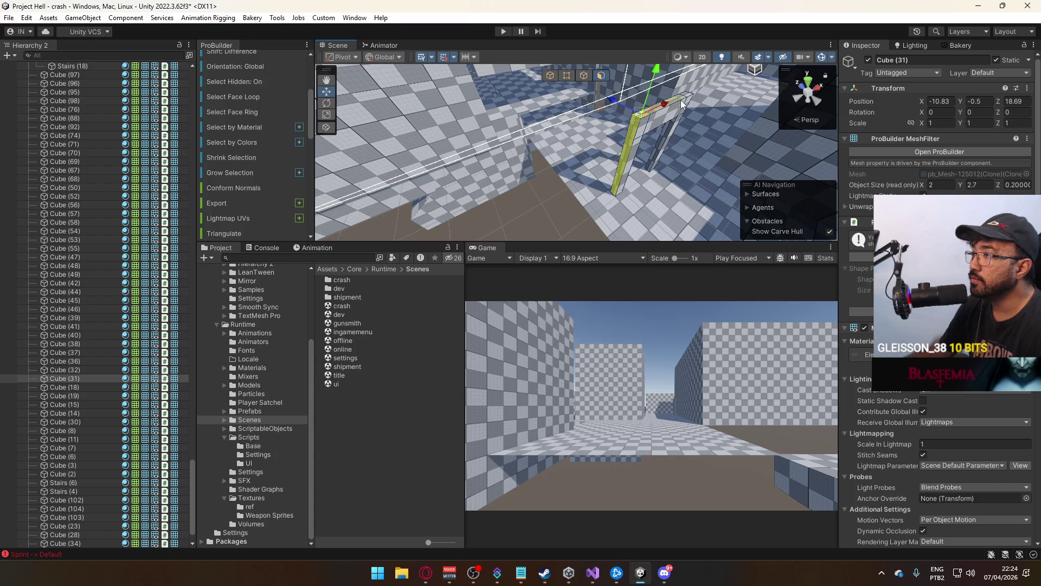
Move pillar Cube (31) along the wall to -10.33, -0.5, 22.89
mouse_move(687, 100)
mouse_down()
mouse_move(635, 92)
mouse_move(465, 105)
mouse_move(494, 97)
mouse_move(542, 180)
mouse_move(508, 288)
mouse_move(472, 558)
mouse_move(622, 577)
mouse_up()
drag(542, 216, 640, 134)
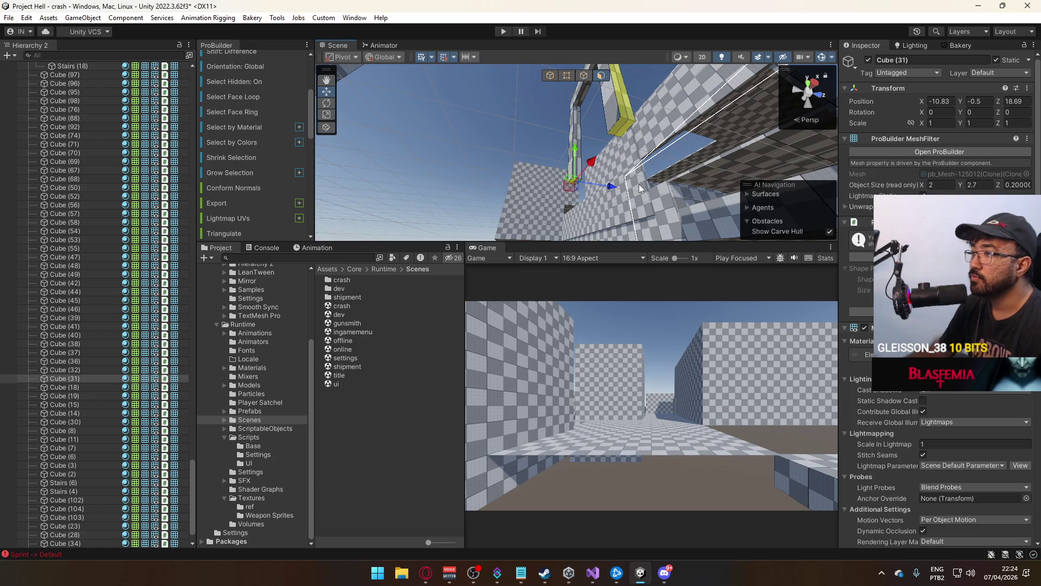
mouse_move(637, 187)
mouse_down()
mouse_move(602, 103)
mouse_move(596, 139)
mouse_move(598, 80)
mouse_move(623, 163)
mouse_move(766, 284)
mouse_move(742, 285)
mouse_move(589, 180)
mouse_up()
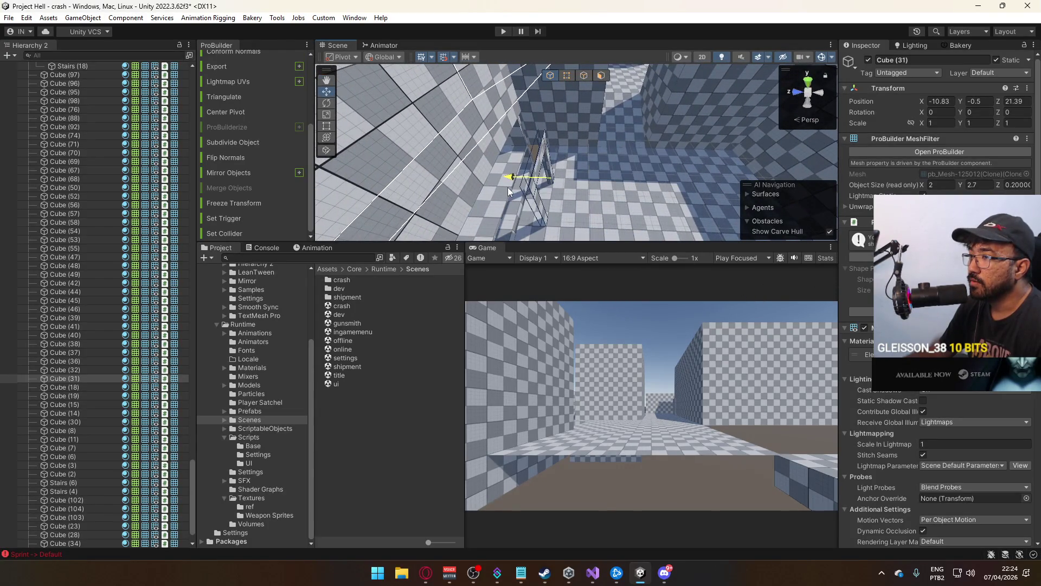
mouse_move(487, 195)
mouse_down()
mouse_move(625, 184)
mouse_move(540, 165)
mouse_move(585, 157)
mouse_up()
mouse_move(625, 186)
mouse_down()
mouse_move(666, 181)
mouse_move(646, 185)
mouse_move(600, 230)
mouse_move(743, 203)
mouse_move(704, 247)
mouse_move(580, 134)
mouse_move(628, 168)
mouse_move(598, 178)
mouse_move(661, 195)
mouse_move(549, 206)
mouse_up()
click(579, 134)
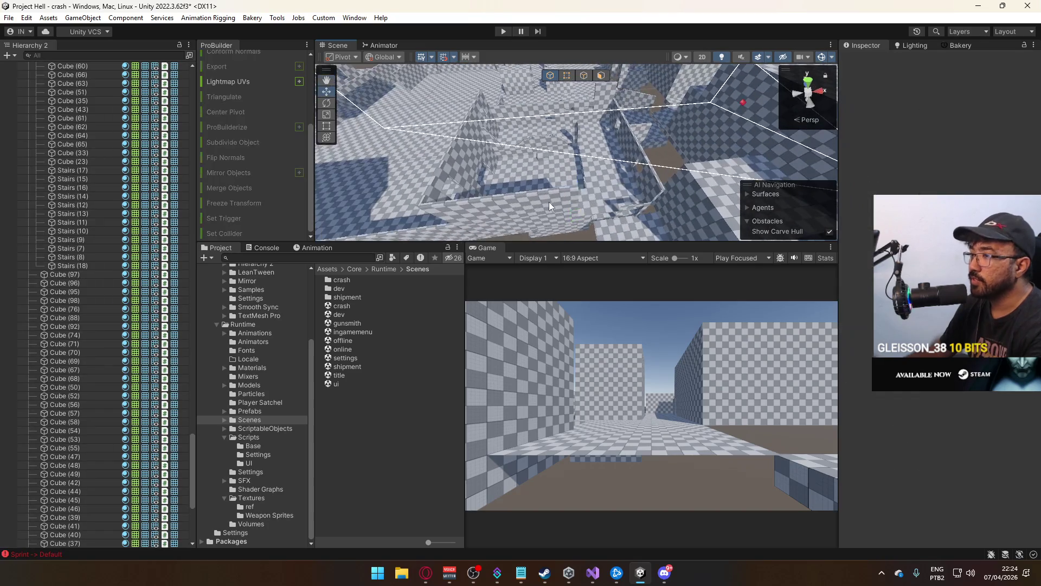
click(437, 184)
mouse_move(437, 184)
mouse_down()
mouse_move(419, 181)
mouse_move(486, 186)
mouse_move(477, 187)
mouse_move(577, 173)
mouse_up()
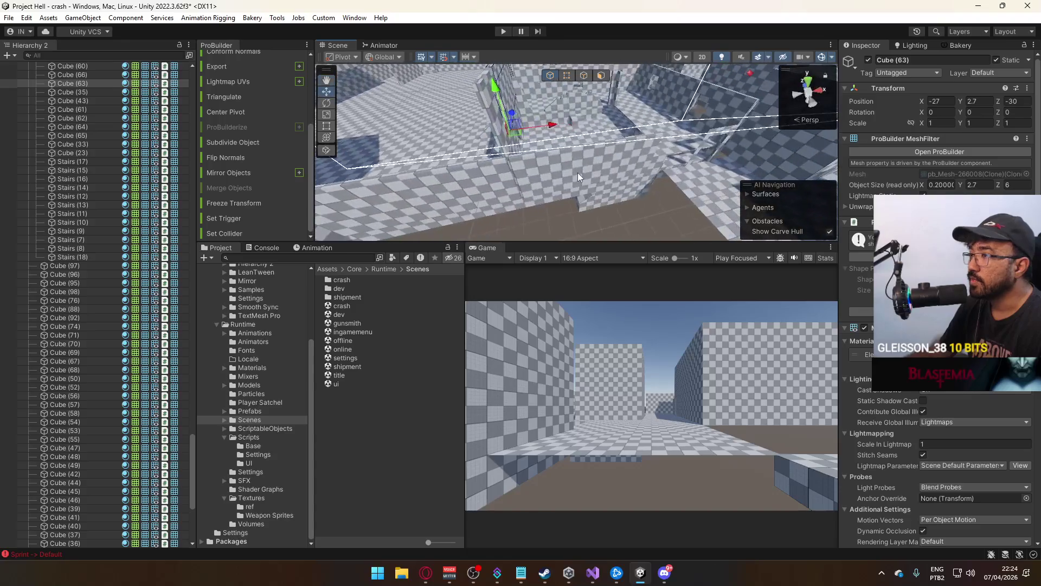
Inspect large floor Cube (23) from above and below, then frame the low walls
click(618, 201)
click(616, 196)
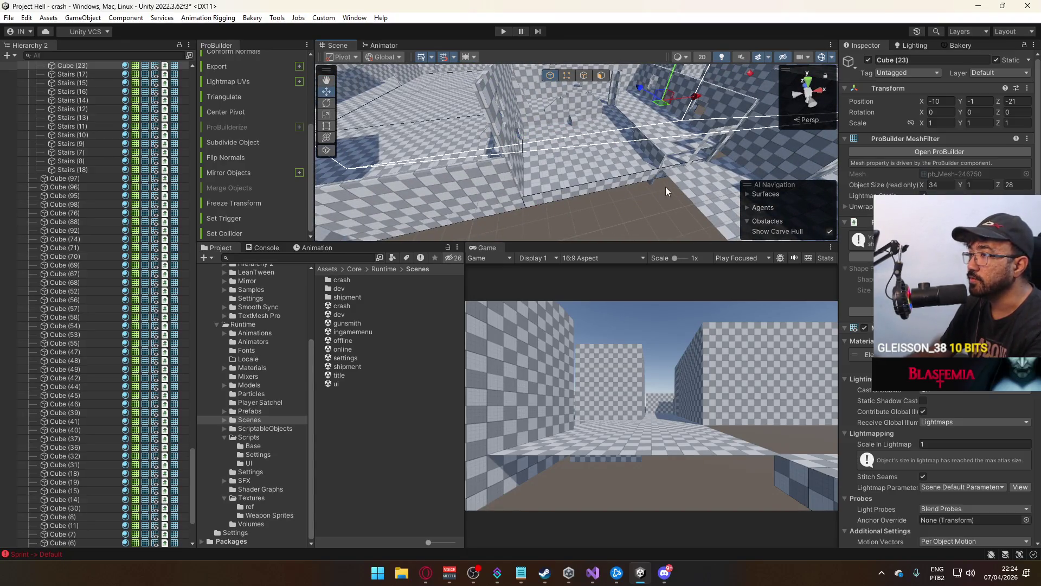
mouse_move(595, 178)
mouse_down()
mouse_move(668, 172)
mouse_move(571, 165)
mouse_move(596, 120)
mouse_up()
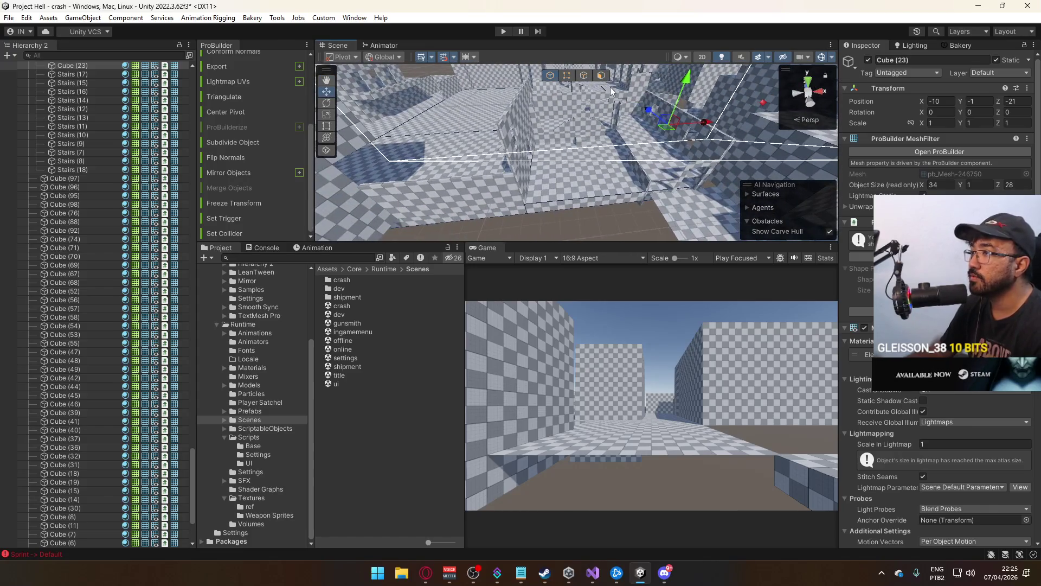
click(577, 197)
mouse_move(577, 197)
mouse_down()
mouse_move(630, 255)
mouse_move(585, 26)
mouse_up()
click(613, 149)
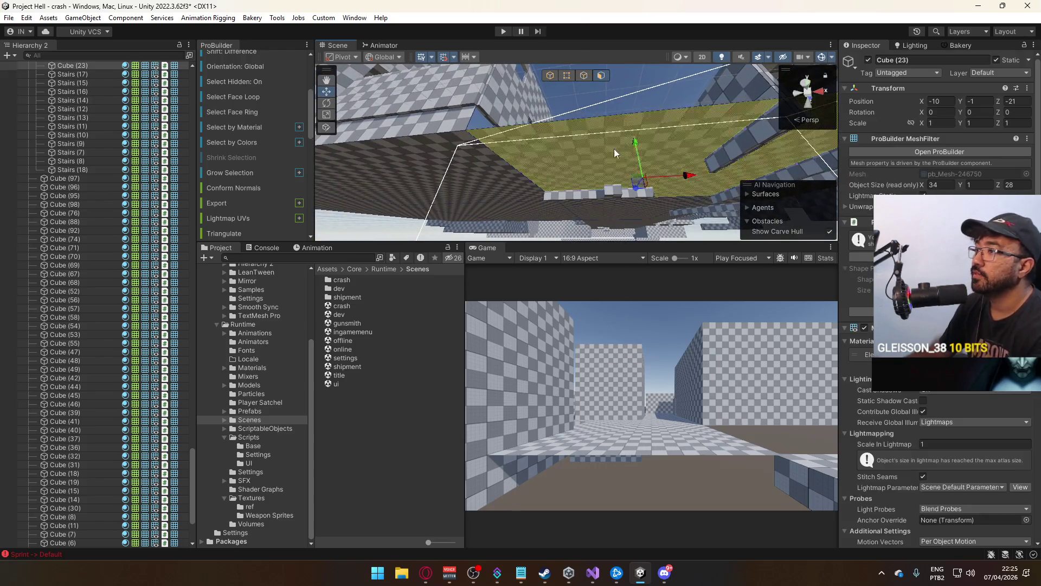
mouse_move(642, 153)
mouse_down()
mouse_move(655, 185)
mouse_move(607, 113)
mouse_move(667, 225)
mouse_move(596, 163)
mouse_move(545, 90)
mouse_up()
drag(583, 132, 592, 147)
click(583, 168)
click(596, 169)
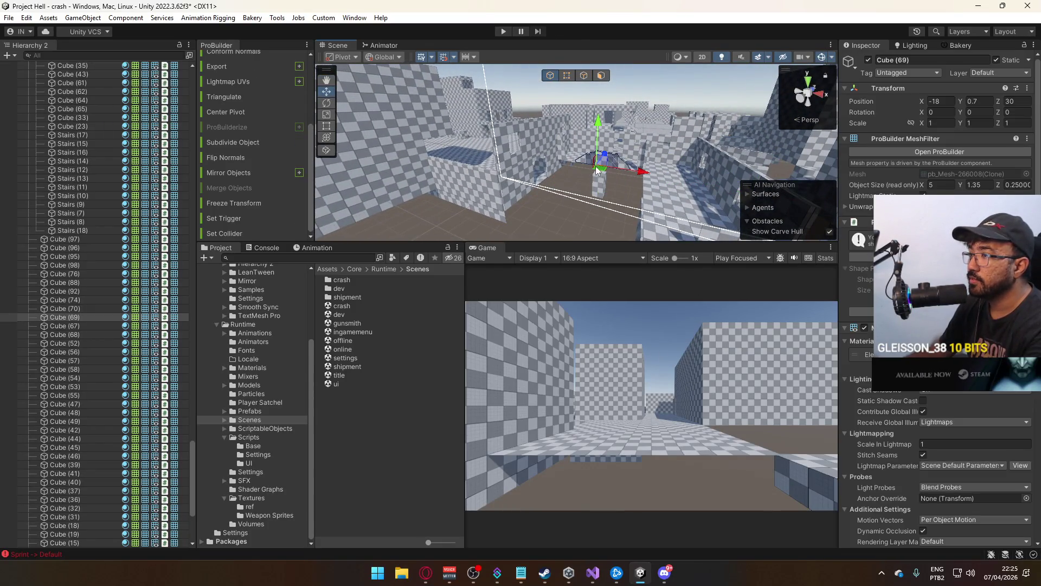
click(620, 174)
mouse_move(619, 174)
mouse_down()
mouse_move(580, 186)
mouse_move(538, 158)
mouse_up()
Select eleven low wall cubes, including Cube (68), (67), (55) and (62), and delete them
click(582, 181)
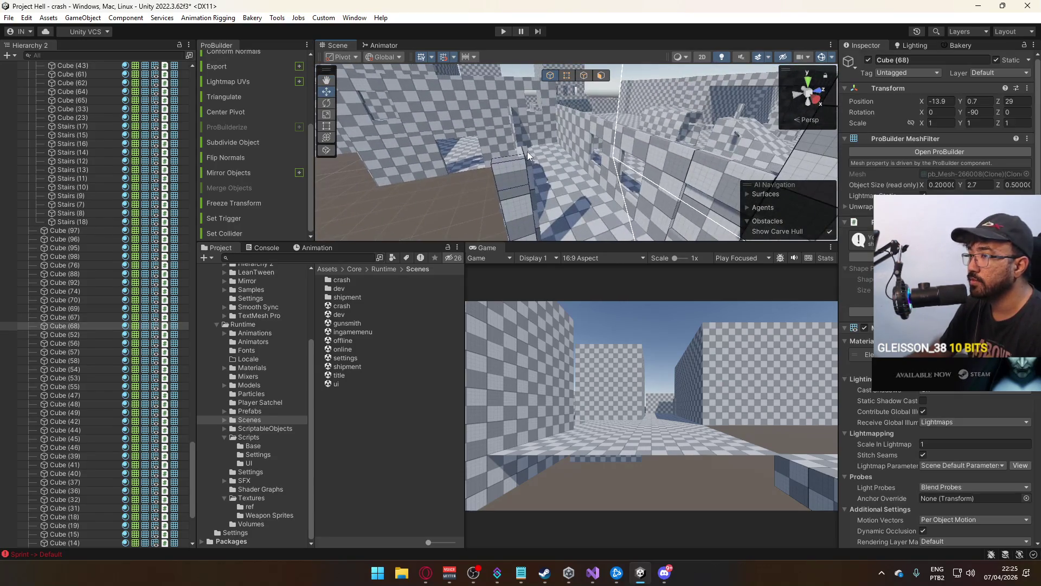
shift+click(526, 151)
shift+click(596, 138)
drag(595, 138, 575, 152)
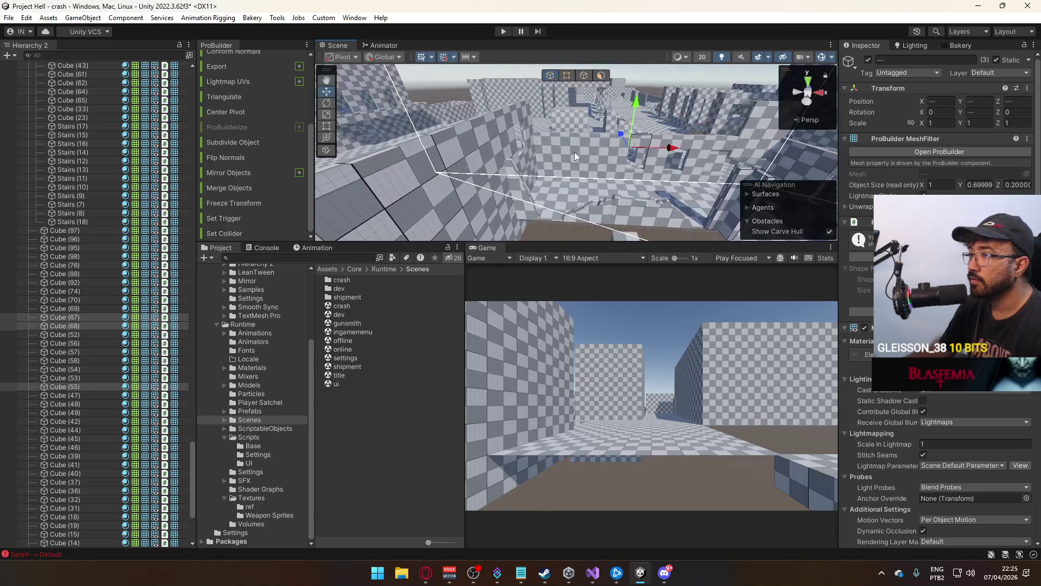
shift+click(493, 158)
mouse_move(493, 159)
mouse_down()
mouse_move(537, 173)
mouse_move(474, 170)
mouse_up()
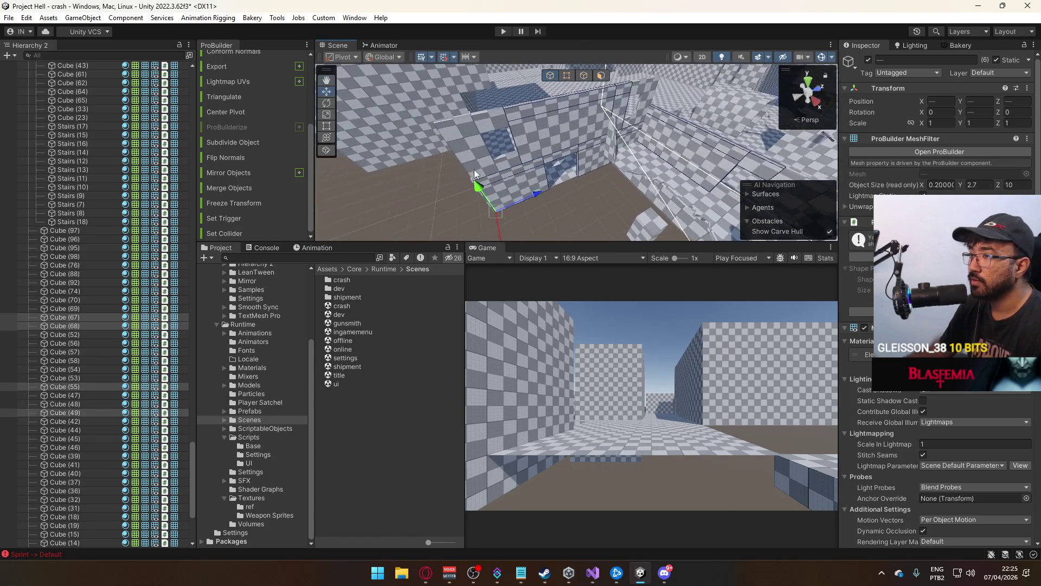
shift+click(499, 121)
drag(500, 122, 620, 103)
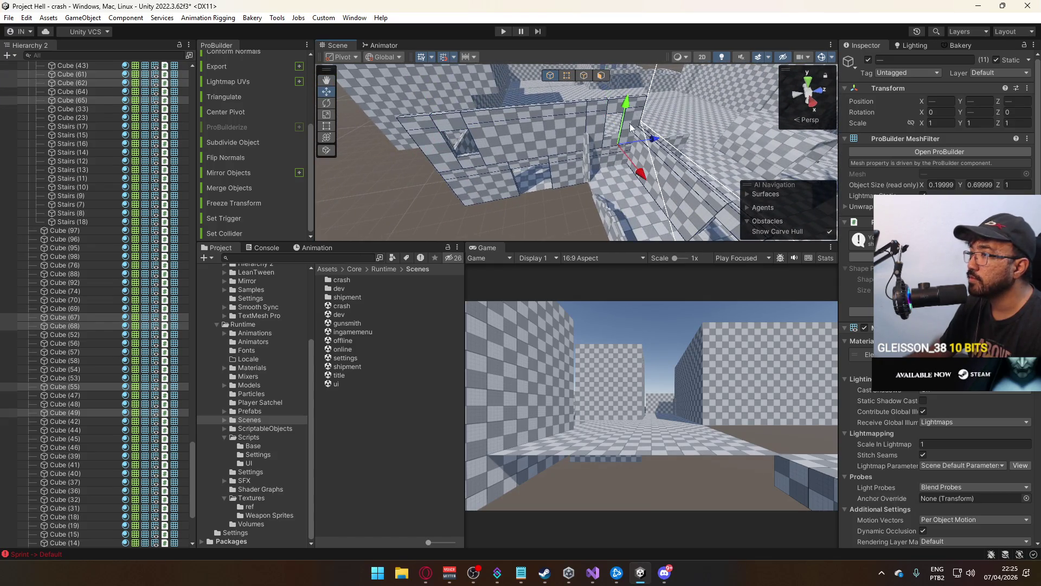
mouse_move(607, 150)
mouse_down()
mouse_move(565, 161)
mouse_move(584, 164)
mouse_up()
key(Delete)
drag(536, 210, 518, 215)
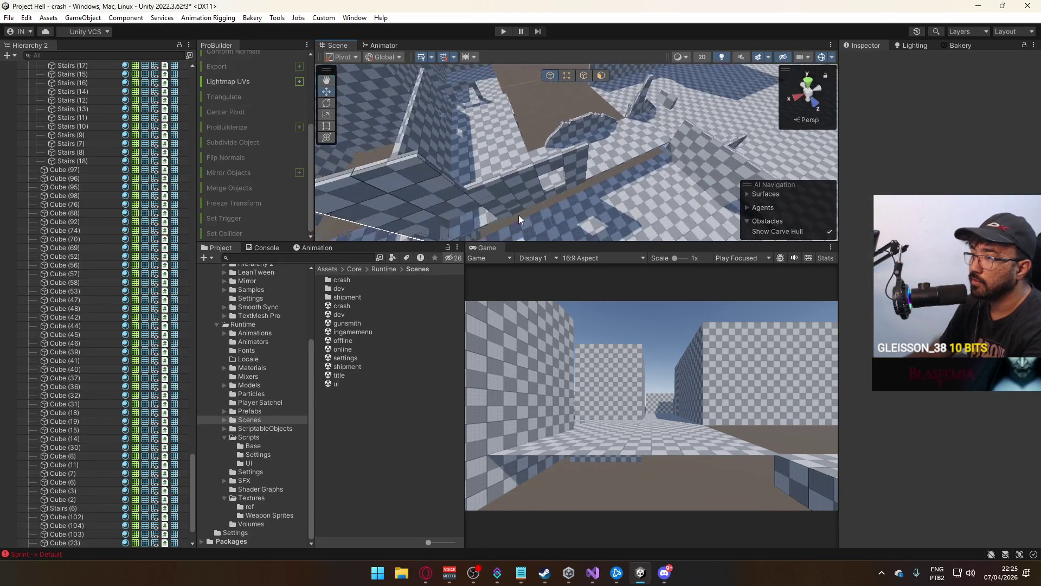
Delete wall Cube (56) and another stray wall piece, undoing one mistaken deletion
click(522, 205)
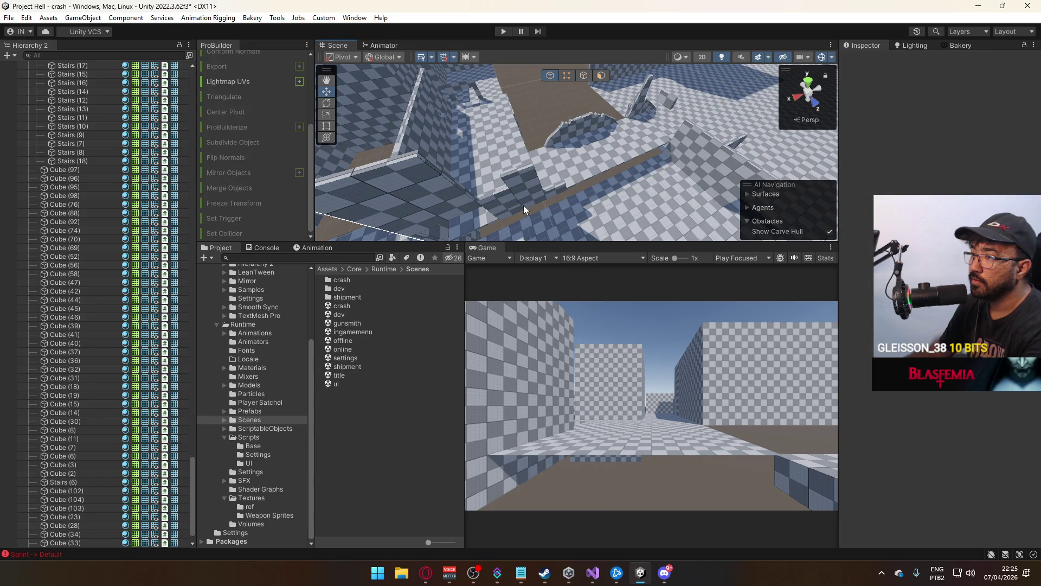
mouse_move(513, 207)
mouse_down()
mouse_move(528, 200)
mouse_move(512, 162)
mouse_up()
key(Delete)
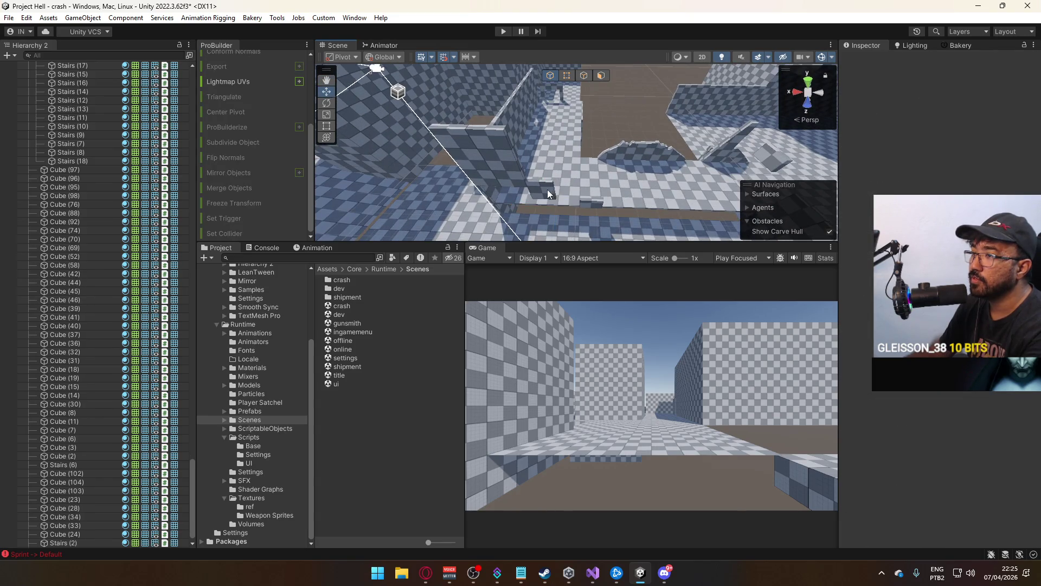
click(593, 199)
key(Delete)
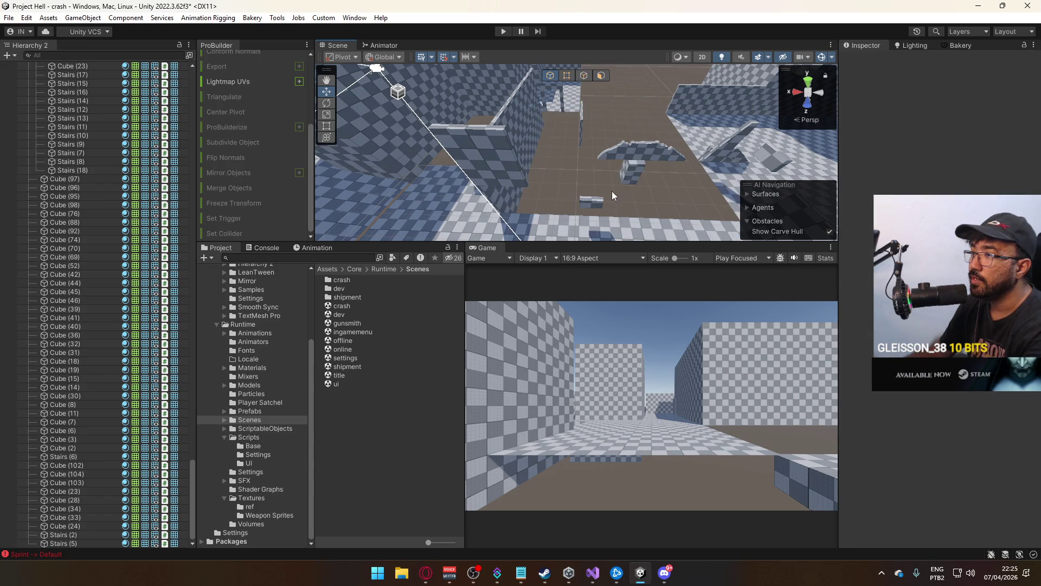
key(ctrl+z)
mouse_move(558, 201)
mouse_down()
mouse_move(615, 196)
mouse_move(548, 193)
mouse_up()
click(603, 191)
key(Delete)
drag(654, 158, 678, 152)
mouse_move(617, 172)
mouse_down()
mouse_move(397, 191)
mouse_move(525, 141)
mouse_up()
Delete wall cubes (40), (41), (44), (45), (42), (46), (39) plus one leftover piece
click(553, 161)
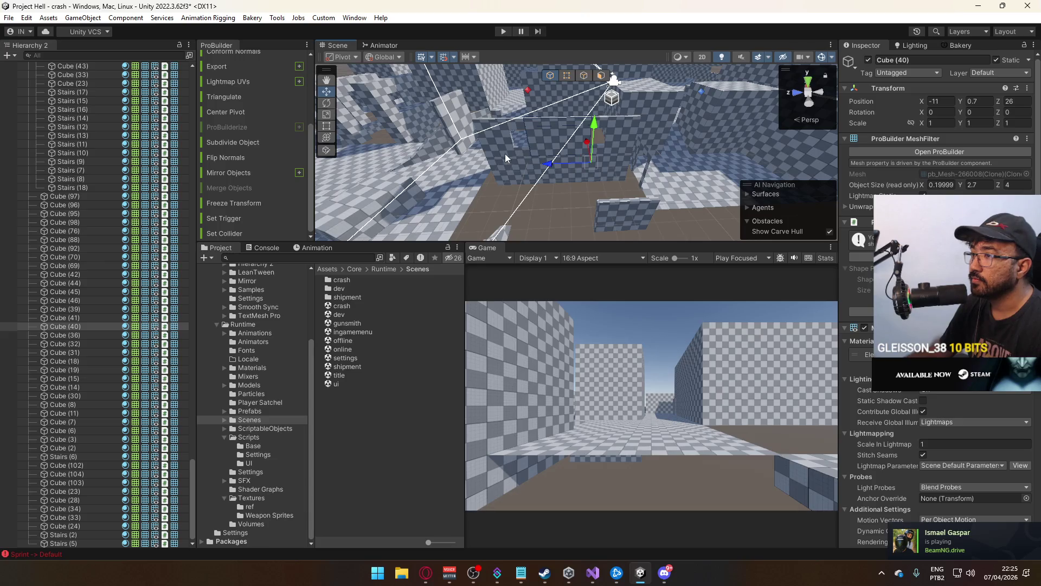
shift+click(529, 152)
shift+click(529, 151)
shift+click(518, 133)
mouse_move(518, 133)
mouse_down()
mouse_move(557, 122)
mouse_move(548, 121)
mouse_up()
shift+click(548, 136)
shift+click(553, 190)
shift+click(458, 193)
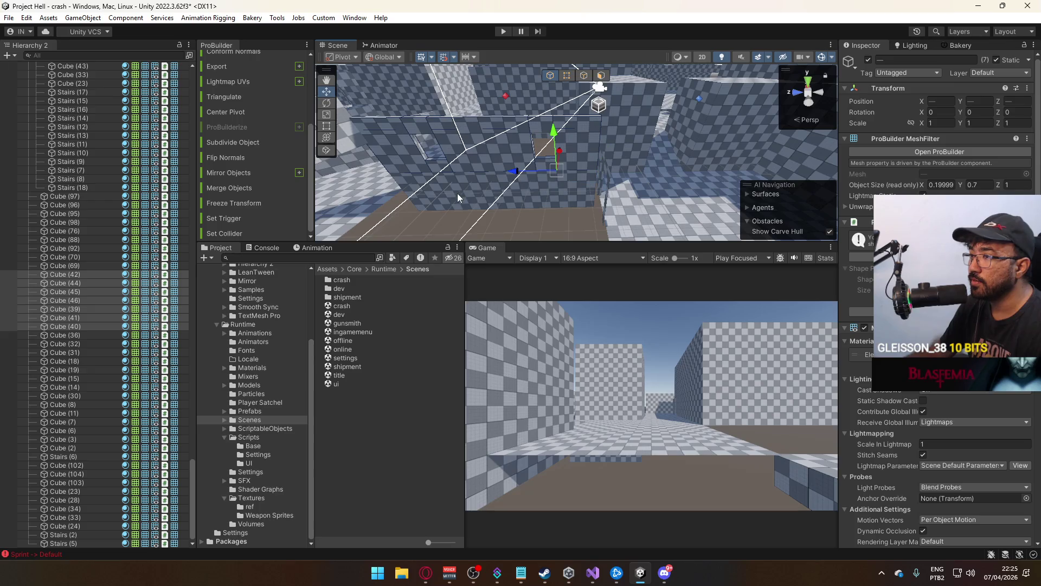
key(Delete)
click(531, 198)
key(Delete)
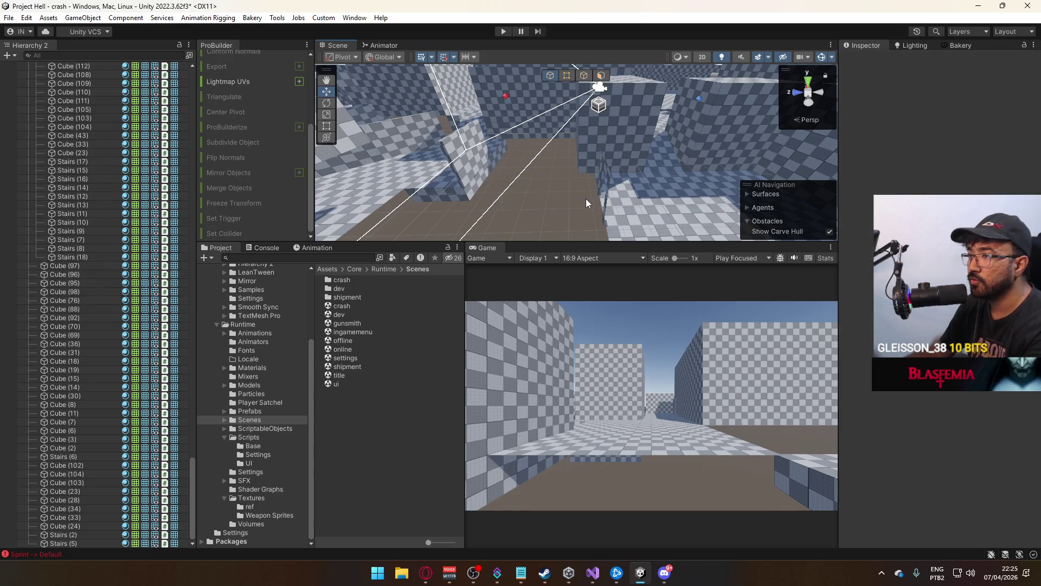
Delete Cube (33), then resize floor Cube (34) in edge mode to 5 × 14
click(486, 157)
mouse_move(487, 157)
mouse_down()
mouse_move(653, 163)
mouse_move(539, 221)
mouse_move(594, 165)
mouse_move(577, 194)
mouse_move(458, 195)
mouse_move(687, 103)
mouse_move(579, 211)
mouse_move(692, 185)
mouse_move(583, 160)
mouse_move(514, 180)
mouse_up()
key(Delete)
click(594, 165)
click(583, 76)
click(551, 76)
Delete a face from the large floor Cube (23) in face mode
mouse_move(554, 79)
mouse_down()
mouse_move(541, 145)
mouse_move(529, 145)
mouse_move(570, 163)
mouse_move(542, 175)
mouse_move(669, 148)
mouse_up()
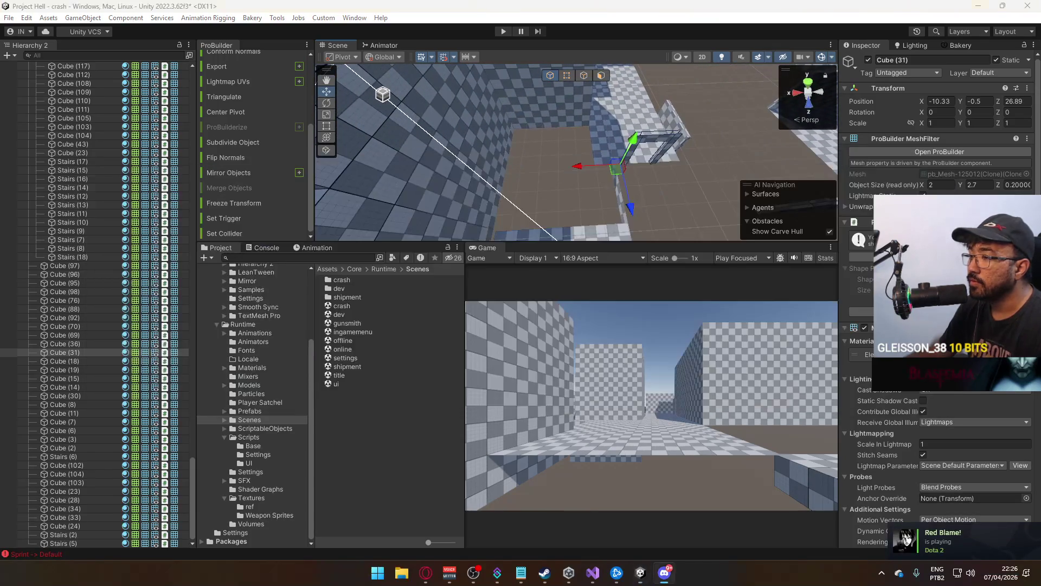
mouse_move(601, 182)
alt+mouse_down()
mouse_move(477, 188)
mouse_move(518, 175)
mouse_move(560, 198)
mouse_move(633, 194)
mouse_move(498, 146)
mouse_move(608, 141)
mouse_move(525, 176)
mouse_move(401, 186)
mouse_move(584, 105)
mouse_move(765, 152)
mouse_move(599, 83)
alt+mouse_up()
click(633, 194)
click(603, 141)
click(601, 144)
click(539, 128)
click(600, 75)
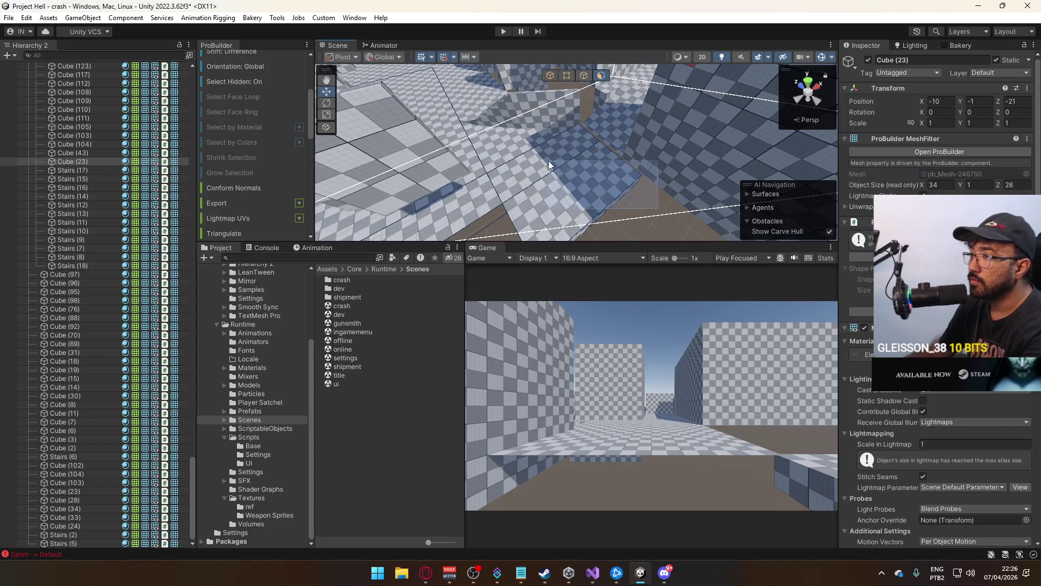
click(639, 167)
key(Delete)
alt+drag(640, 164, 613, 177)
alt+drag(503, 184, 574, 155)
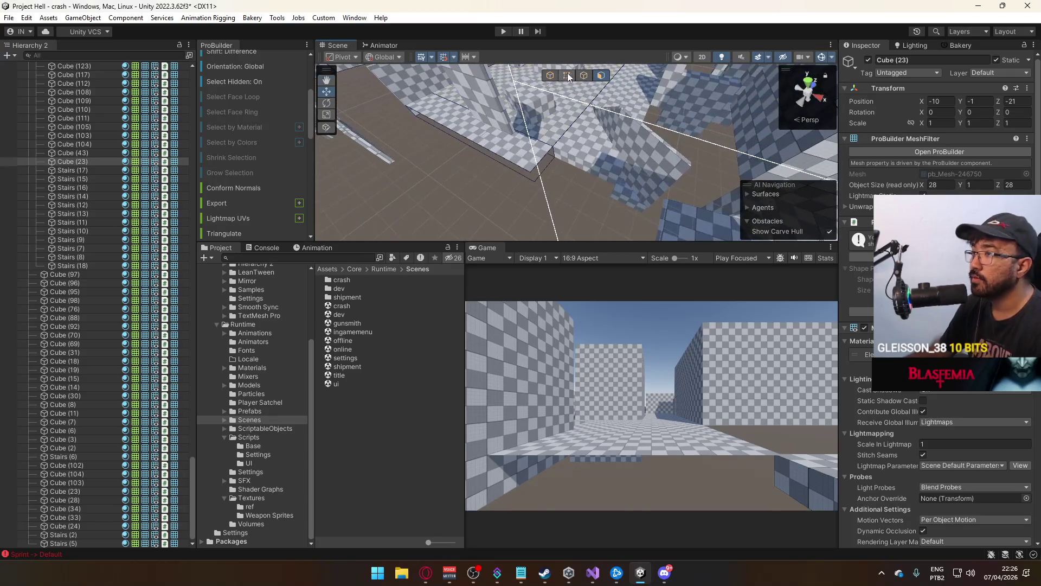
Slide floor piece Cube (35) along Z to 23.89
click(550, 75)
click(629, 204)
mouse_move(629, 204)
alt+mouse_down()
mouse_move(667, 185)
mouse_move(620, 126)
mouse_move(642, 170)
mouse_move(611, 152)
mouse_move(675, 151)
mouse_move(714, 98)
mouse_move(643, 64)
mouse_move(668, 68)
mouse_move(649, 108)
alt+mouse_up()
click(642, 170)
click(715, 99)
mouse_move(705, 92)
mouse_down()
mouse_move(509, 129)
mouse_move(557, 123)
mouse_up()
mouse_move(557, 123)
alt+mouse_down()
mouse_move(591, 93)
mouse_move(571, 76)
alt+mouse_up()
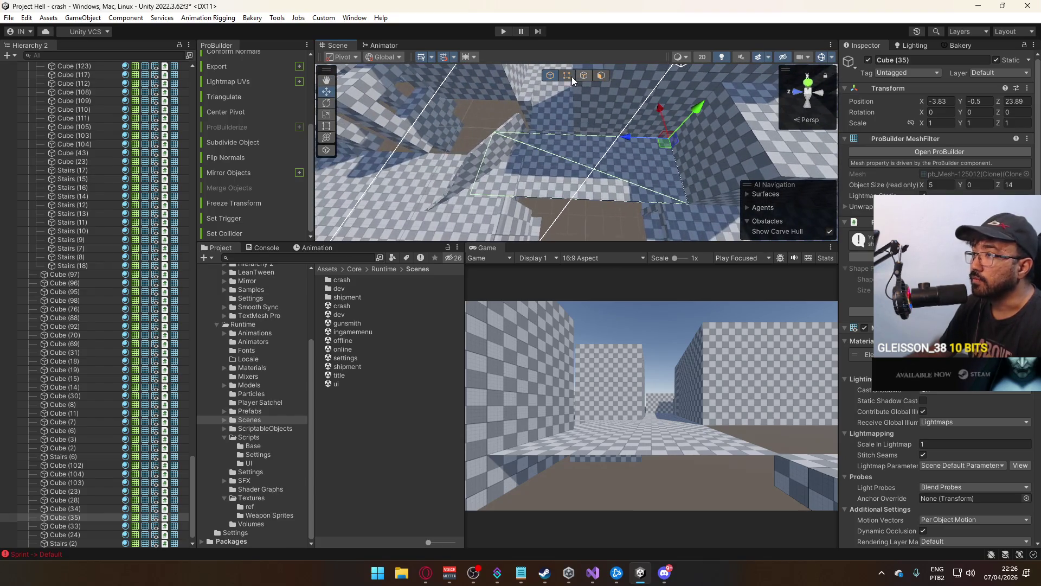
Shorten floor Cube (35) to 7.5 units deep by pulling its end vertices in
click(566, 75)
click(495, 156)
mouse_move(453, 131)
mouse_down()
mouse_move(566, 145)
mouse_move(524, 136)
mouse_move(587, 106)
mouse_up()
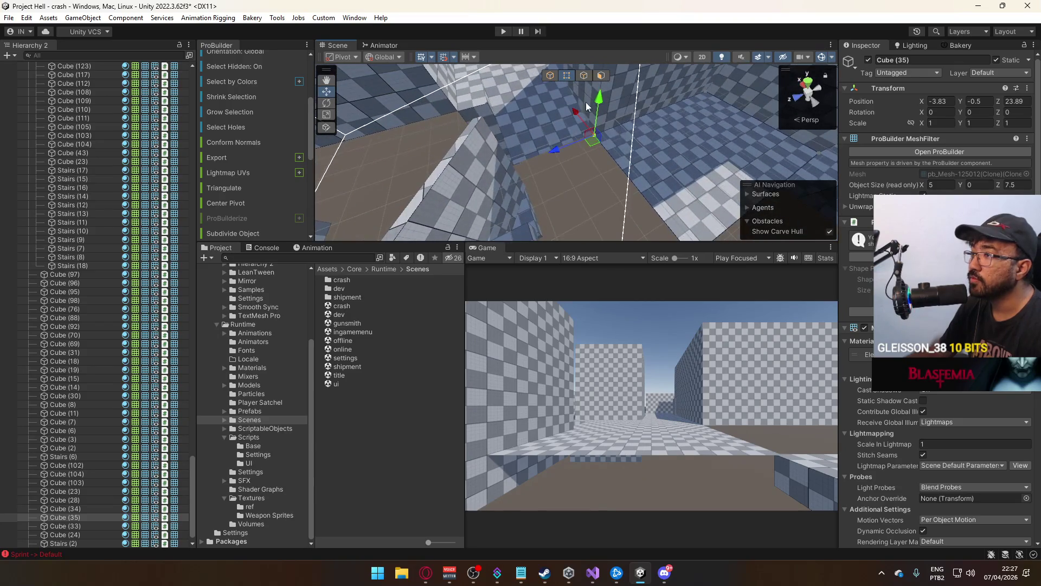
click(554, 76)
Duplicate the 5 × 5 × 4 block Cube (237) to create Cube (241)
mouse_move(577, 173)
alt+mouse_down()
mouse_move(713, 147)
mouse_move(679, 115)
mouse_move(791, 132)
mouse_move(662, 145)
alt+mouse_up()
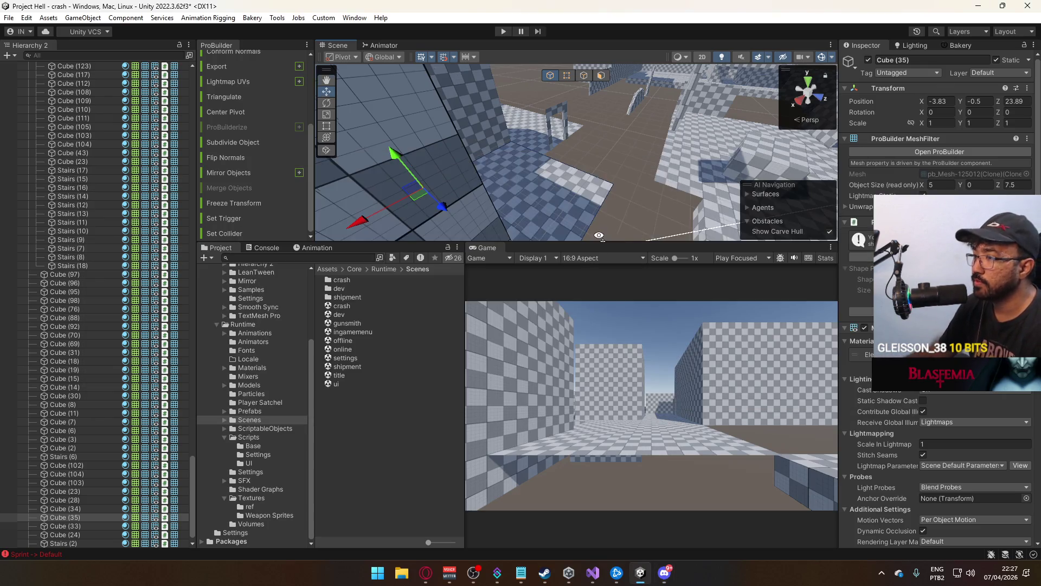
mouse_move(696, 119)
mouse_down()
mouse_move(684, 284)
mouse_move(692, 246)
mouse_move(629, 252)
mouse_move(700, 228)
mouse_move(83, 214)
mouse_move(163, 211)
mouse_up()
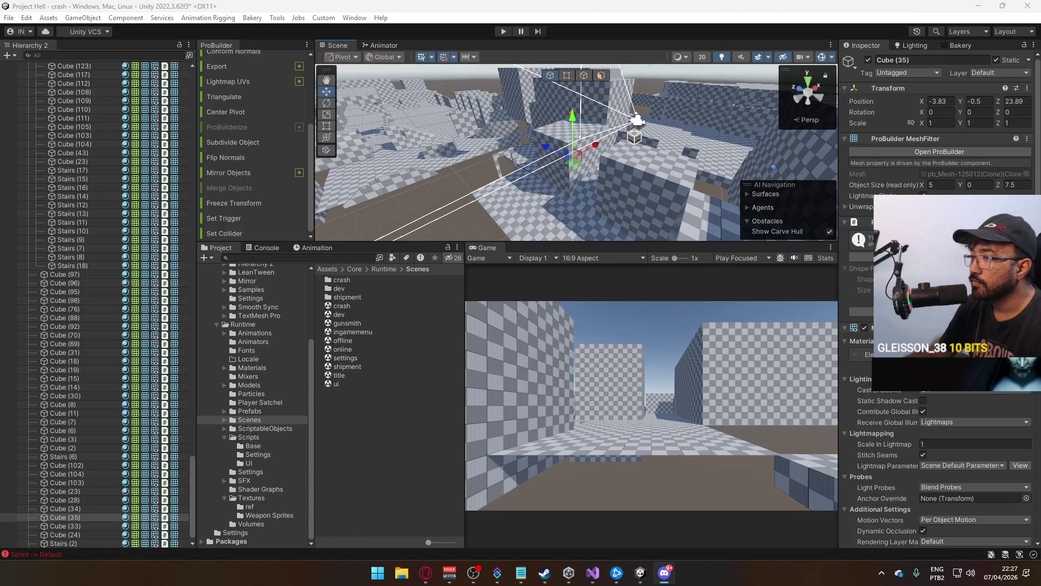
click(597, 180)
mouse_move(598, 180)
mouse_down()
mouse_move(668, 140)
mouse_move(584, 159)
mouse_up()
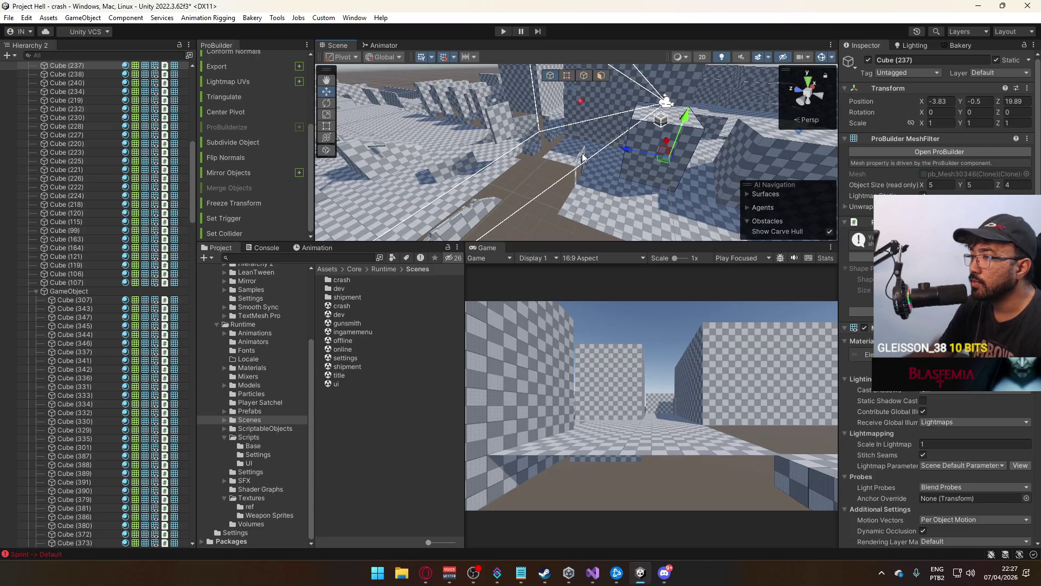
click(589, 167)
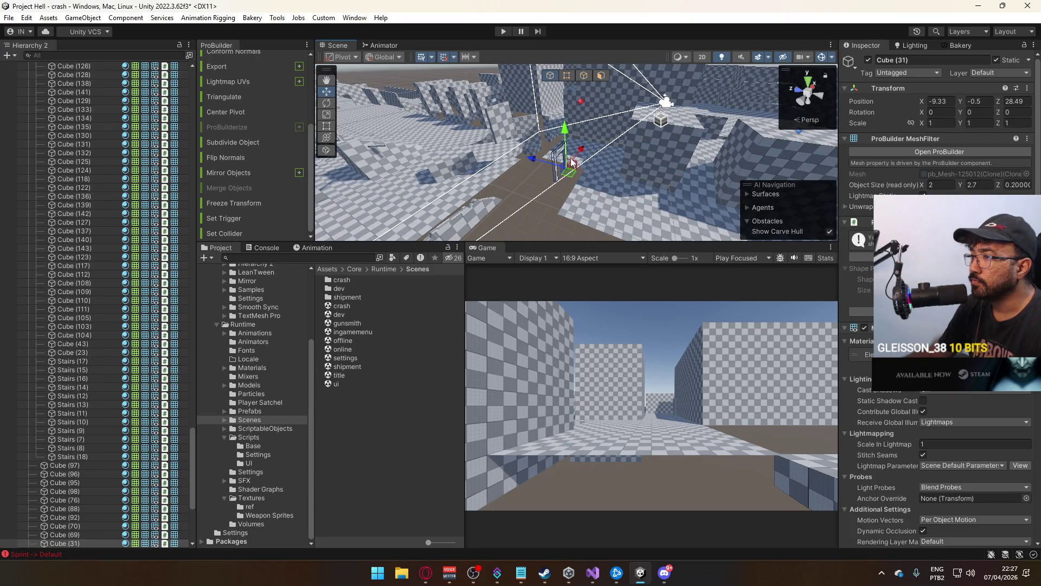
click(667, 131)
mouse_move(667, 130)
mouse_down()
mouse_move(727, 139)
mouse_move(559, 161)
mouse_move(488, 126)
mouse_move(469, 135)
mouse_move(509, 152)
mouse_move(466, 151)
mouse_move(651, 117)
mouse_move(529, 193)
mouse_move(666, 121)
mouse_move(603, 118)
mouse_move(658, 147)
mouse_up()
key(ctrl+d)
Move the new block Cube (241) to X -8.83, Z 26.89
click(488, 126)
click(469, 135)
click(665, 122)
mouse_move(716, 132)
mouse_down()
mouse_move(607, 138)
mouse_move(645, 126)
mouse_move(527, 174)
mouse_move(708, 110)
mouse_move(683, 122)
mouse_move(774, 116)
mouse_move(759, 130)
mouse_up()
Turn on the size dimensions overlay for objects in the Scene view
click(321, 18)
mouse_move(285, 23)
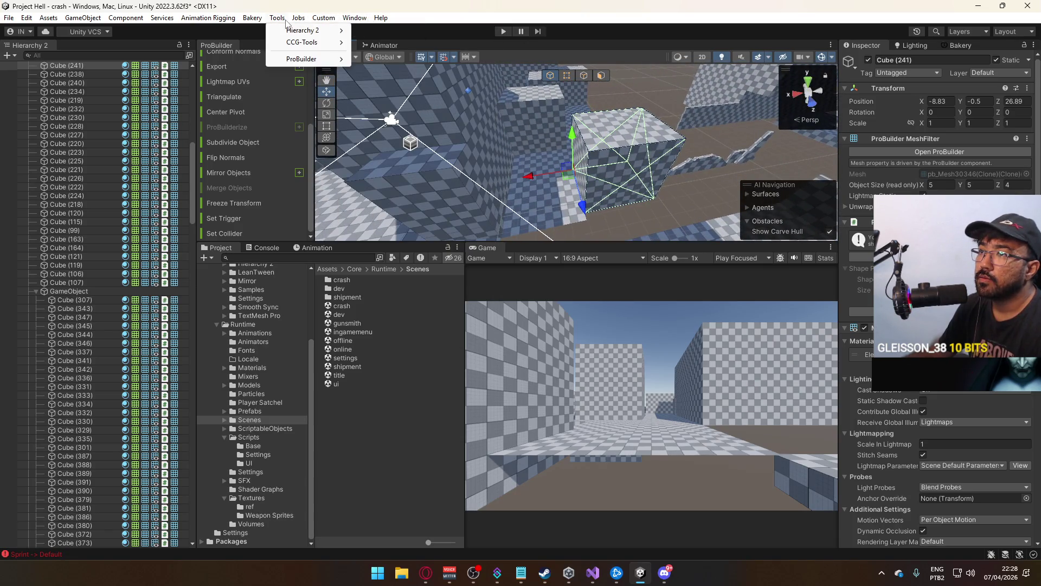
mouse_move(325, 59)
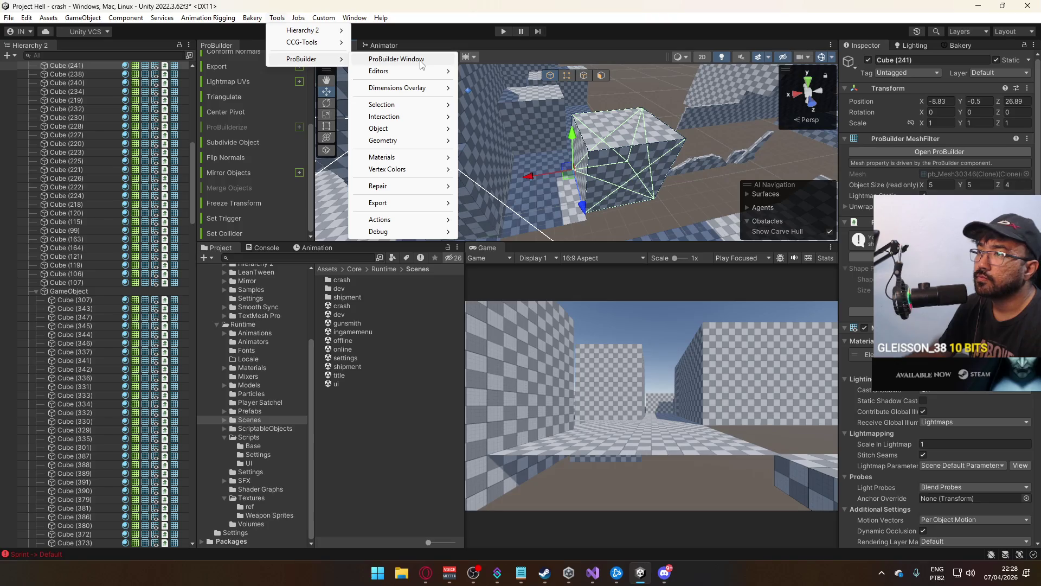
mouse_move(416, 73)
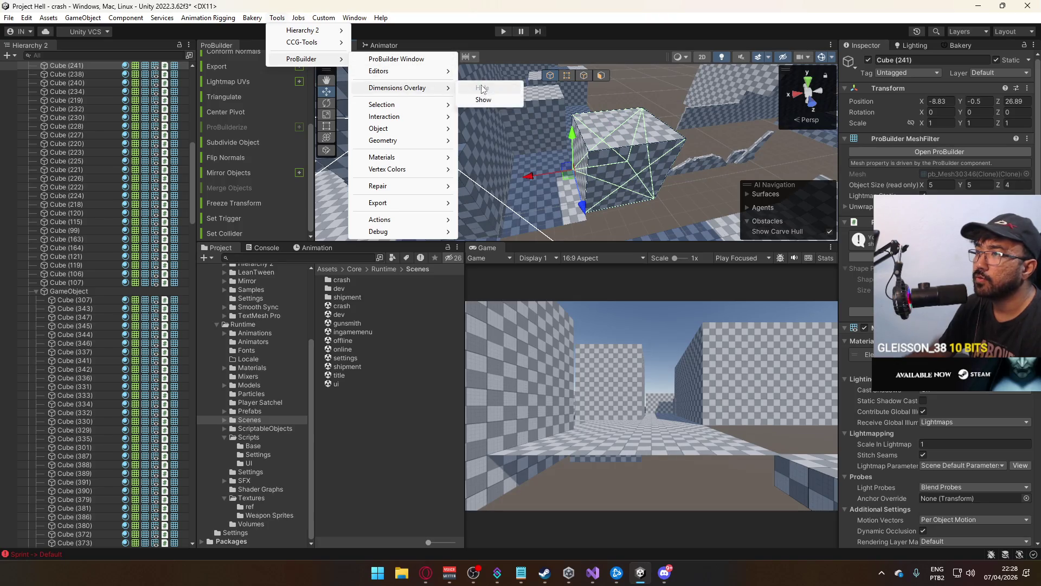
click(483, 96)
click(677, 583)
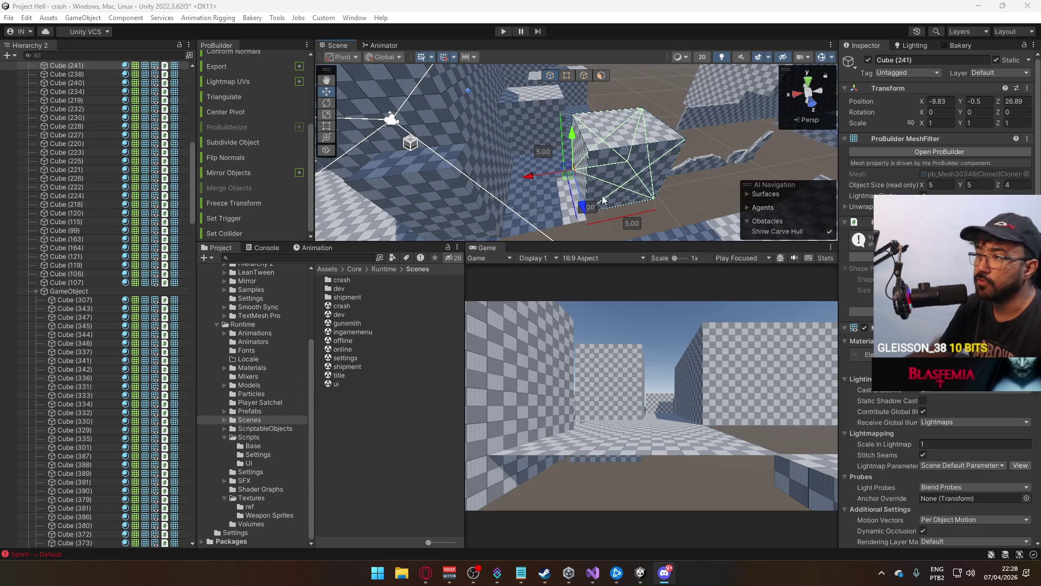
click(640, 572)
Select the end face of wall block Cube (241) in Face mode
mouse_move(542, 206)
mouse_down()
mouse_move(492, 275)
mouse_move(845, 259)
mouse_move(615, 163)
mouse_move(577, 104)
mouse_move(585, 116)
mouse_move(602, 88)
mouse_up()
click(601, 75)
click(530, 119)
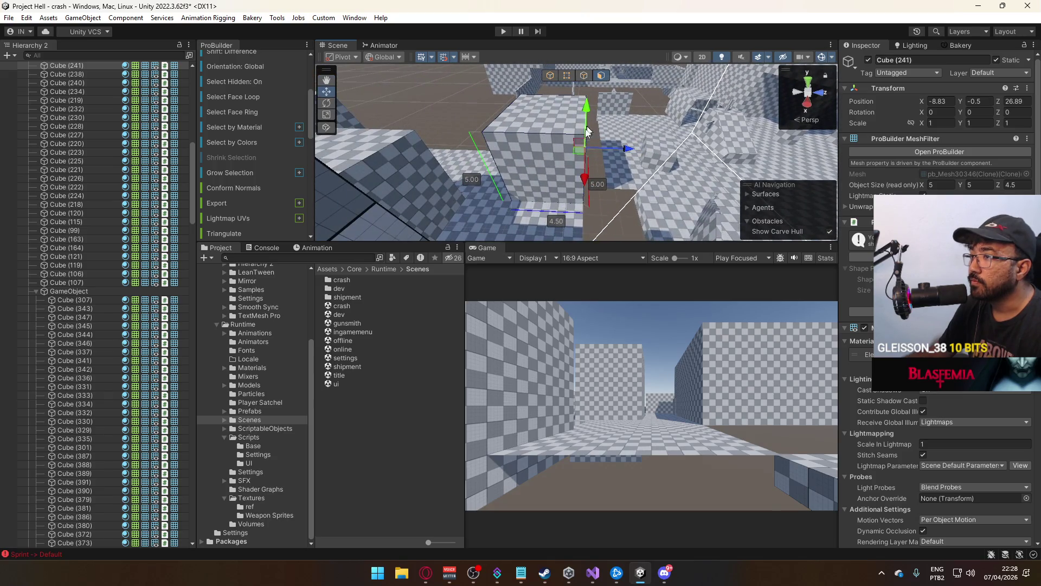
Push Cube (241)'s selected face in, narrowing the block to about 8.10
mouse_move(586, 143)
mouse_down()
mouse_move(601, 152)
mouse_move(356, 193)
mouse_up()
mouse_move(538, 154)
mouse_down()
mouse_move(505, 157)
mouse_move(526, 150)
mouse_move(509, 145)
mouse_move(558, 151)
mouse_move(551, 156)
mouse_move(648, 142)
mouse_move(349, 125)
mouse_move(360, 168)
mouse_move(414, 139)
mouse_move(376, 98)
mouse_move(574, 147)
mouse_move(552, 146)
mouse_up()
drag(546, 144, 538, 145)
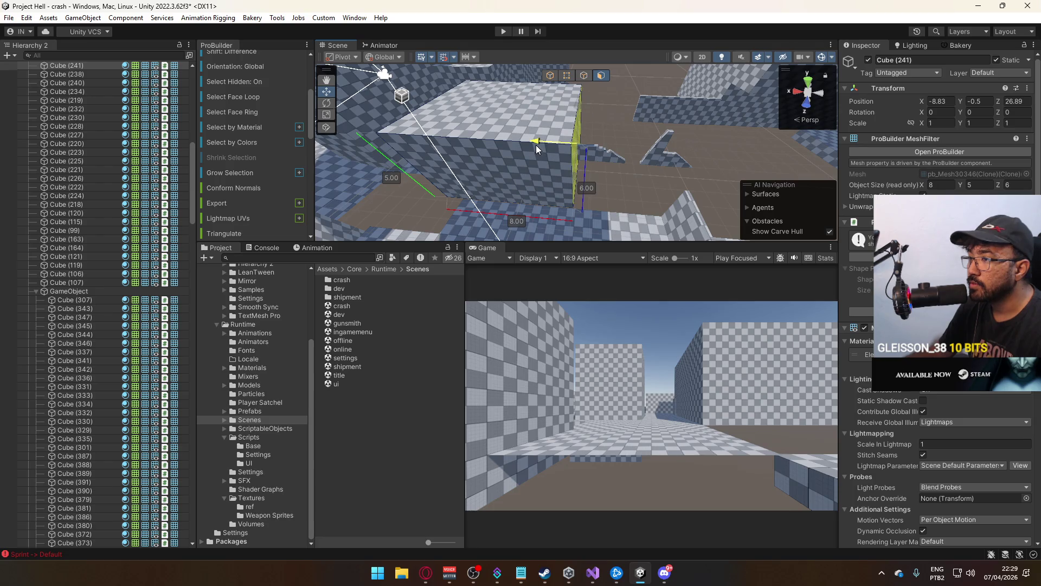
click(549, 76)
Select the thin wall Cube (185) and orbit toward the floor piece
mouse_move(614, 135)
mouse_down()
mouse_move(523, 131)
mouse_move(735, 115)
mouse_move(409, 93)
mouse_move(347, 159)
mouse_move(440, 163)
mouse_up()
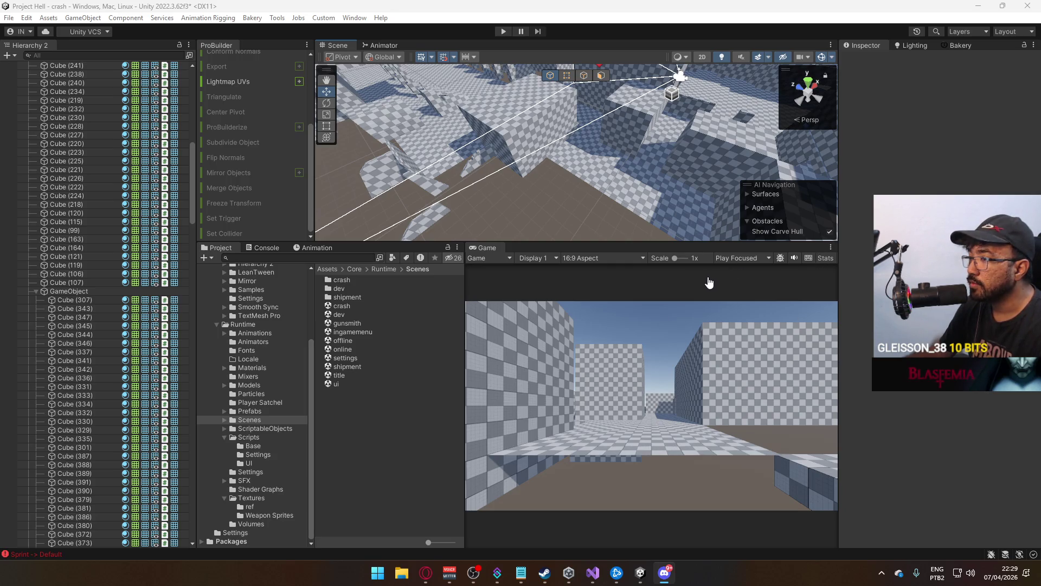
mouse_move(702, 179)
mouse_down()
mouse_move(813, 196)
mouse_move(867, 244)
mouse_move(786, 206)
mouse_move(609, 152)
mouse_move(666, 153)
mouse_move(657, 159)
mouse_move(630, 140)
mouse_move(733, 181)
mouse_move(652, 207)
mouse_up()
click(609, 152)
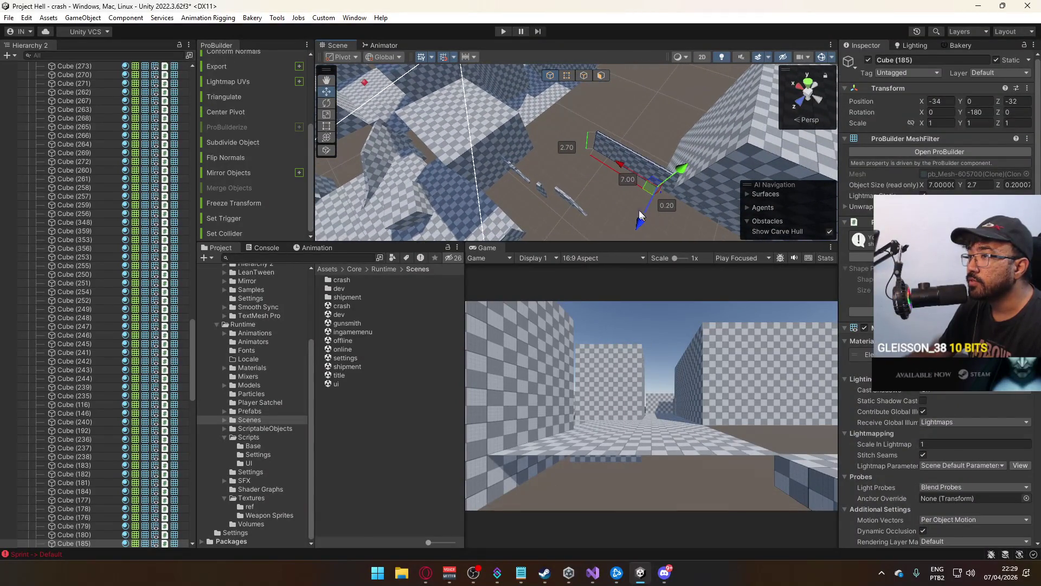
drag(601, 175, 661, 188)
Duplicate floor piece Cube (34) and move the copy to Z 26.89, X -16.83
click(646, 184)
key(ctrl+d)
mouse_move(642, 126)
mouse_down()
mouse_move(544, 126)
mouse_move(488, 92)
mouse_up()
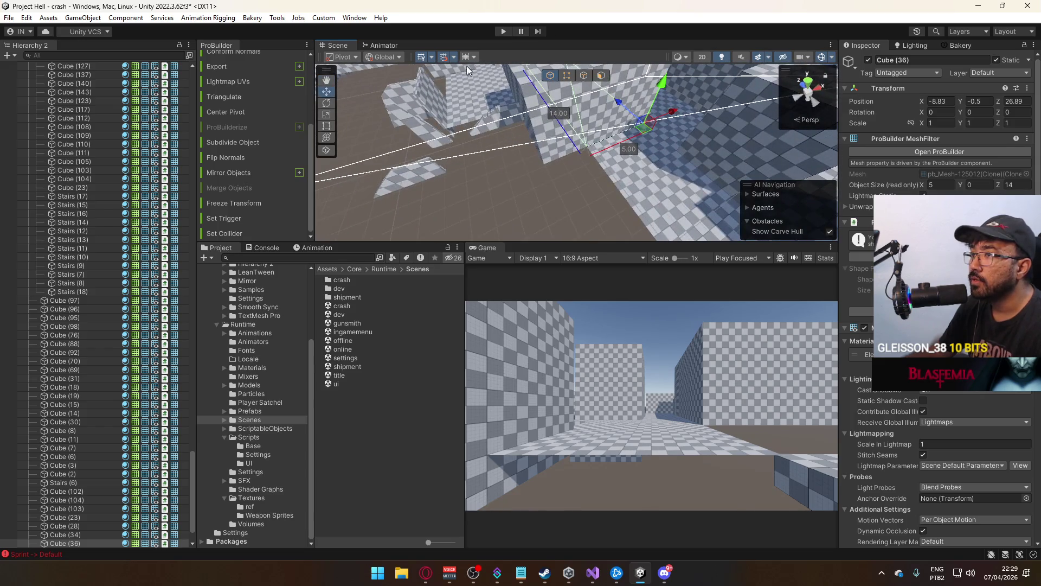
click(454, 56)
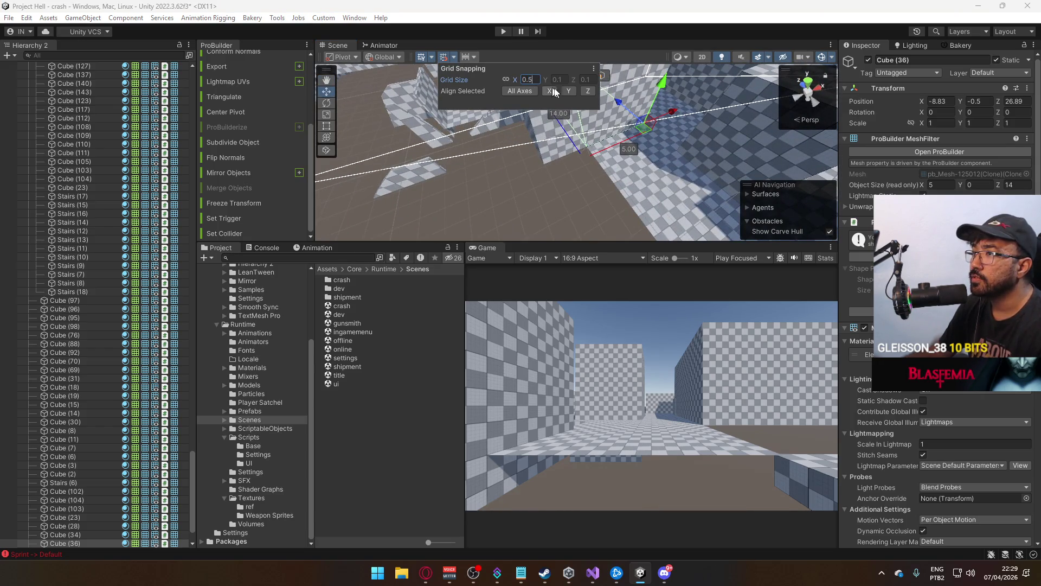
mouse_move(666, 120)
mouse_down()
mouse_move(547, 139)
mouse_move(683, 128)
mouse_move(575, 98)
mouse_up()
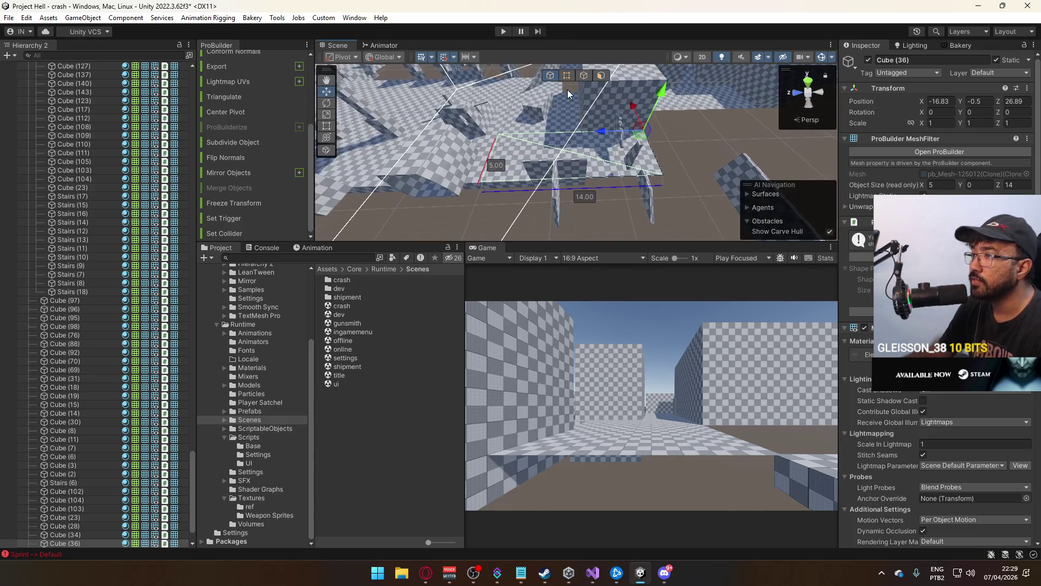
Shorten the copy from 14 to 6 by pulling a corner vertex in
click(566, 76)
click(500, 135)
mouse_move(462, 135)
mouse_down()
mouse_move(574, 137)
mouse_move(564, 126)
mouse_move(555, 126)
mouse_move(612, 142)
mouse_move(608, 159)
mouse_move(552, 155)
mouse_move(650, 136)
mouse_up()
click(637, 158)
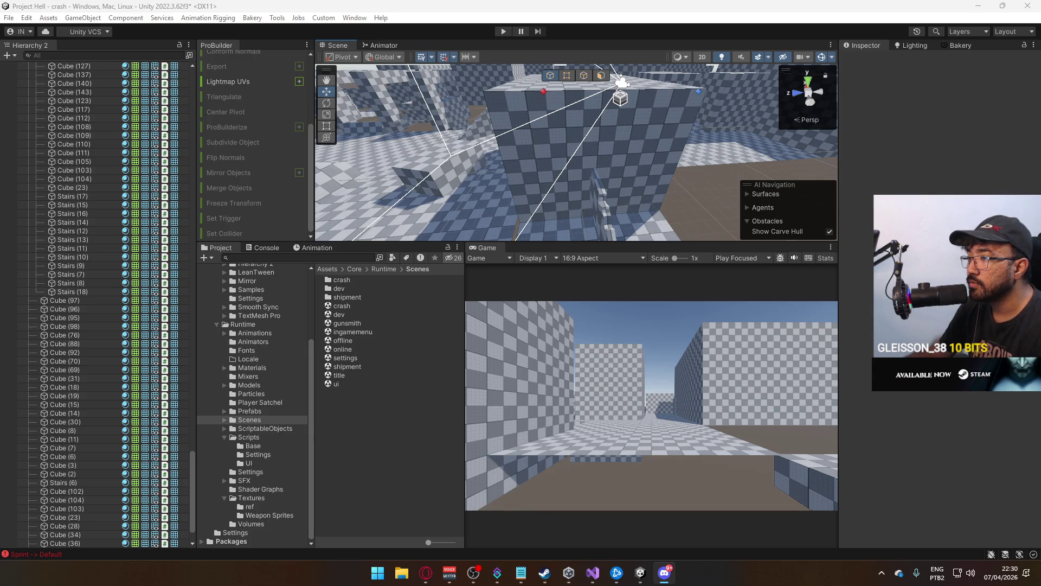
Select a face of wall block Cube (241), then clear the selection
mouse_move(616, 206)
mouse_down()
mouse_move(791, 172)
mouse_move(636, 195)
mouse_move(625, 191)
mouse_move(687, 161)
mouse_move(564, 170)
mouse_move(727, 222)
mouse_move(537, 165)
mouse_move(554, 117)
mouse_move(535, 204)
mouse_up()
click(645, 202)
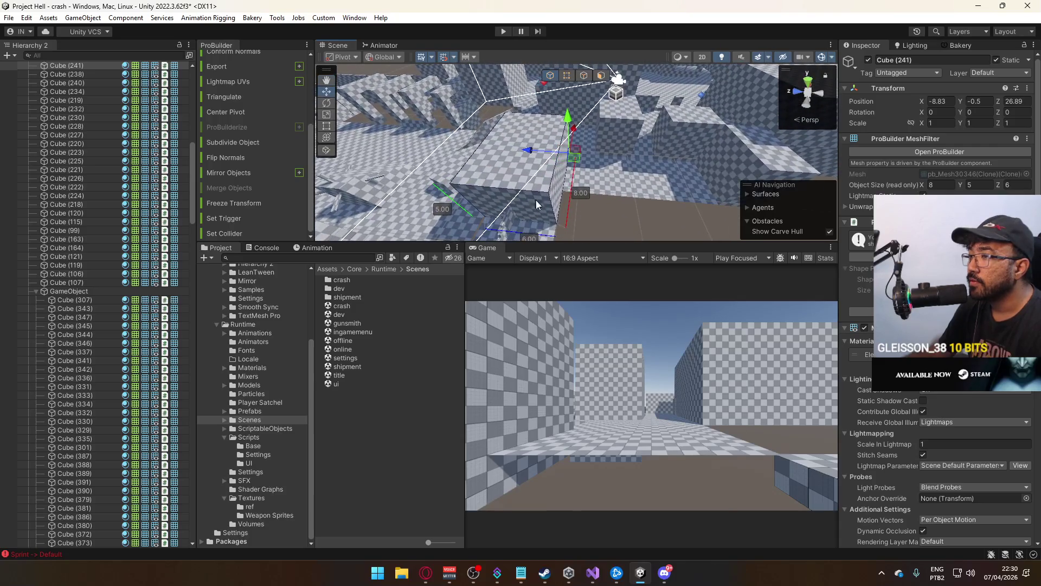
click(601, 76)
click(578, 171)
drag(578, 171, 656, 176)
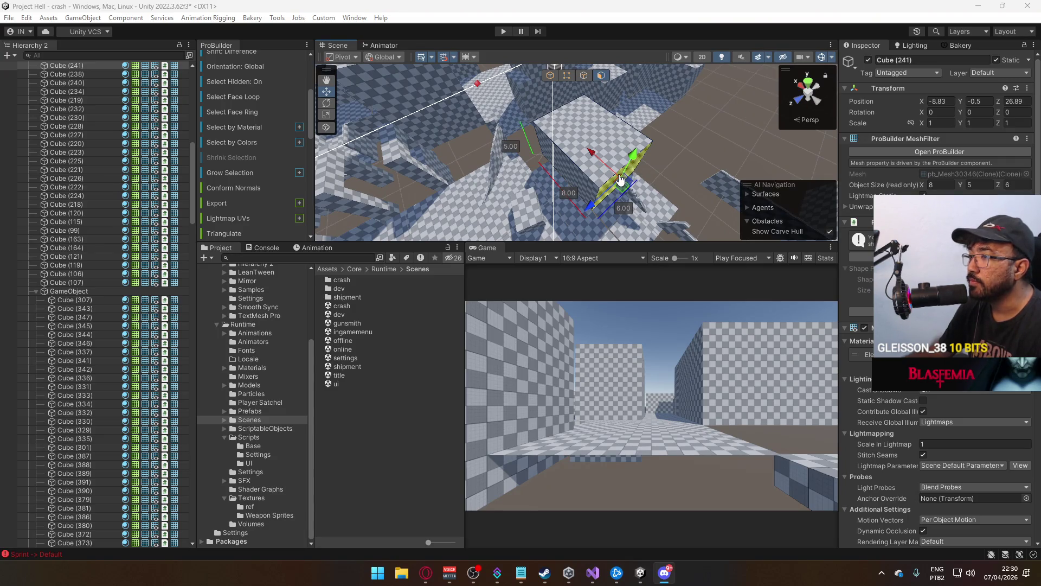
mouse_move(621, 180)
mouse_down()
mouse_move(778, 117)
mouse_move(512, 158)
mouse_move(470, 154)
mouse_move(460, 189)
mouse_move(660, 112)
mouse_move(609, 176)
mouse_move(667, 166)
mouse_move(635, 212)
mouse_move(579, 195)
mouse_move(623, 190)
mouse_move(603, 185)
mouse_up()
key(g)
click(636, 212)
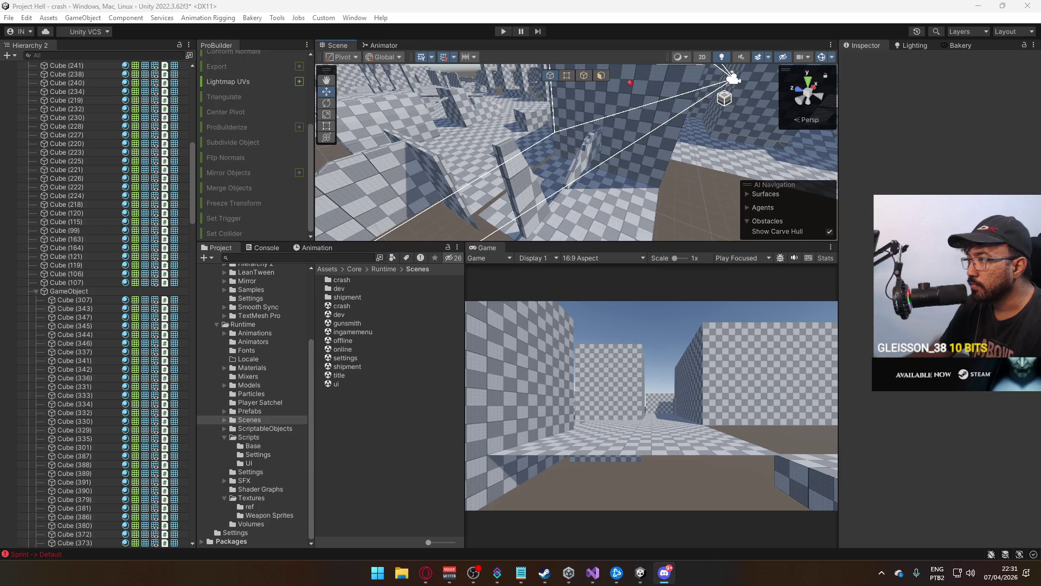
Select the floor strip Cube (37) in Edge mode
mouse_move(657, 205)
mouse_down()
mouse_move(544, 190)
mouse_move(523, 175)
mouse_move(687, 139)
mouse_move(617, 226)
mouse_move(659, 244)
mouse_move(744, 105)
mouse_up()
click(686, 139)
click(504, 166)
mouse_move(504, 165)
mouse_down()
mouse_move(929, 114)
mouse_move(766, 145)
mouse_move(618, 112)
mouse_move(623, 75)
mouse_move(624, 120)
mouse_move(662, 161)
mouse_move(725, 59)
mouse_move(662, 90)
mouse_up()
click(585, 77)
click(683, 138)
click(610, 141)
drag(610, 142, 644, 127)
Move a corner vertex of Cube (37) to reshape it to 2 × 4.5
click(567, 75)
drag(580, 84, 611, 96)
click(422, 137)
mouse_move(422, 137)
mouse_down()
mouse_move(662, 116)
mouse_move(742, 151)
mouse_move(485, 144)
mouse_move(543, 119)
mouse_move(629, 165)
mouse_move(687, 126)
mouse_move(656, 134)
mouse_move(665, 118)
mouse_up()
mouse_move(514, 177)
mouse_down()
mouse_move(585, 160)
mouse_move(625, 163)
mouse_move(497, 166)
mouse_up()
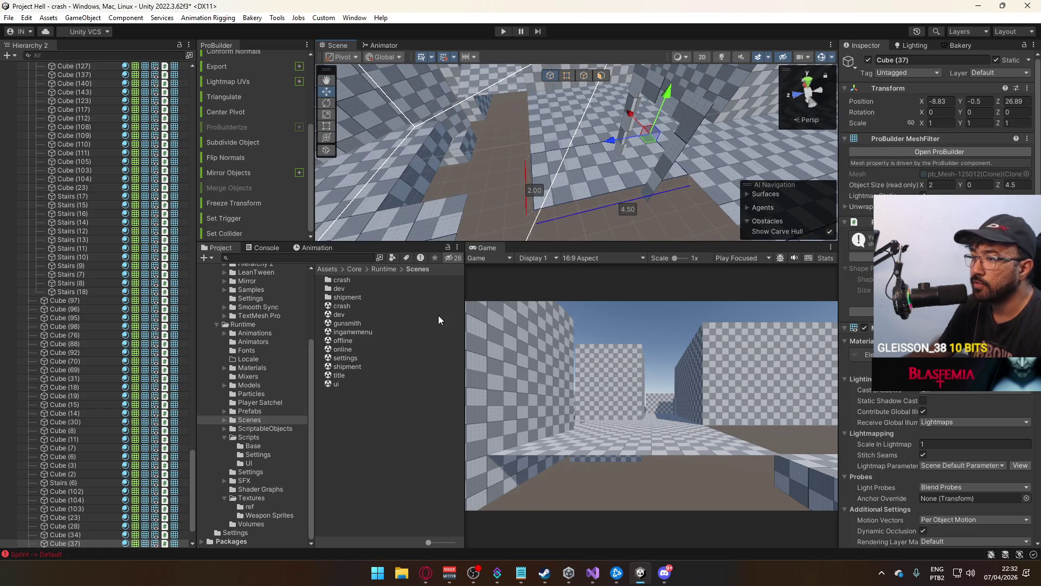
click(867, 354)
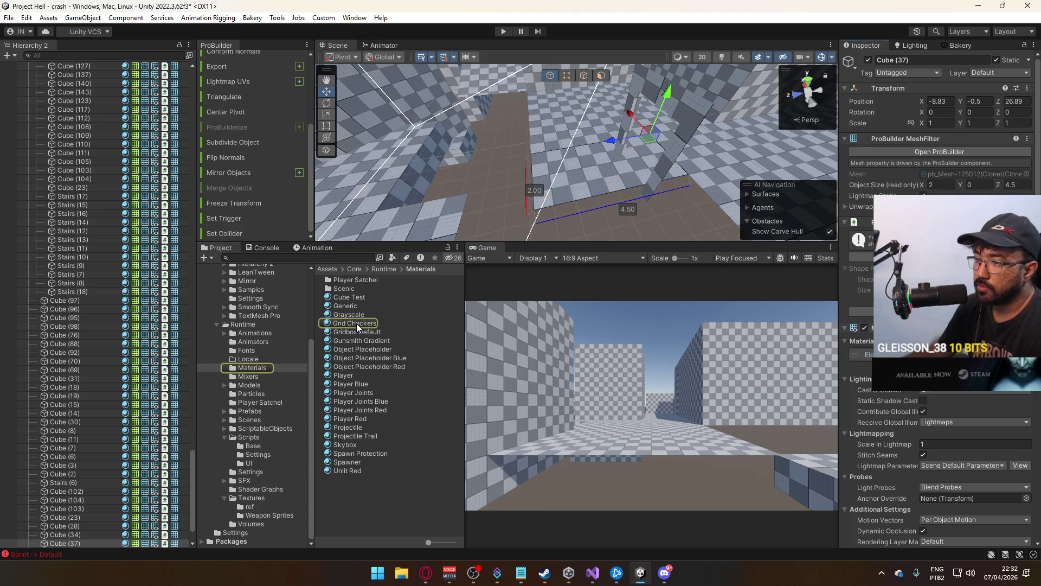
Duplicate the Grid Checkers material and name the copy Grid Checkers Dark
click(355, 323)
key(ctrl+d)
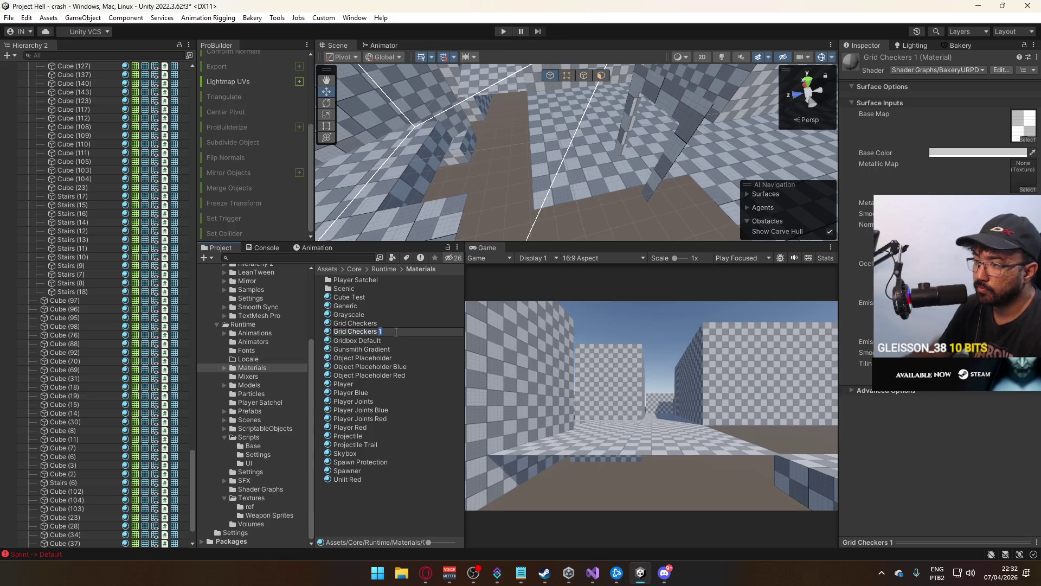
text(k)
click(386, 329)
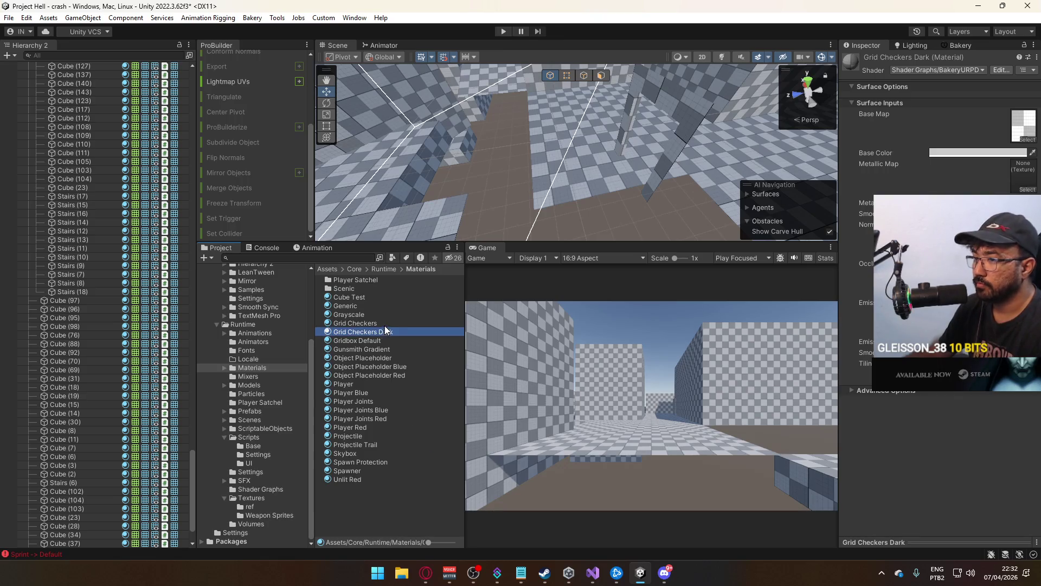
Adjust the Grid Checkers Dark base colour, then select floor strip Cube (37)
click(968, 154)
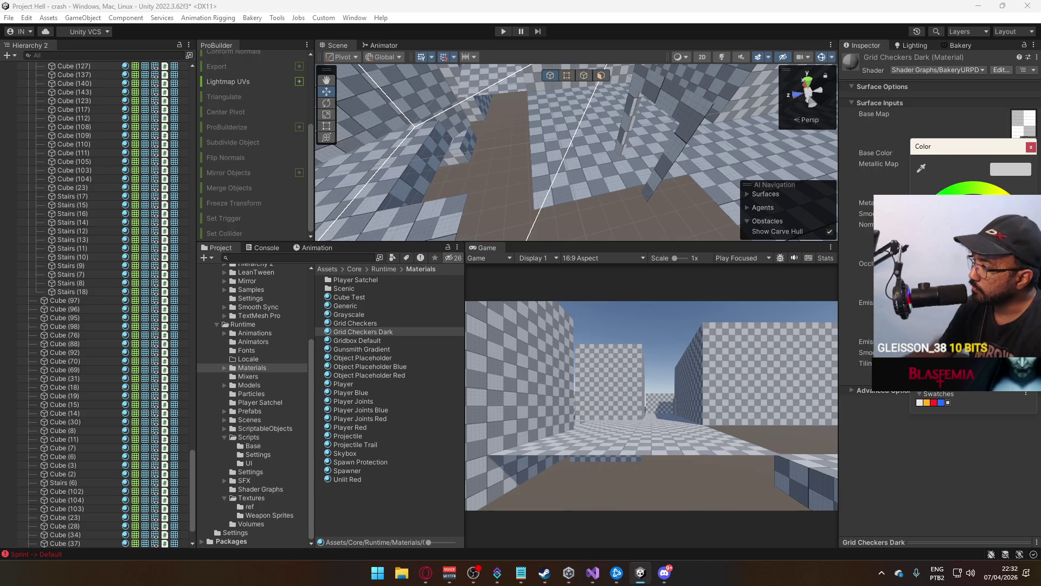
click(397, 330)
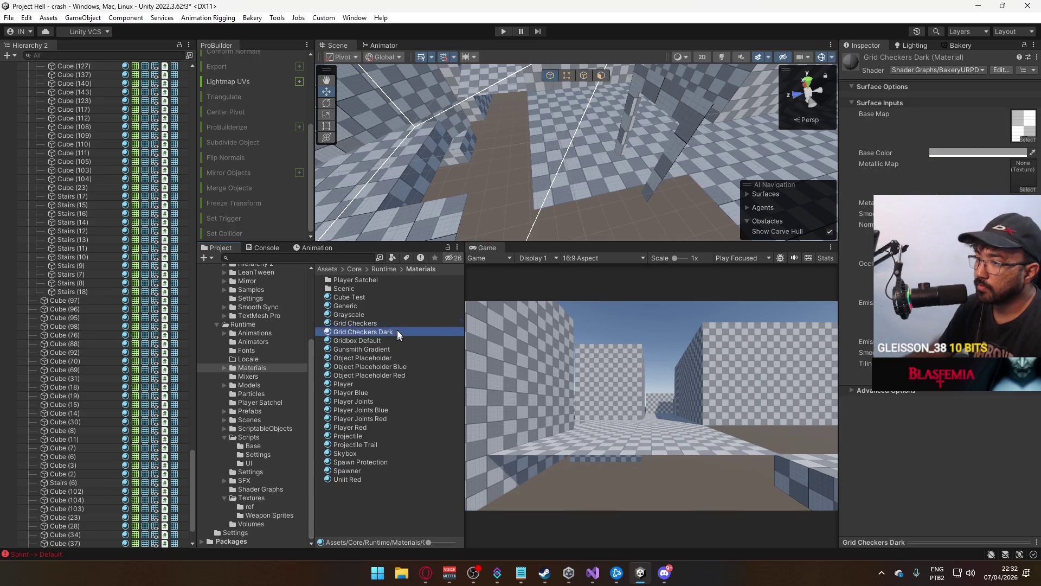
mouse_move(578, 169)
mouse_down()
mouse_move(759, 185)
mouse_move(678, 207)
mouse_up()
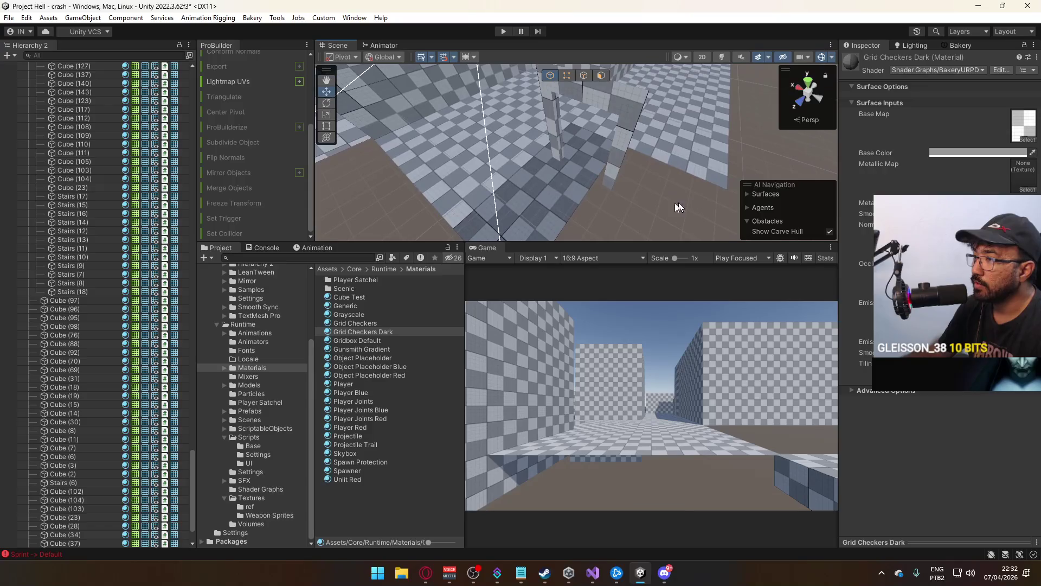
click(991, 151)
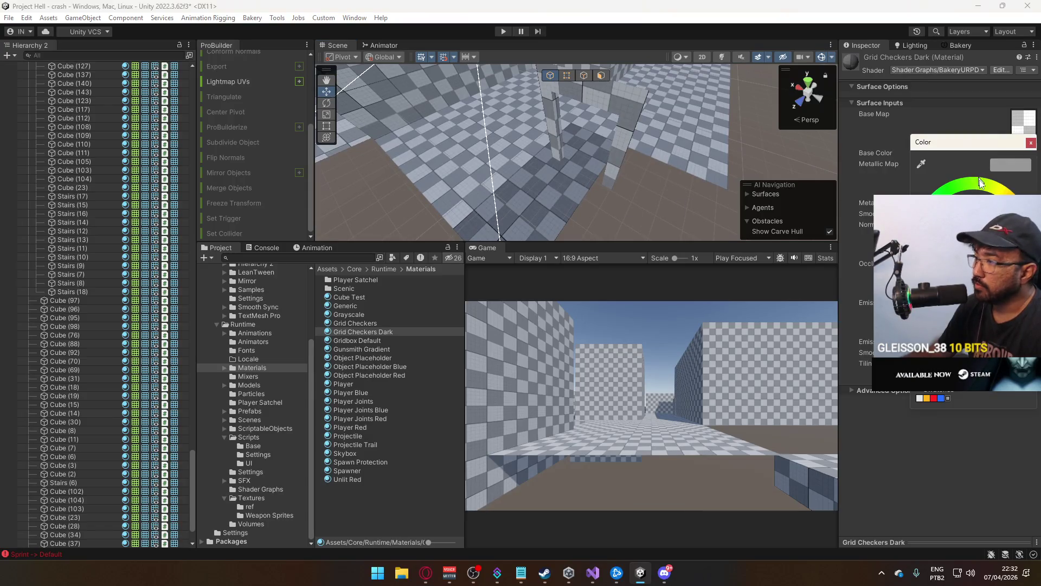
mouse_move(606, 178)
mouse_down()
mouse_move(705, 163)
mouse_move(638, 202)
mouse_move(567, 160)
mouse_move(573, 115)
mouse_move(578, 158)
mouse_up()
click(637, 202)
Check the grid snapping settings and frame the floor strip Cube (37)
key(g)
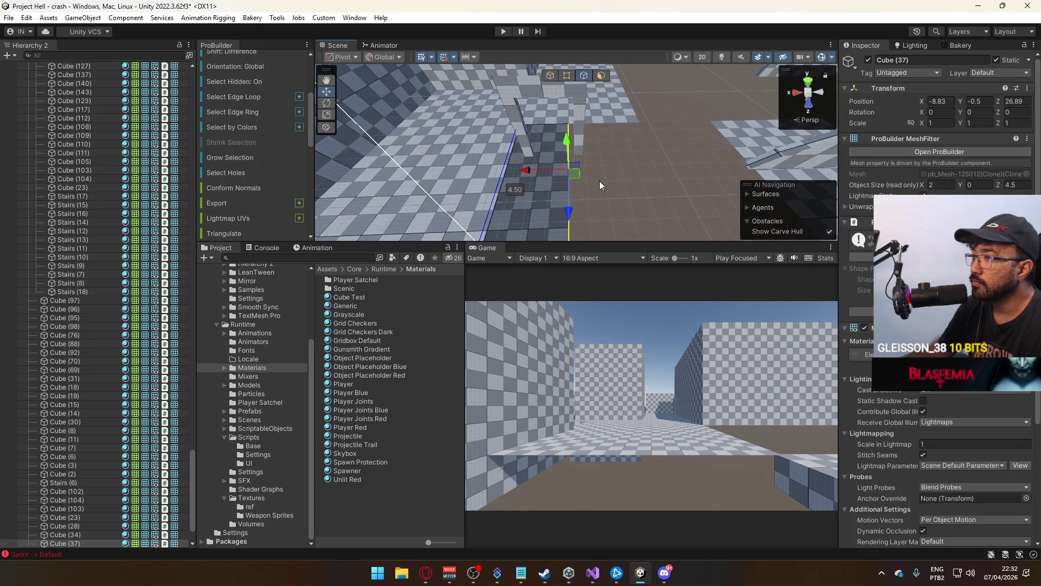
mouse_move(554, 169)
mouse_down()
mouse_move(564, 163)
mouse_move(584, 185)
mouse_move(583, 169)
mouse_move(515, 140)
mouse_up()
click(551, 79)
click(561, 157)
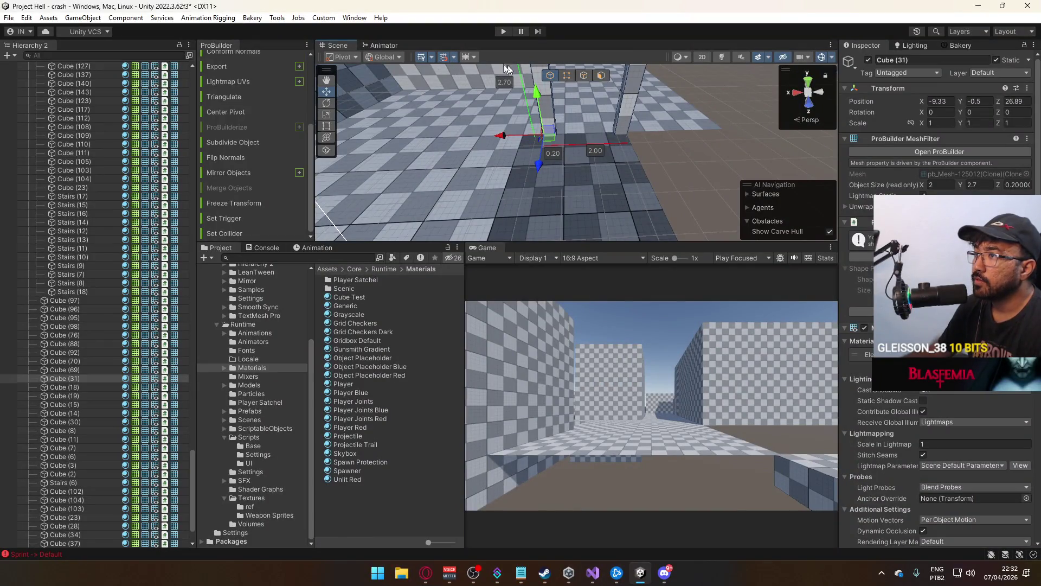
click(455, 57)
mouse_move(542, 93)
mouse_down()
mouse_move(640, 126)
mouse_move(507, 138)
mouse_up()
click(506, 138)
key(f)
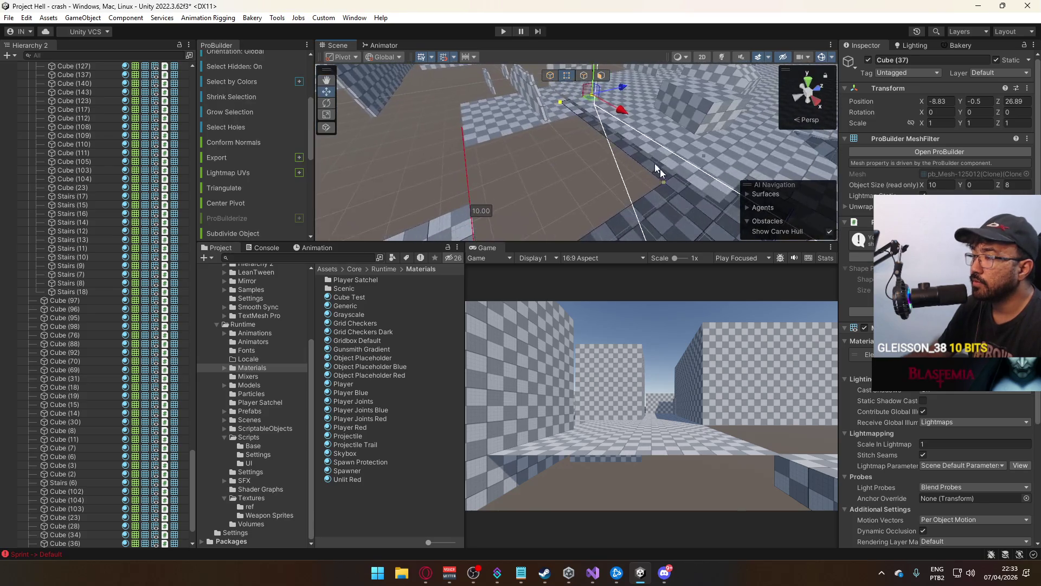
Slide floor piece Cube (36) along X to -18.83, then frame Cube (241)
click(547, 72)
click(712, 186)
mouse_move(728, 187)
mouse_down()
mouse_move(660, 204)
mouse_move(675, 200)
mouse_up()
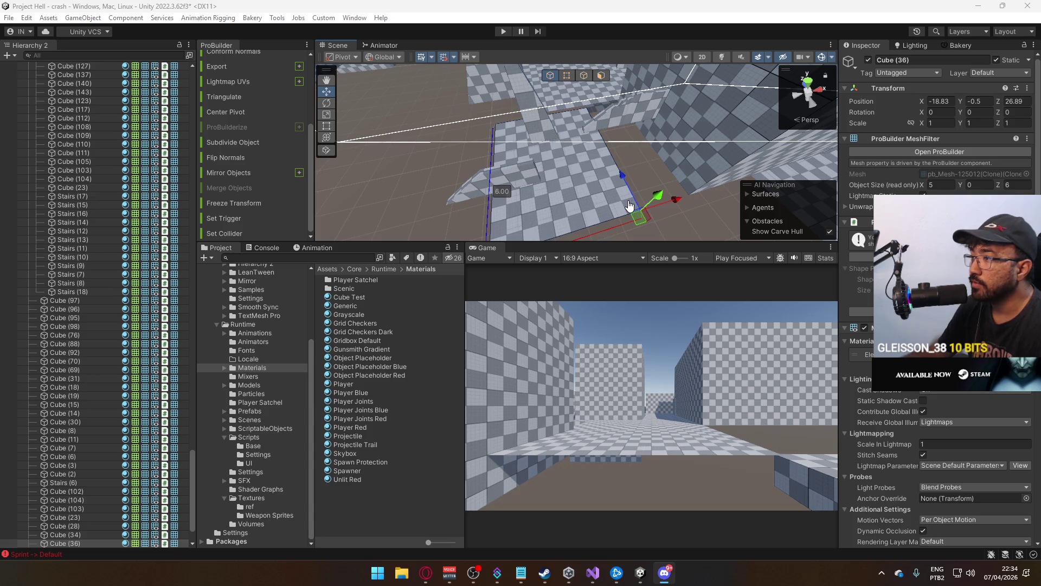
mouse_move(554, 223)
mouse_down()
mouse_move(819, 170)
mouse_move(662, 142)
mouse_move(620, 109)
mouse_move(647, 108)
mouse_move(618, 88)
mouse_move(594, 143)
mouse_up()
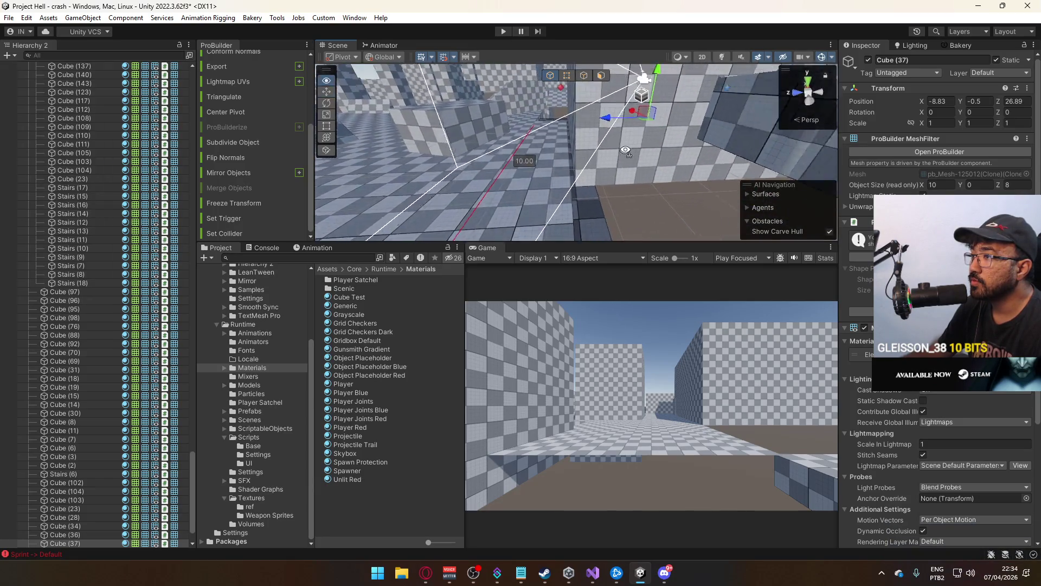
click(589, 159)
key(f)
click(601, 76)
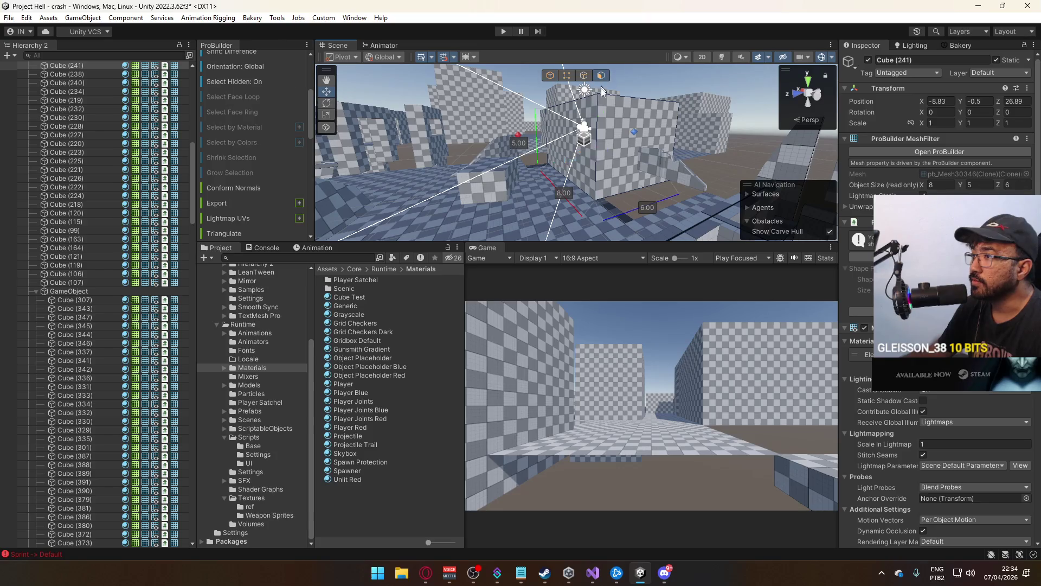
Lengthen wall block Cube (241) to 8 and widen it to 10 by dragging faces
mouse_move(585, 173)
mouse_down()
mouse_move(333, 285)
mouse_move(270, 188)
mouse_move(273, 177)
mouse_move(503, 184)
mouse_move(568, 218)
mouse_move(549, 95)
mouse_up()
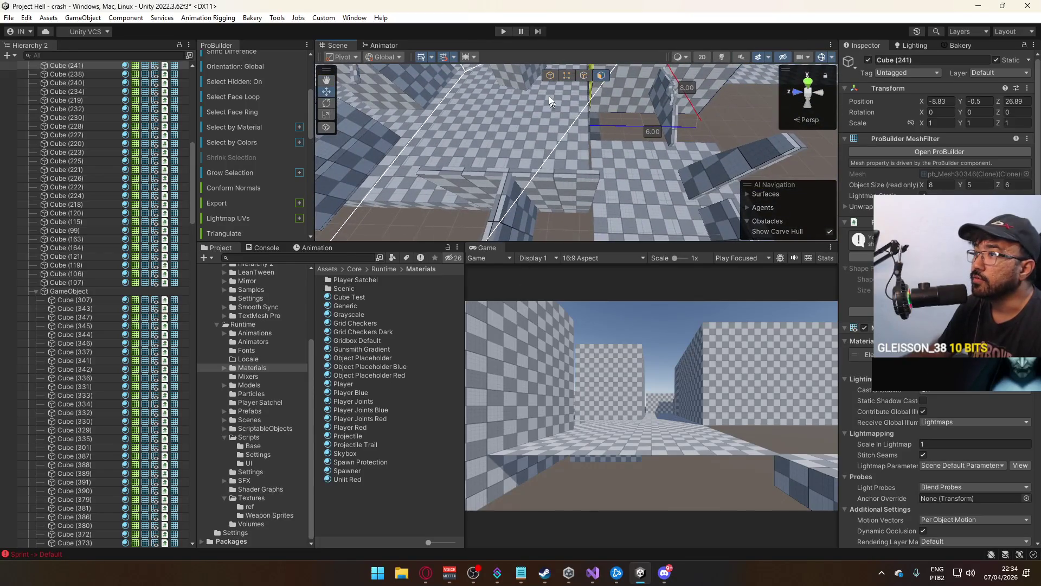
click(602, 103)
key(f)
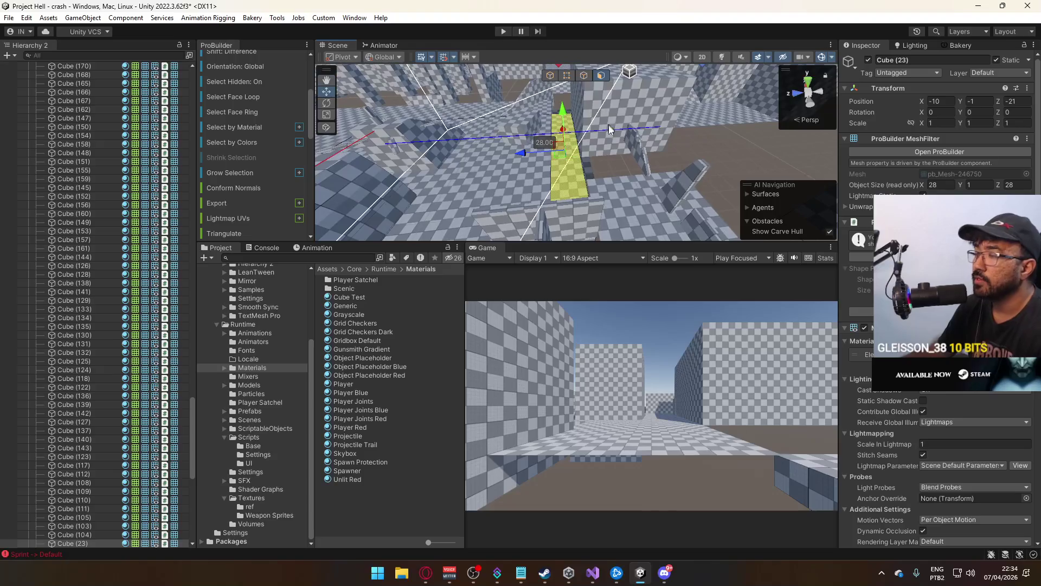
mouse_move(637, 156)
mouse_down()
mouse_move(637, 198)
mouse_move(858, 174)
mouse_move(826, 162)
mouse_move(623, 181)
mouse_move(658, 92)
mouse_move(765, 99)
mouse_move(754, 97)
mouse_up()
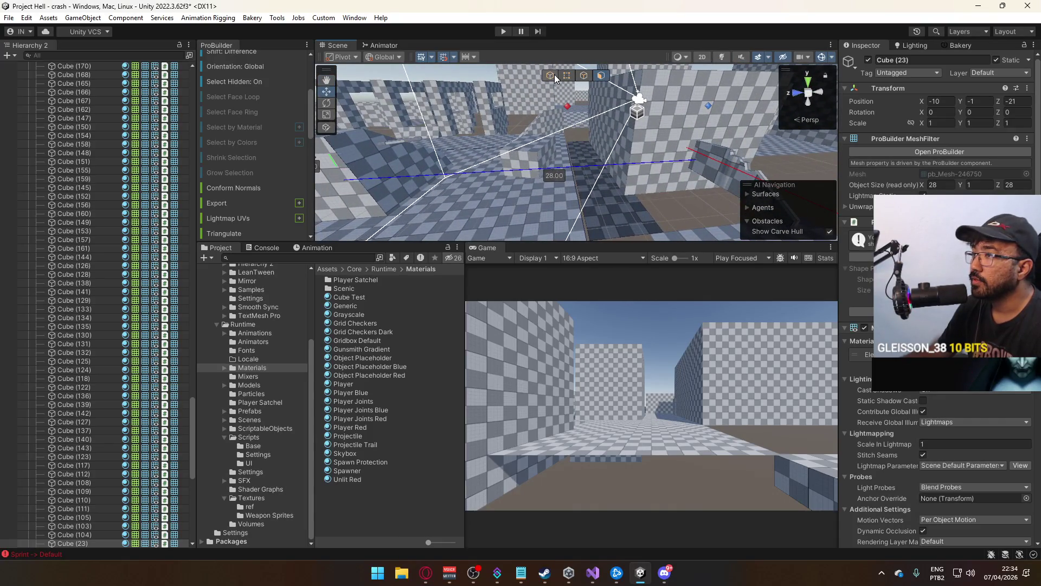
click(590, 120)
key(f)
click(578, 165)
click(601, 75)
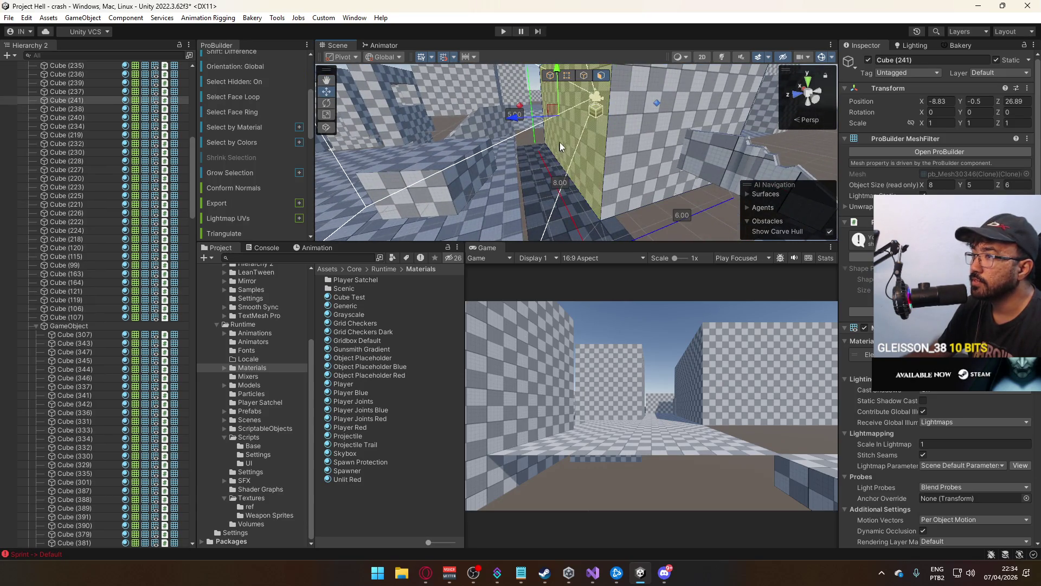
drag(513, 116, 464, 129)
mouse_move(596, 154)
mouse_down()
mouse_move(770, 252)
mouse_move(578, 135)
mouse_up()
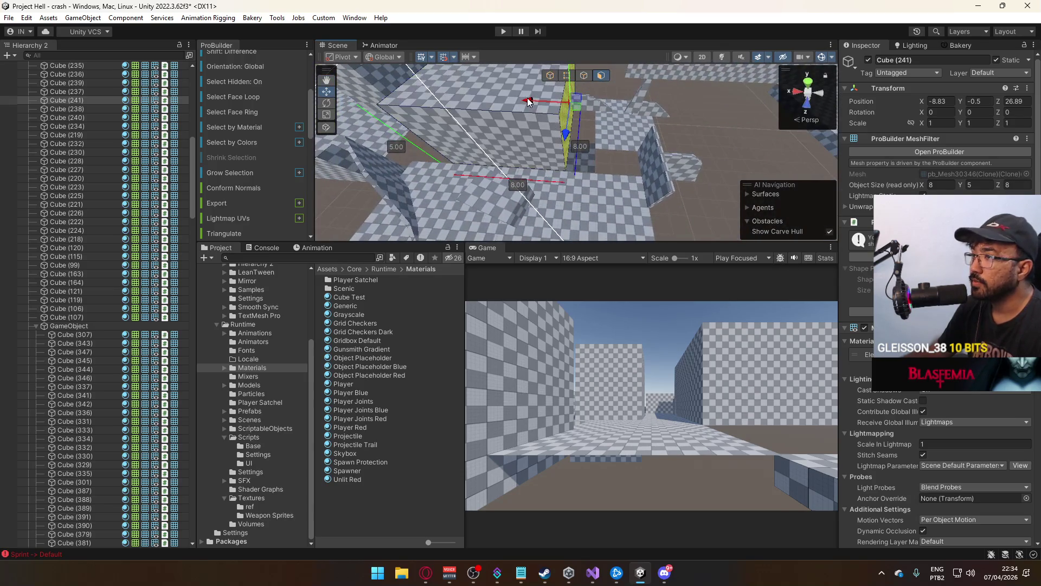
mouse_move(548, 102)
mouse_down()
mouse_move(645, 93)
mouse_move(502, 136)
mouse_move(628, 202)
mouse_up()
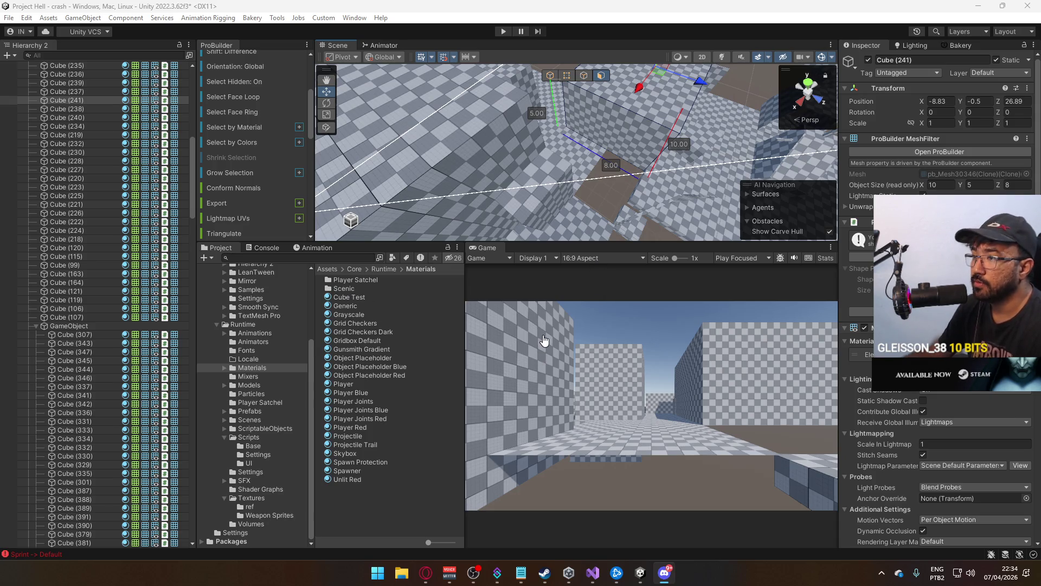
Slide wall block Cube (242) about three units along X toward the gap
mouse_move(672, 239)
mouse_down()
mouse_move(760, 168)
mouse_move(624, 194)
mouse_up()
mouse_move(596, 158)
mouse_down()
mouse_move(623, 160)
mouse_move(627, 133)
mouse_move(487, 250)
mouse_move(655, 210)
mouse_up()
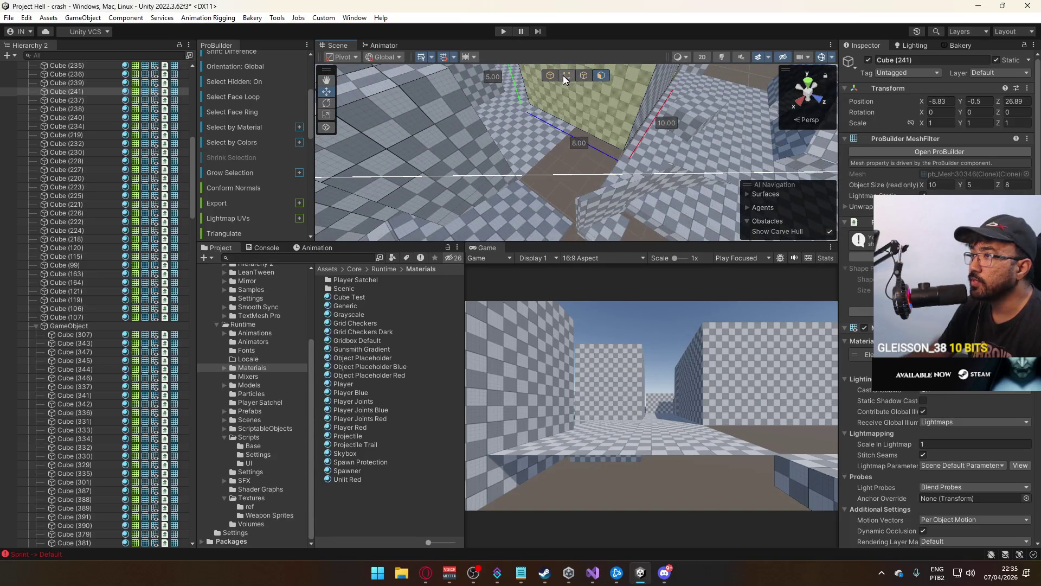
click(522, 138)
drag(523, 138, 558, 167)
drag(442, 158, 504, 167)
click(634, 186)
mouse_move(634, 186)
mouse_down()
mouse_move(626, 157)
mouse_move(607, 158)
mouse_move(770, 198)
mouse_up()
click(618, 164)
Duplicate the short wall, rotate the copy 90° on Y, and move it into the gap
key(ctrl+d)
mouse_move(629, 137)
mouse_down()
mouse_move(550, 174)
mouse_move(725, 186)
mouse_up()
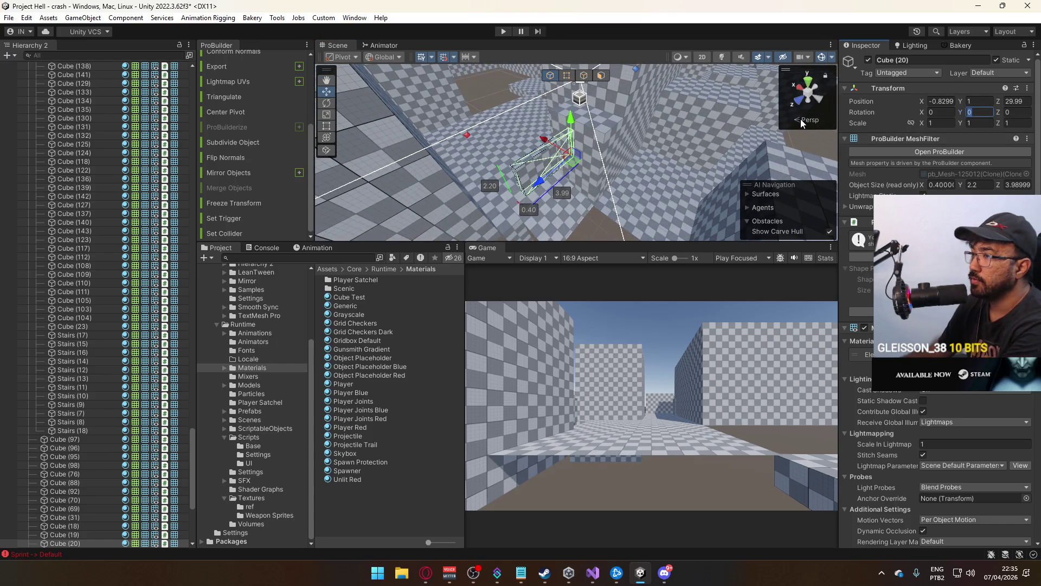
text(90)
drag(550, 146, 597, 163)
key(f)
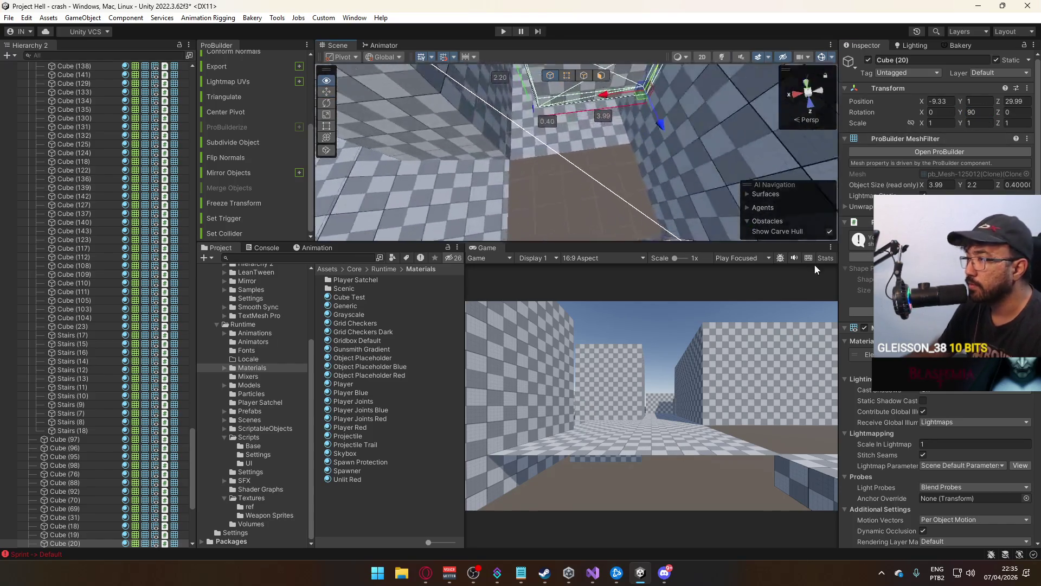
mouse_move(683, 140)
mouse_down()
mouse_move(674, 197)
mouse_move(679, 182)
mouse_up()
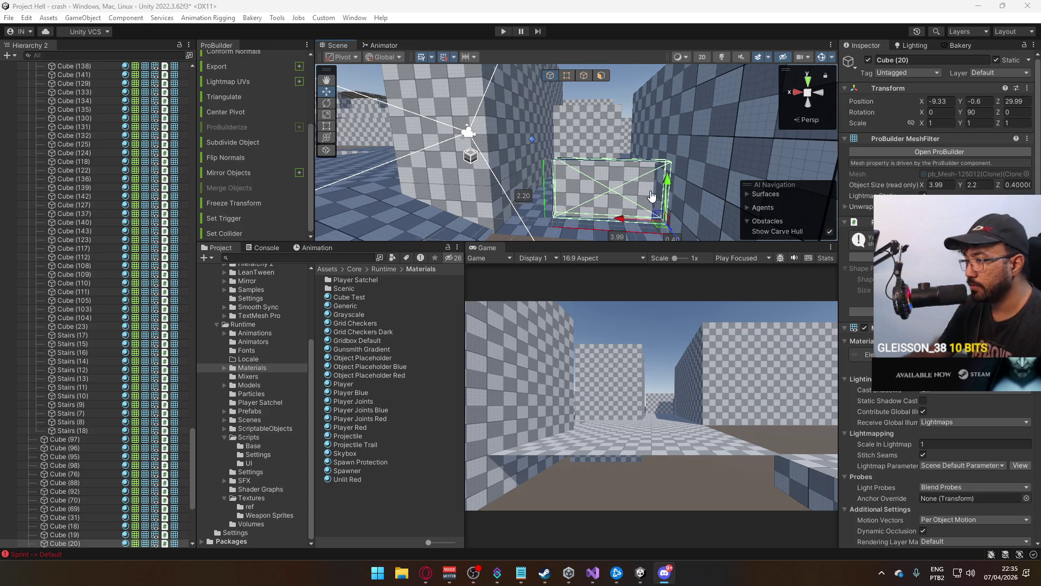
mouse_move(628, 237)
mouse_down()
mouse_move(771, 281)
mouse_move(626, 144)
mouse_move(664, 136)
mouse_move(631, 184)
mouse_move(700, 163)
mouse_up()
mouse_move(681, 114)
mouse_down()
mouse_move(618, 92)
mouse_move(615, 78)
mouse_up()
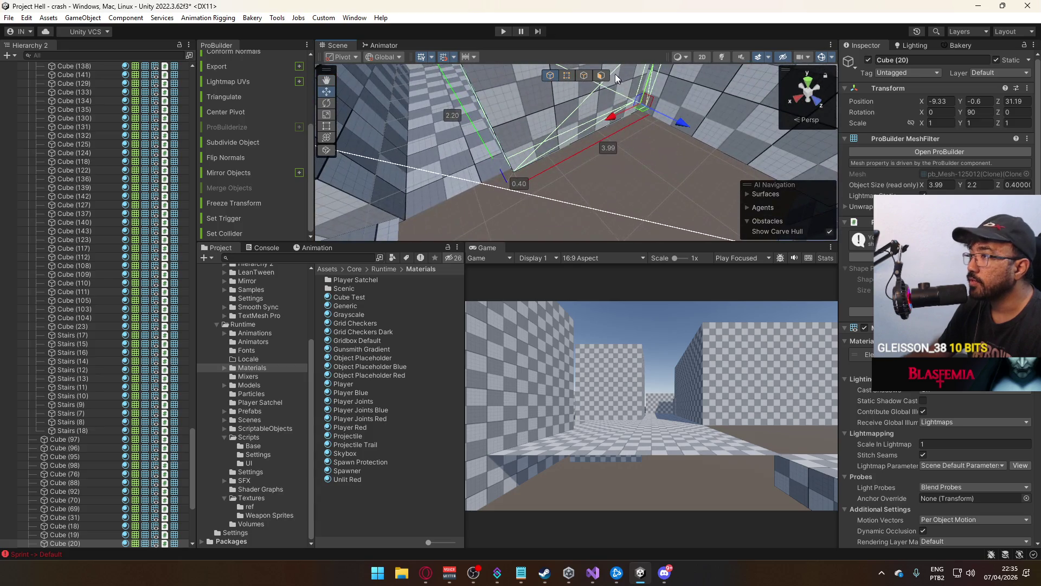
Shift the wall copy one unit along X and raise it to height -0.5
click(567, 76)
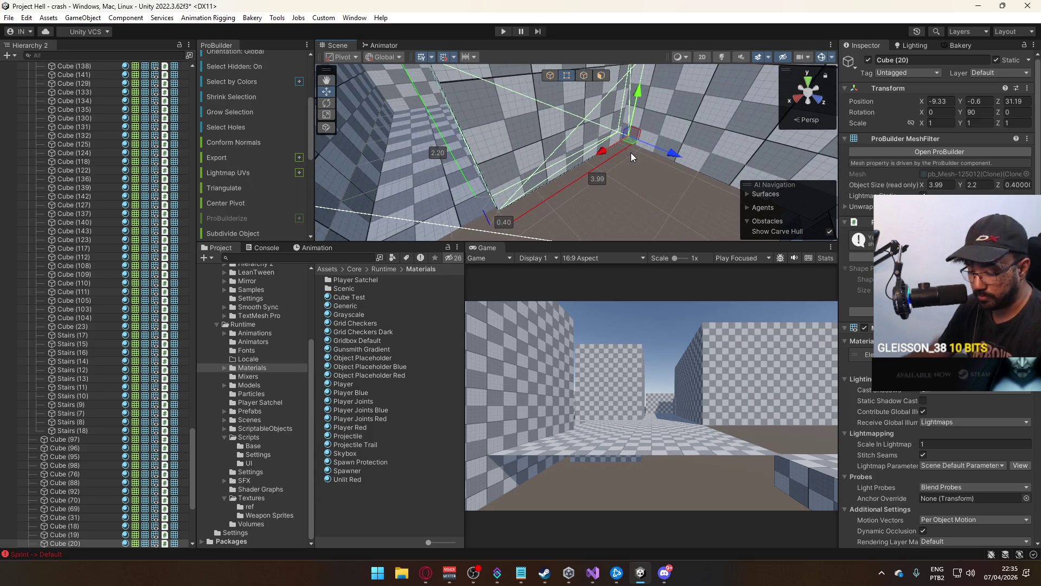
key(g)
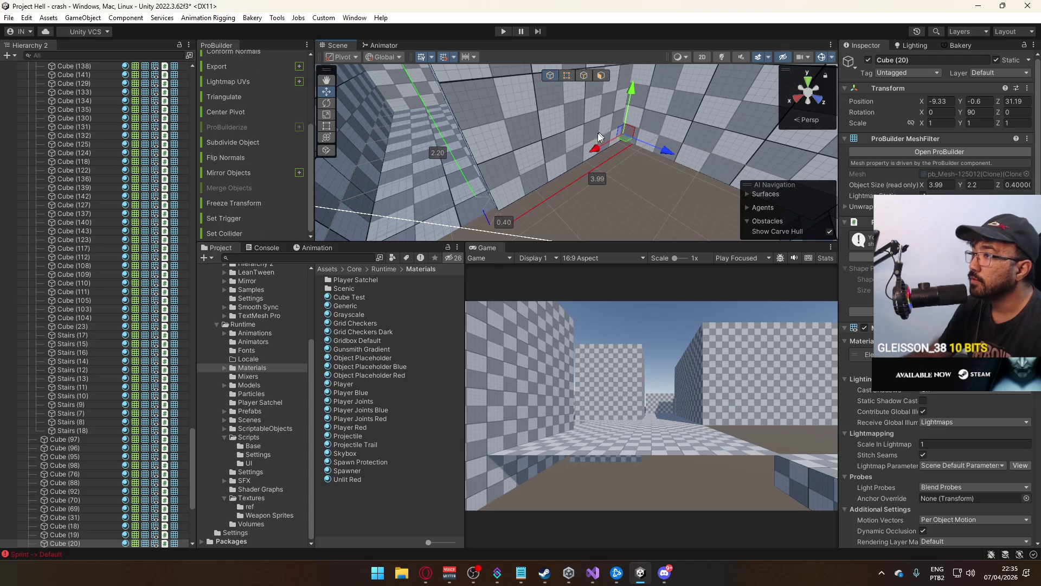
mouse_move(601, 154)
mouse_down()
mouse_move(362, 136)
mouse_move(427, 65)
mouse_up()
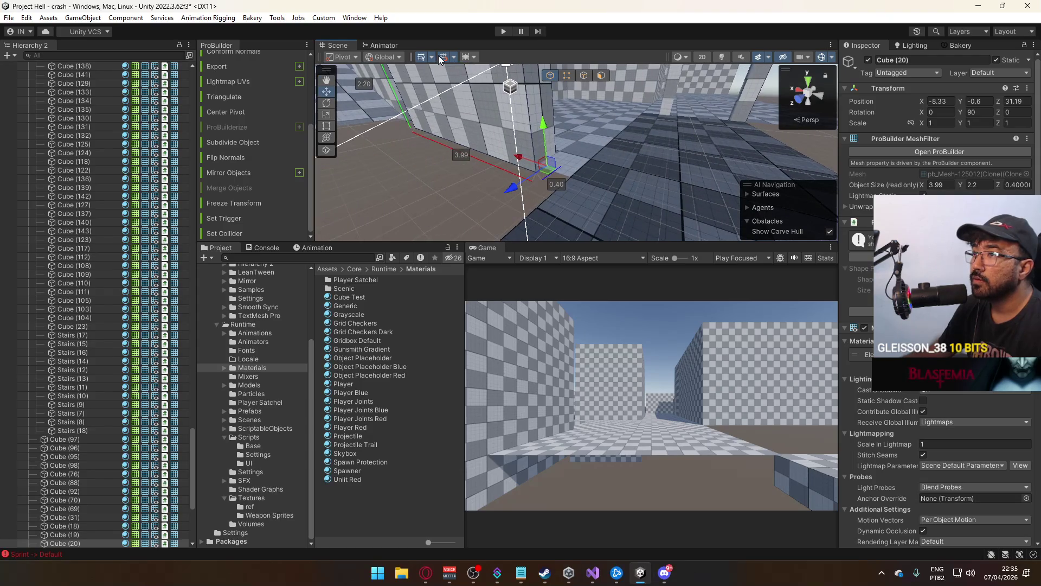
click(564, 75)
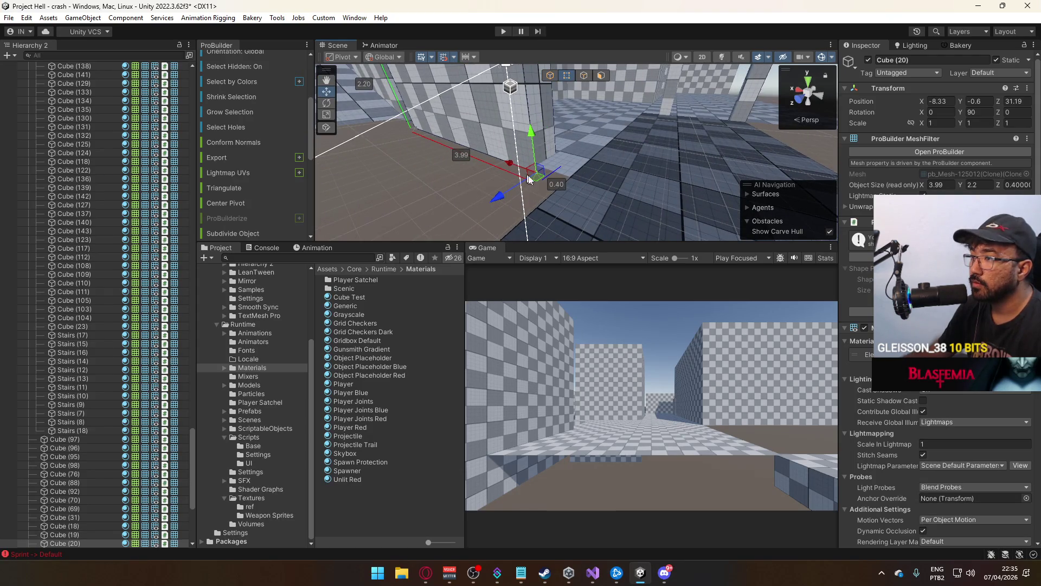
click(550, 76)
mouse_move(534, 135)
mouse_down()
mouse_move(537, 125)
mouse_move(611, 178)
mouse_move(581, 91)
mouse_up()
key(f)
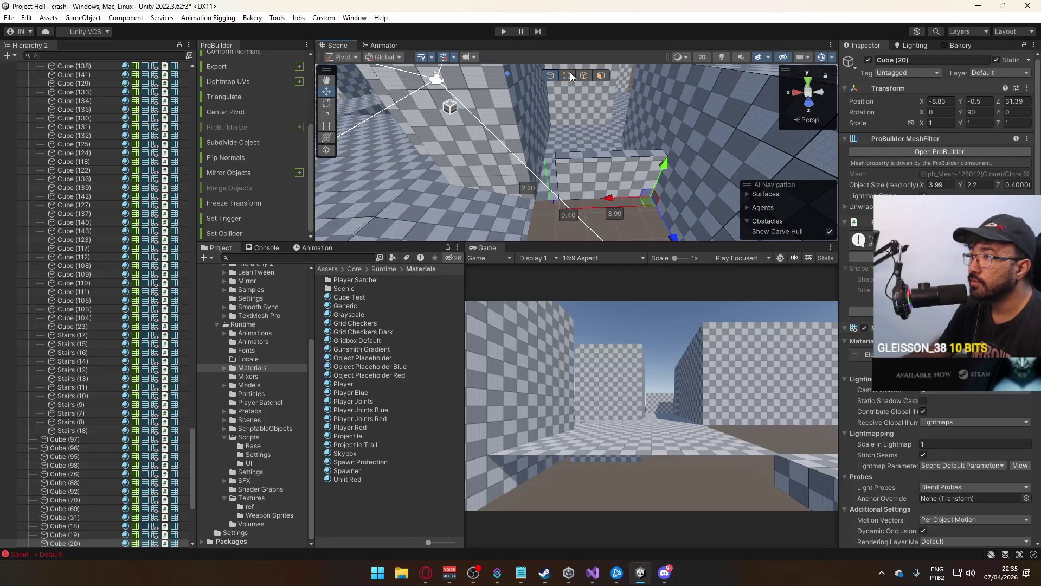
Narrow the copy into a 1 × 2.2 × 0.4 piece and slide it to X -4.83
click(567, 76)
click(556, 154)
drag(557, 157, 572, 151)
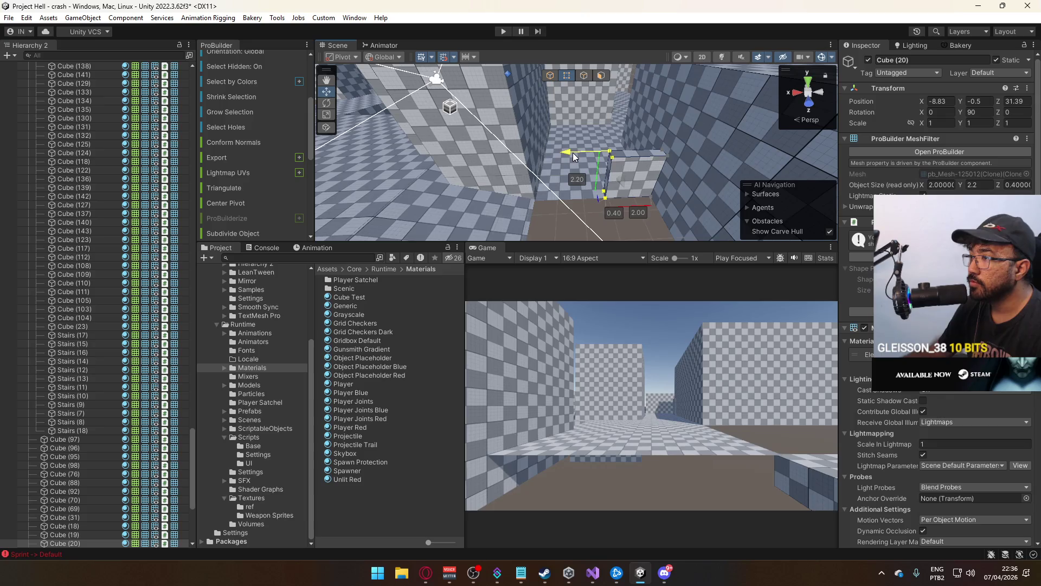
click(550, 75)
mouse_move(621, 202)
mouse_down()
mouse_move(513, 210)
mouse_move(539, 204)
mouse_up()
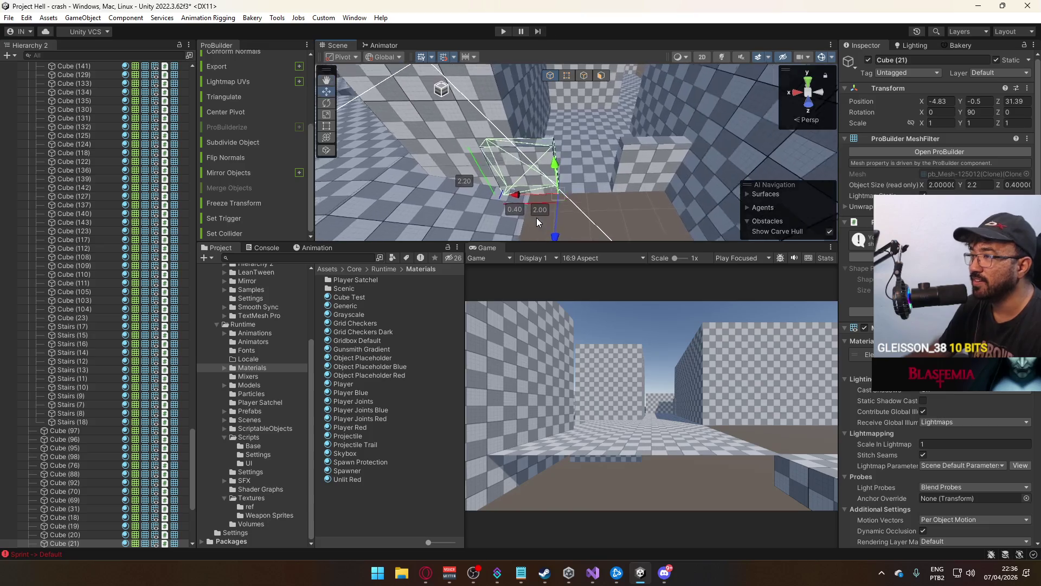
key(h)
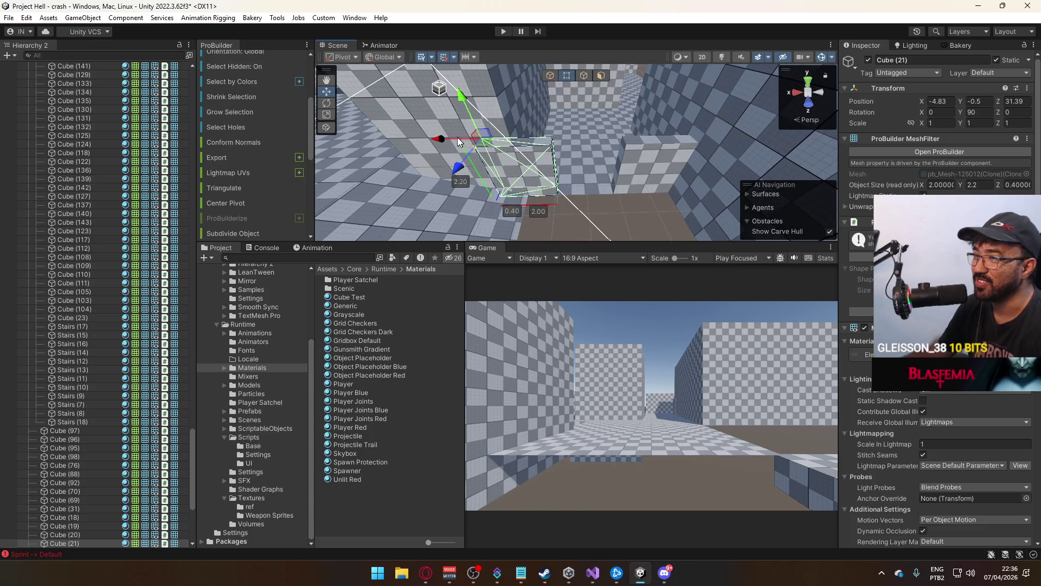
key(g)
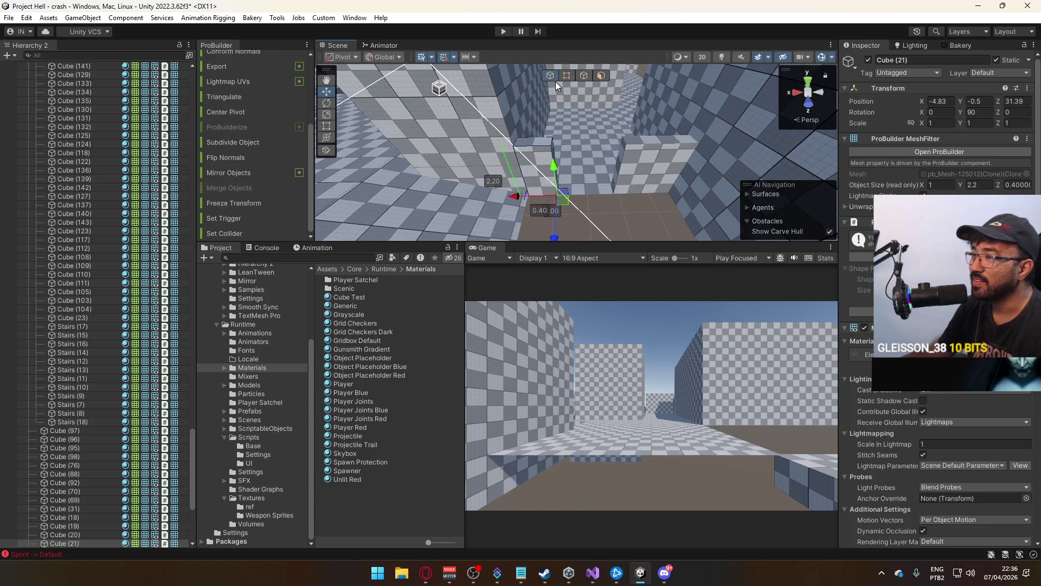
click(594, 202)
drag(595, 202, 427, 148)
click(546, 179)
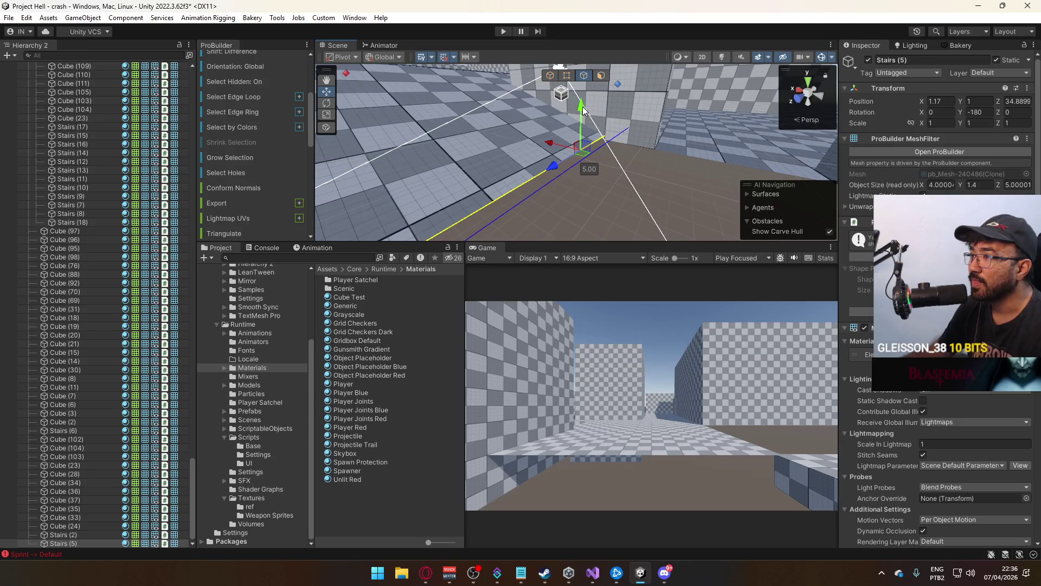
Stretch Stairs (5) slightly taller to a height of 1.5
drag(582, 107, 581, 114)
click(673, 170)
mouse_move(673, 170)
mouse_down()
mouse_move(667, 208)
mouse_move(8, 239)
mouse_move(568, 235)
mouse_move(668, 250)
mouse_up()
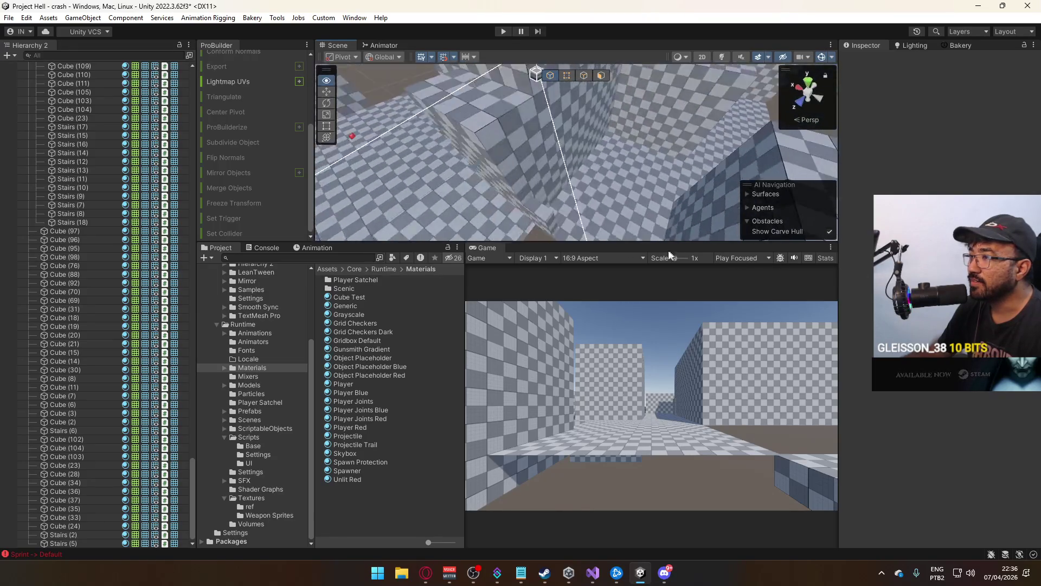
Shorten floor slab Cube (38)'s depth from 7.5 to 3.5 with the resize handles
click(569, 109)
mouse_move(569, 109)
mouse_down()
mouse_move(397, 201)
mouse_move(577, 167)
mouse_move(483, 215)
mouse_move(470, 233)
mouse_move(504, 256)
mouse_move(603, 132)
mouse_up()
click(497, 175)
mouse_move(513, 177)
mouse_down()
mouse_move(397, 166)
mouse_move(408, 156)
mouse_up()
mouse_move(602, 132)
mouse_down()
mouse_move(628, 134)
mouse_move(587, 76)
mouse_move(577, 101)
mouse_up()
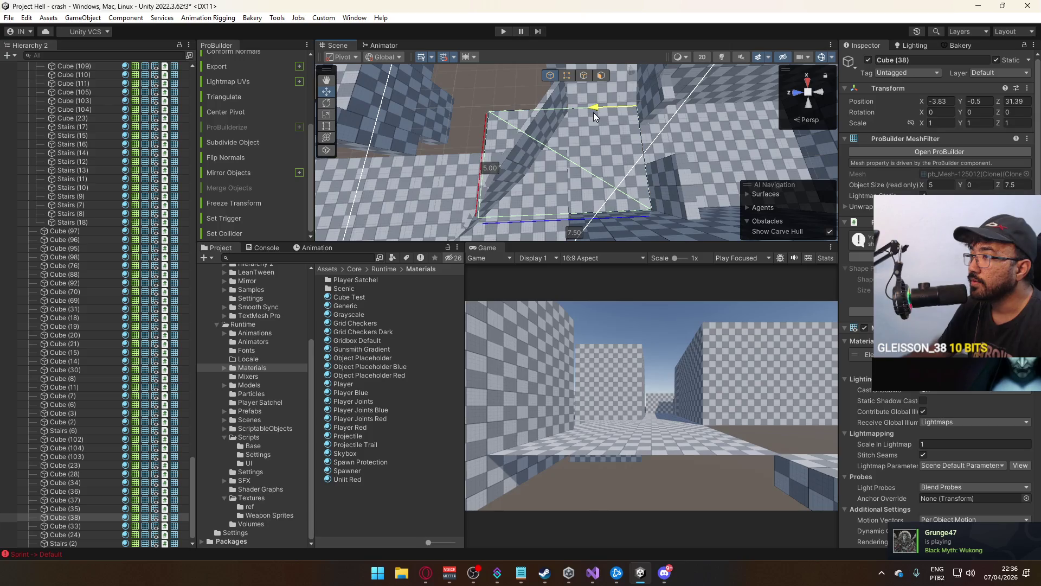
drag(591, 113, 593, 112)
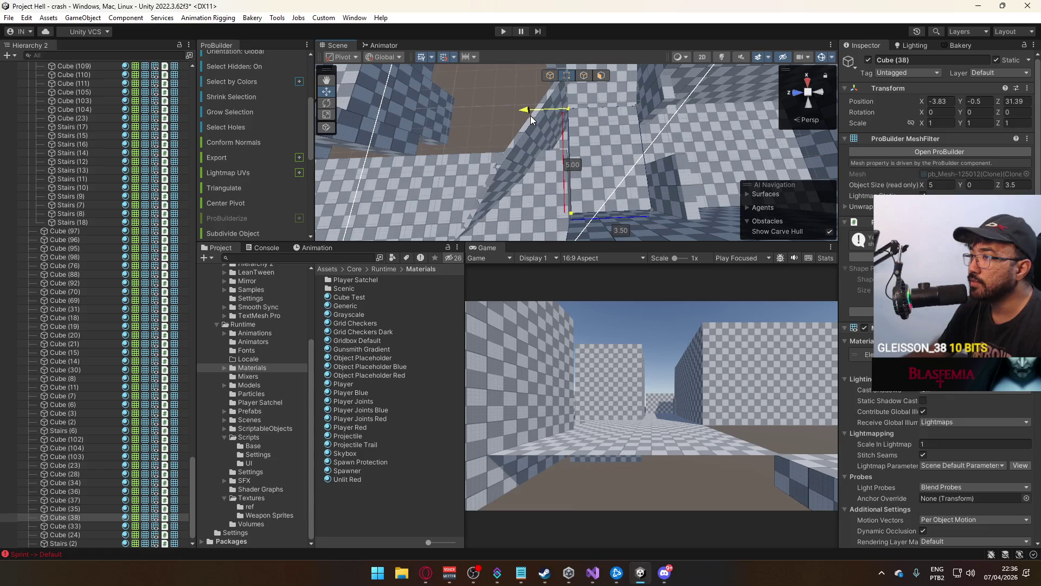
mouse_move(603, 146)
mouse_down()
mouse_move(512, 182)
mouse_move(506, 168)
mouse_move(553, 76)
mouse_up()
mouse_move(533, 110)
mouse_down()
mouse_move(522, 103)
mouse_move(570, 224)
mouse_move(676, 214)
mouse_move(623, 184)
mouse_move(570, 108)
mouse_move(563, 115)
mouse_move(616, 185)
mouse_up()
Move Stairs (5) beside the slab to X -3.83, Y -0.5
click(596, 162)
mouse_move(621, 138)
mouse_down()
mouse_move(520, 155)
mouse_move(495, 100)
mouse_move(564, 95)
mouse_move(640, 109)
mouse_up()
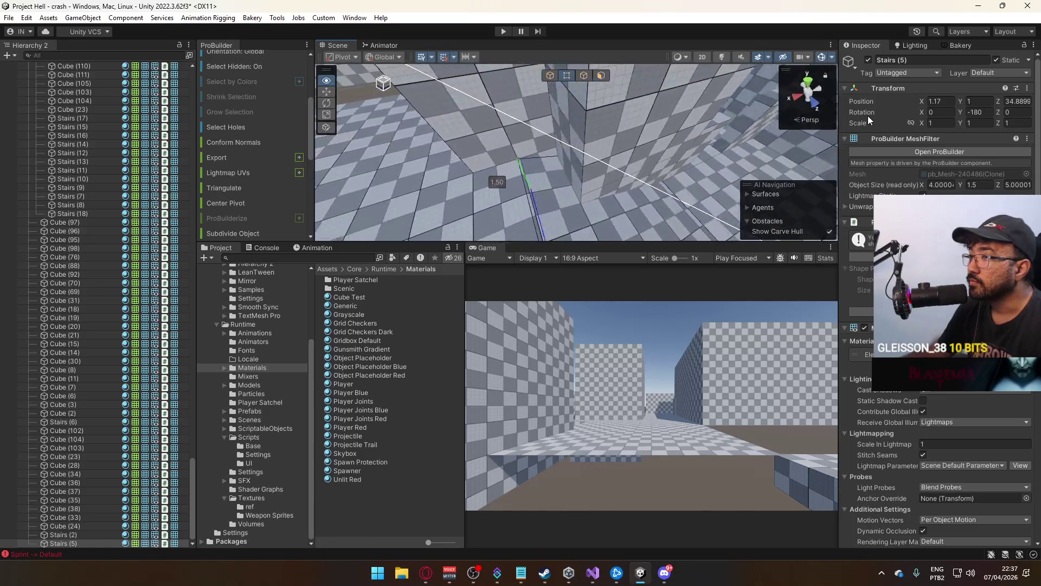
key(f)
drag(597, 162, 508, 197)
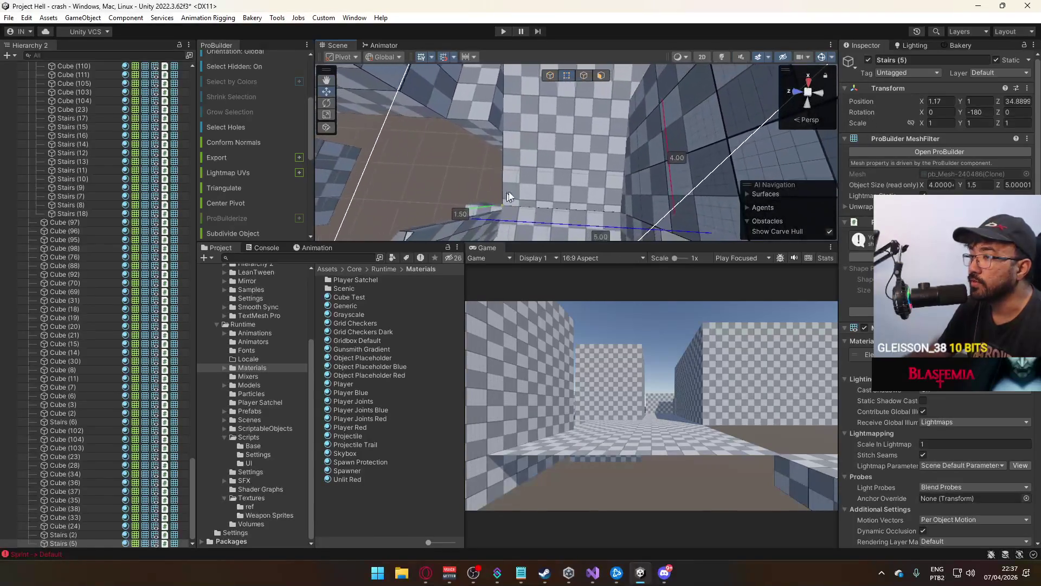
drag(577, 197, 570, 96)
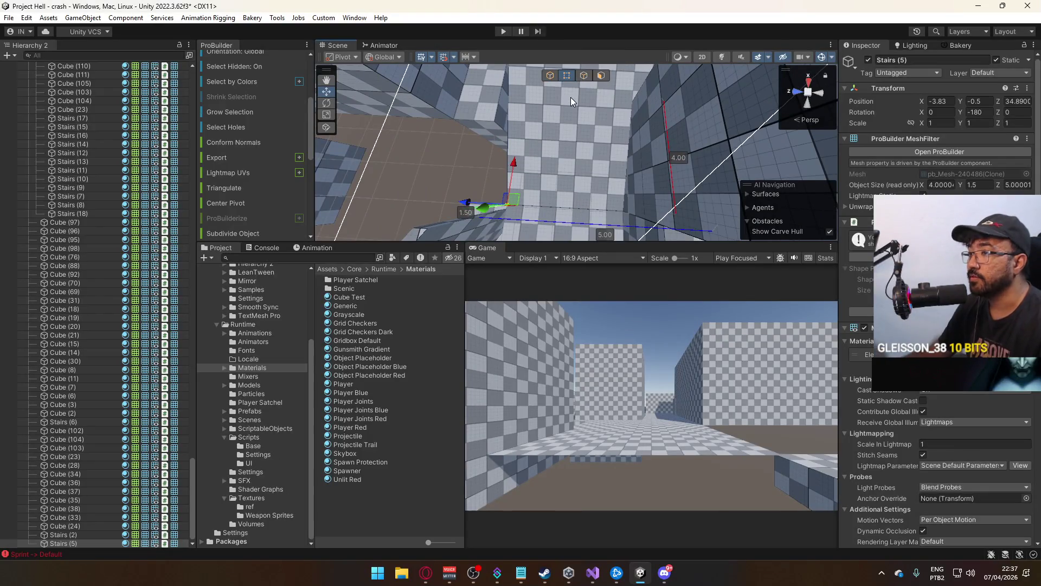
mouse_move(559, 151)
mouse_down()
mouse_move(547, 163)
mouse_move(567, 66)
mouse_up()
click(442, 205)
mouse_move(442, 205)
mouse_down()
mouse_move(521, 174)
mouse_move(607, 158)
mouse_up()
mouse_move(903, 174)
mouse_down()
mouse_move(841, 151)
mouse_move(735, 147)
mouse_move(665, 116)
mouse_move(715, 112)
mouse_move(714, 185)
mouse_move(639, 163)
mouse_move(687, 153)
mouse_move(621, 185)
mouse_up()
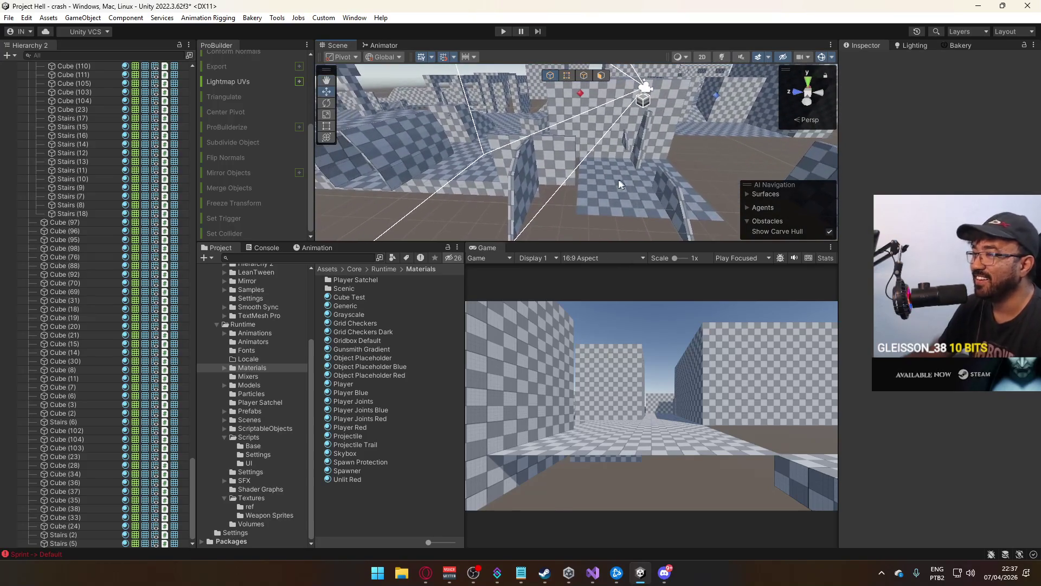
click(621, 184)
key(f)
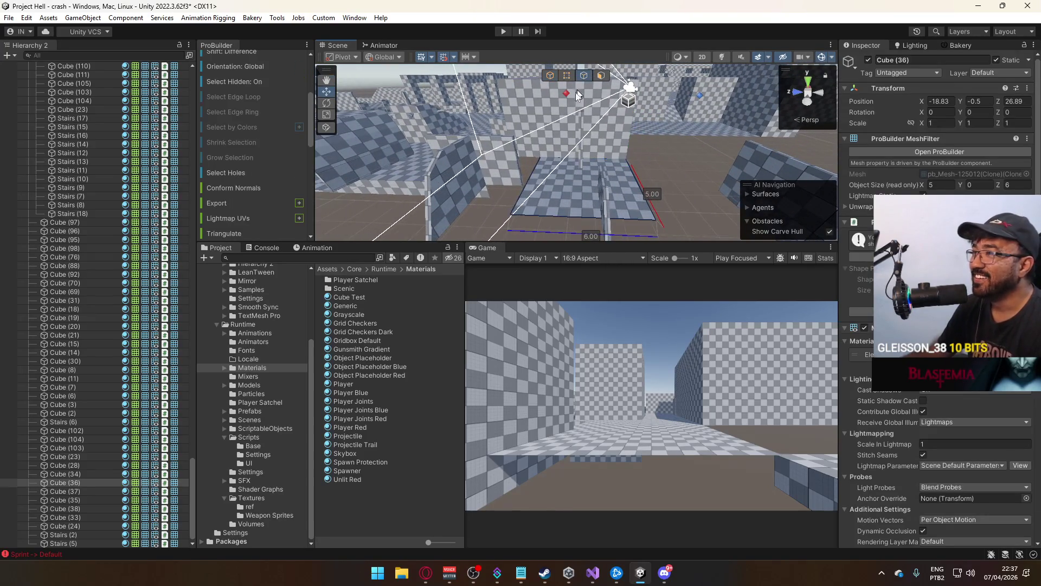
drag(534, 170, 581, 272)
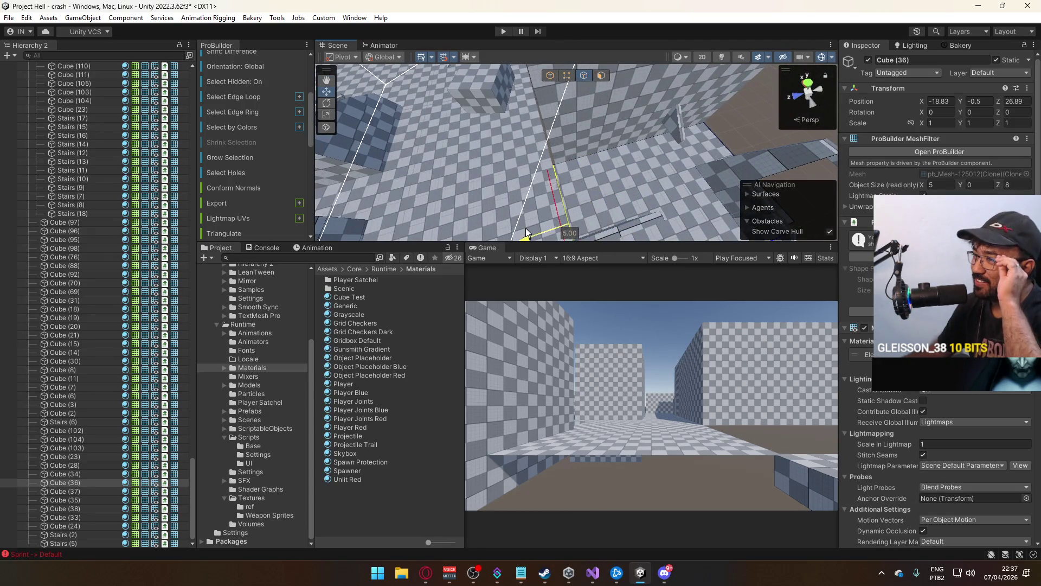
click(551, 76)
mouse_move(444, 86)
mouse_down()
mouse_move(678, 130)
mouse_move(847, 191)
mouse_up()
mouse_move(633, 175)
mouse_down()
mouse_move(623, 158)
mouse_move(794, 200)
mouse_move(678, 137)
mouse_move(564, 145)
mouse_move(548, 135)
mouse_move(589, 118)
mouse_move(543, 103)
mouse_move(548, 109)
mouse_move(470, 60)
mouse_up()
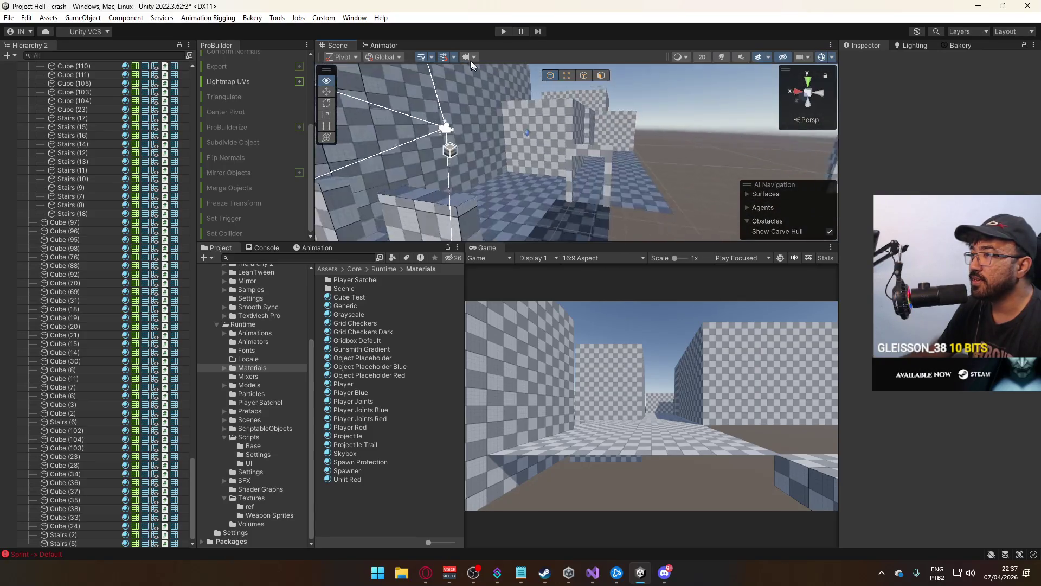
mouse_move(666, 164)
mouse_down()
mouse_move(542, 163)
mouse_move(302, 189)
mouse_move(519, 199)
mouse_move(437, 185)
mouse_move(863, 180)
mouse_move(751, 194)
mouse_move(673, 187)
mouse_move(654, 148)
mouse_move(577, 171)
mouse_up()
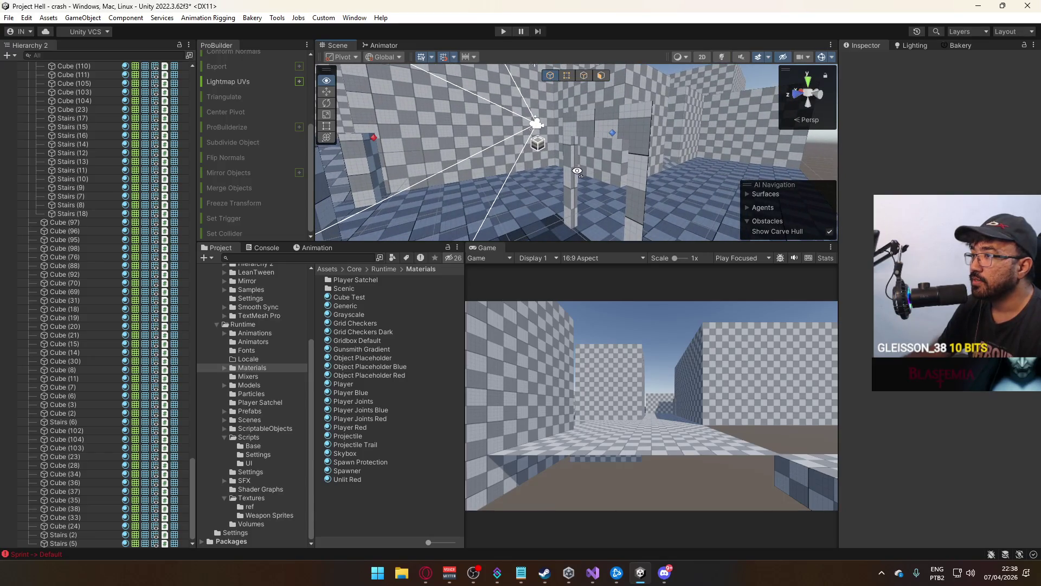
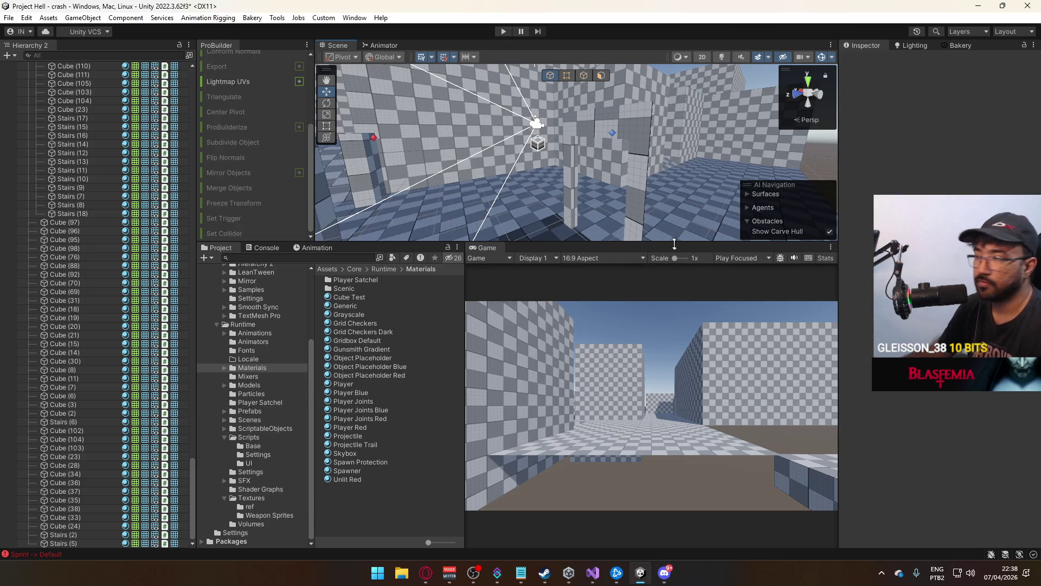
Move the floor slab Cube (39) forward to Z 26.89 and raise it to Y 2
mouse_move(629, 187)
mouse_down()
mouse_move(598, 236)
mouse_move(566, 86)
mouse_up()
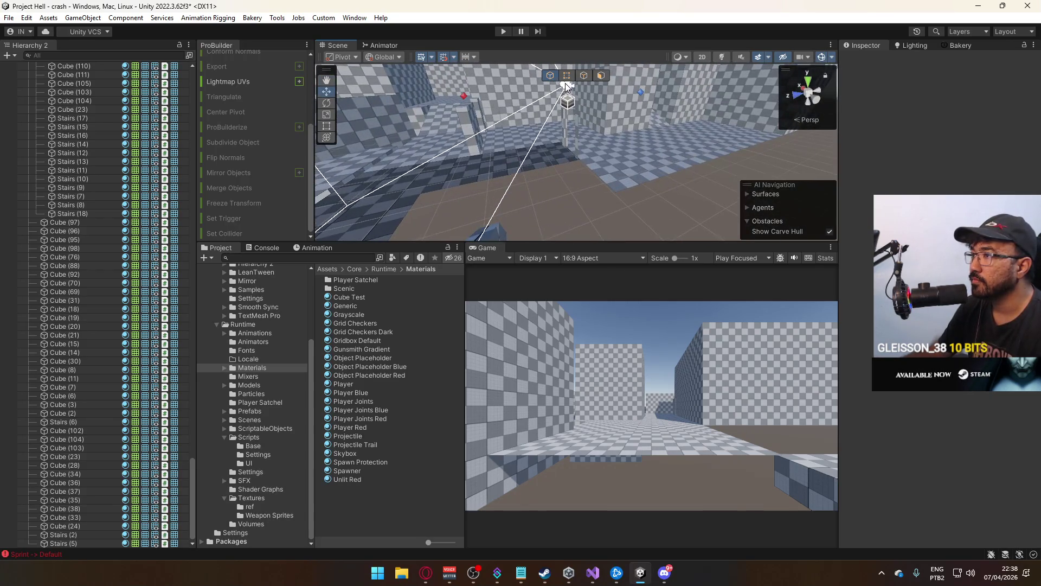
click(651, 156)
mouse_move(633, 129)
mouse_down()
mouse_move(482, 169)
mouse_move(571, 132)
mouse_up()
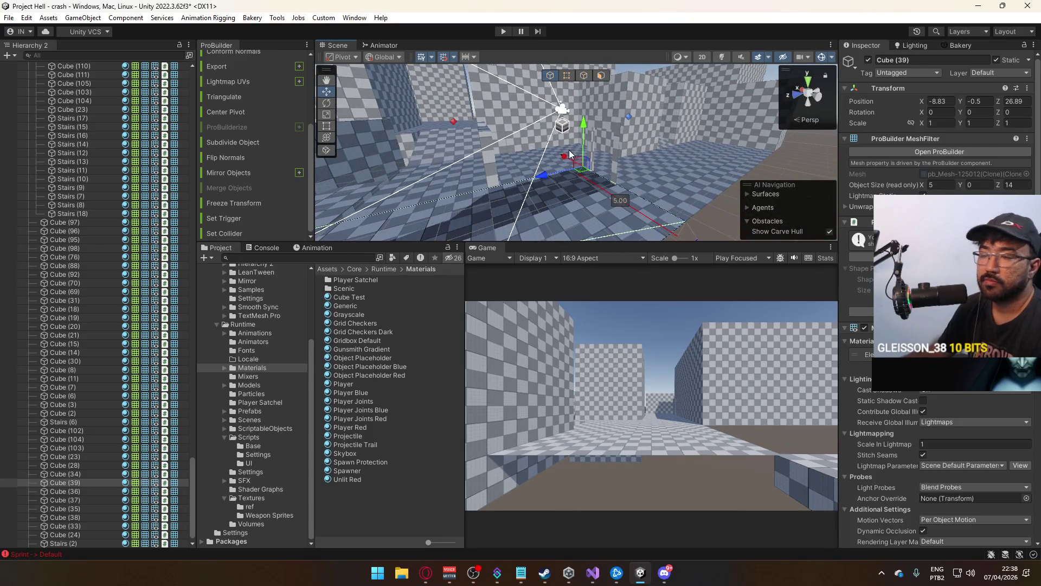
mouse_move(588, 72)
mouse_down()
mouse_move(588, 90)
mouse_move(667, 42)
mouse_move(852, 48)
mouse_move(819, 35)
mouse_move(855, 154)
mouse_move(763, 148)
mouse_move(604, 90)
mouse_move(568, 96)
mouse_move(604, 76)
mouse_up()
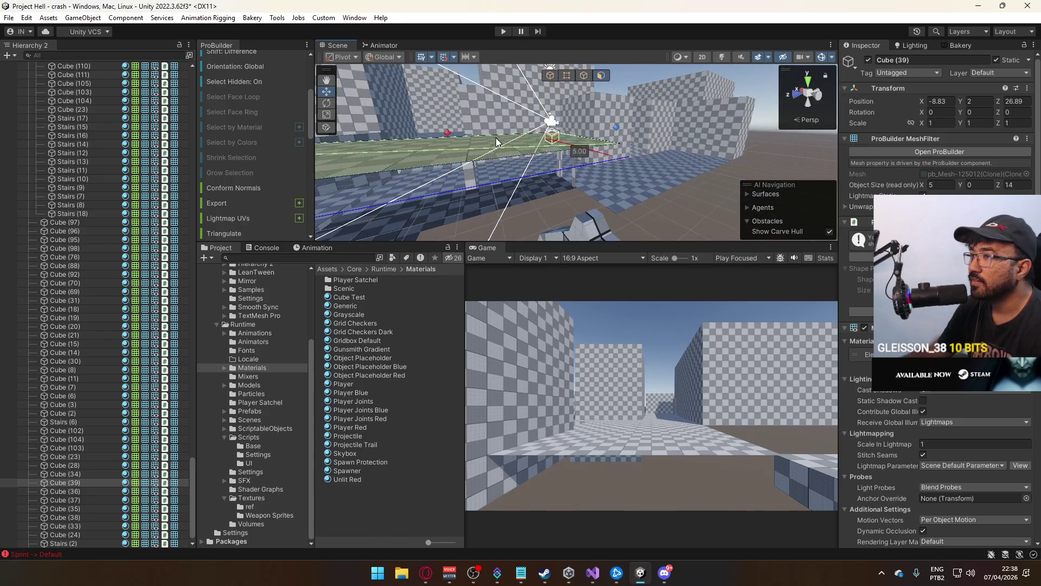
Drag the slab's top face down to make it 0.3 thick
mouse_move(590, 131)
alt+mouse_down()
mouse_move(375, 128)
mouse_move(594, 133)
alt+mouse_up()
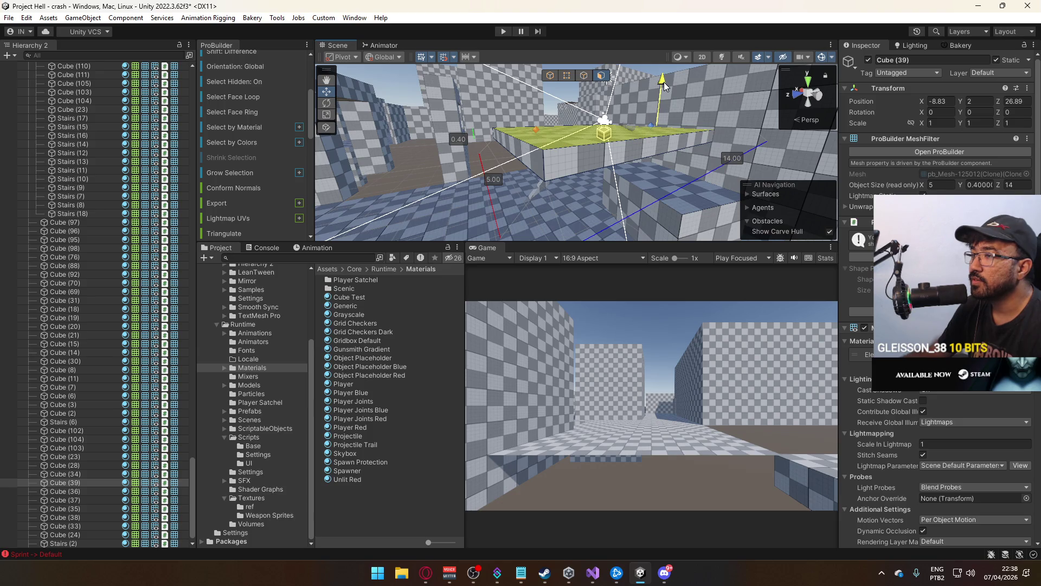
mouse_move(664, 83)
alt+mouse_down()
mouse_move(629, 100)
mouse_move(551, 103)
mouse_move(526, 77)
mouse_move(643, 47)
mouse_move(658, 30)
mouse_move(599, 75)
alt+mouse_up()
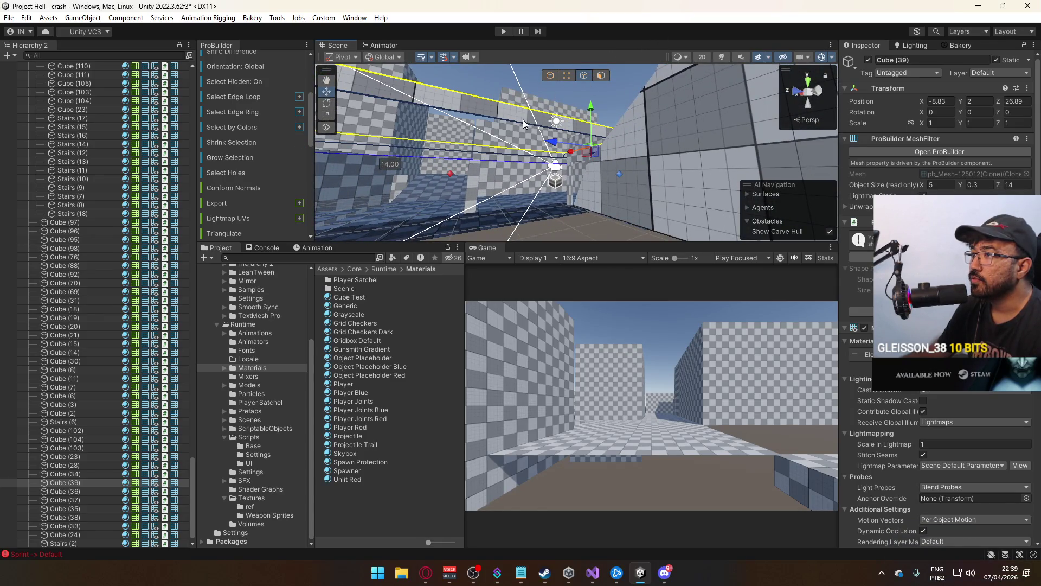
click(518, 121)
click(582, 75)
alt+drag(572, 76, 560, 125)
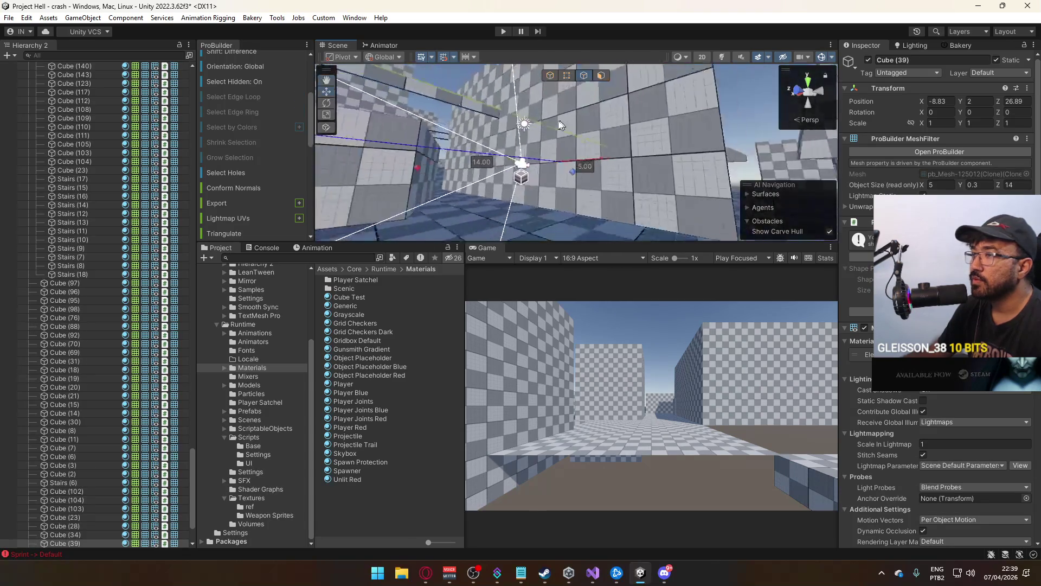
Select the slab's long top edge in edge mode and frame it in view
scroll(252, 188, down, 5)
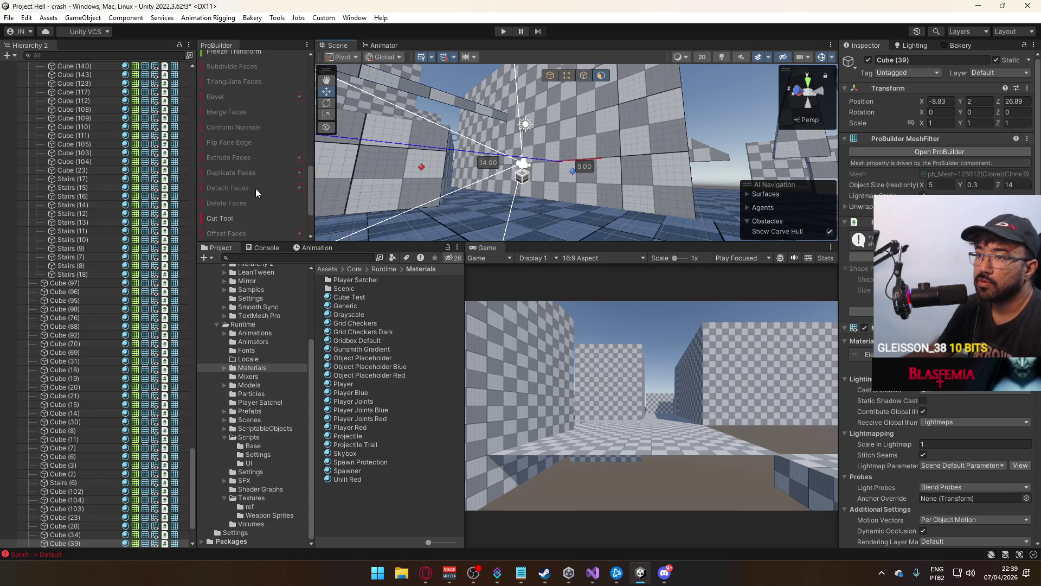
scroll(279, 207, up, 3)
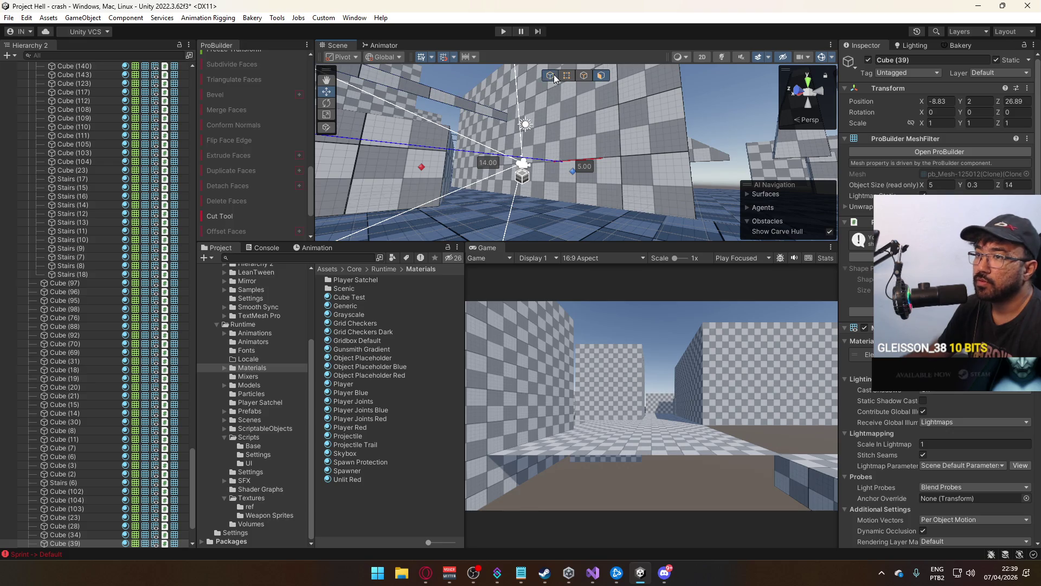
scroll(253, 171, up, 5)
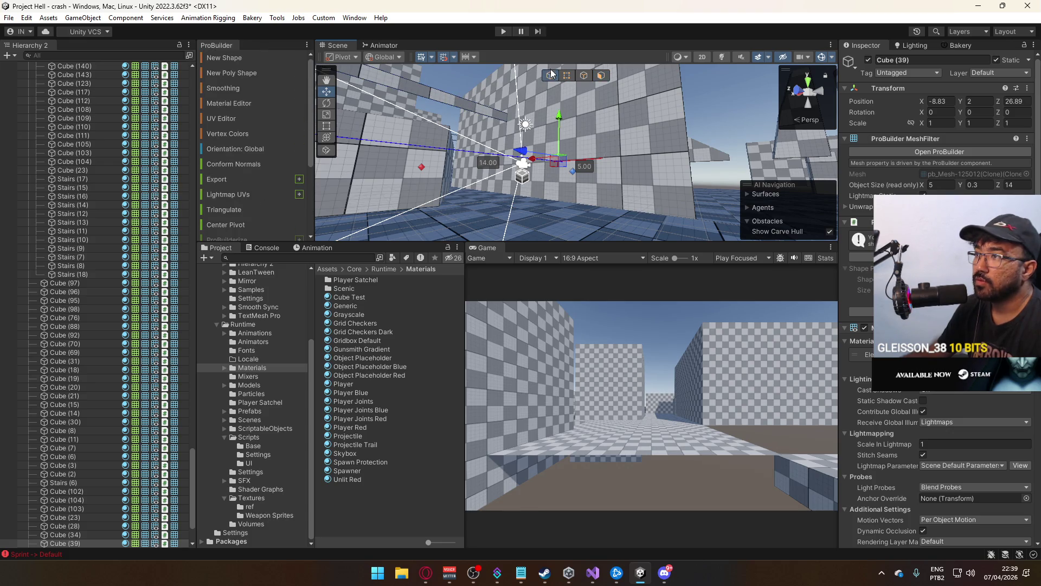
click(568, 76)
click(455, 106)
key(f)
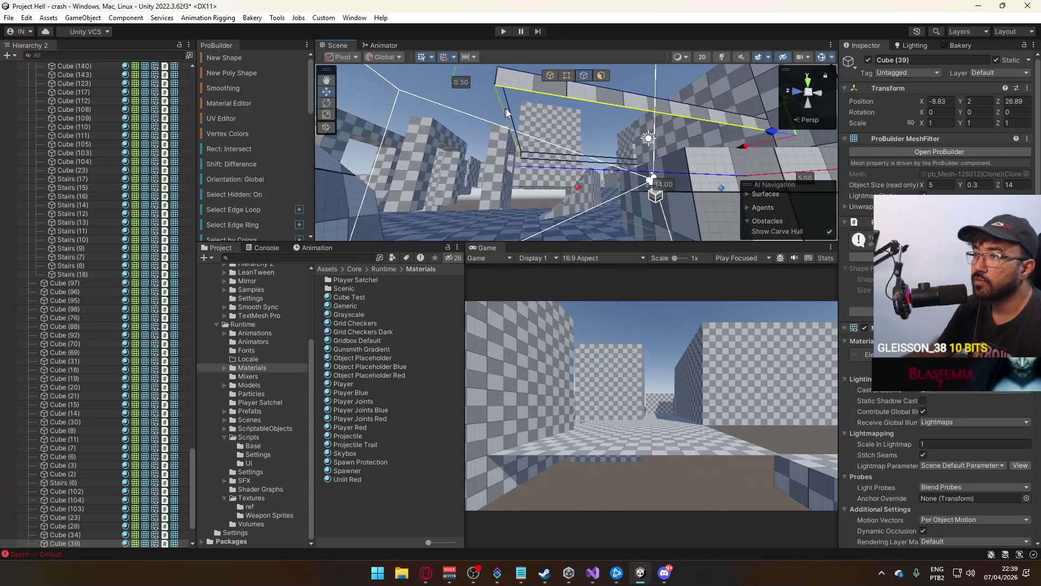
drag(555, 160, 730, 176)
click(662, 168)
scroll(260, 175, down, 10)
scroll(263, 179, down, 5)
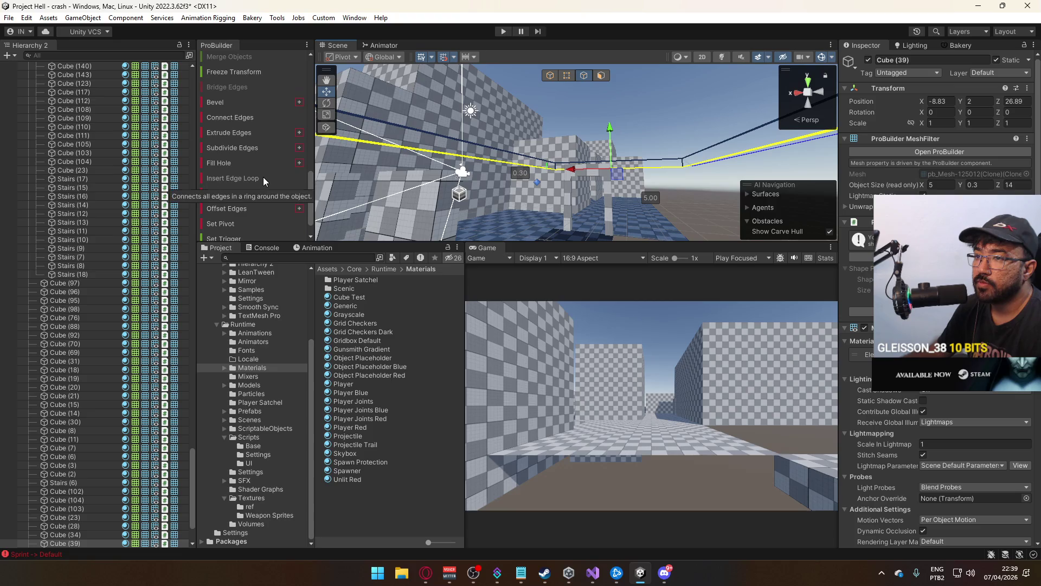
mouse_move(504, 154)
mouse_down()
mouse_move(537, 152)
mouse_move(545, 89)
mouse_move(524, 157)
mouse_up()
Move the slab's end vertices so it is 8 units long
click(567, 77)
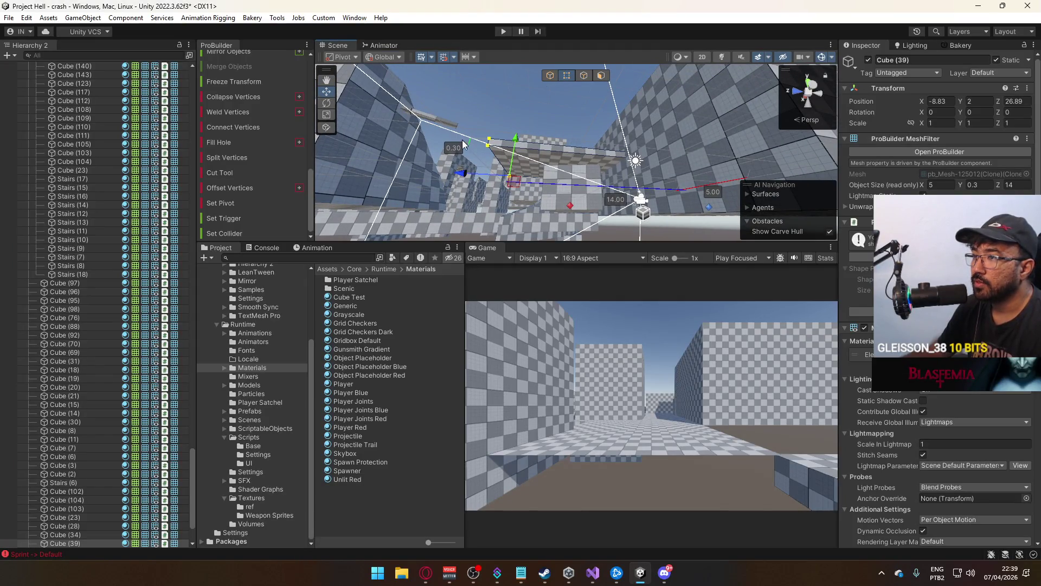
mouse_move(567, 181)
mouse_down()
mouse_move(583, 284)
mouse_move(572, 359)
mouse_move(632, 355)
mouse_move(665, 321)
mouse_move(608, 302)
mouse_move(585, 306)
mouse_up()
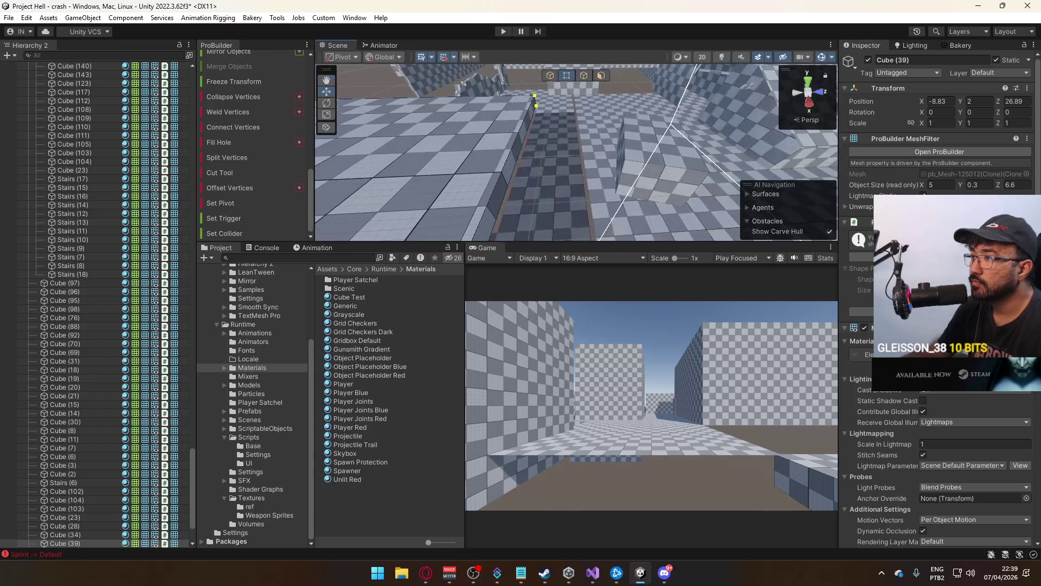
mouse_move(313, 214)
mouse_down()
mouse_move(535, 271)
mouse_move(531, 279)
mouse_move(524, 223)
mouse_up()
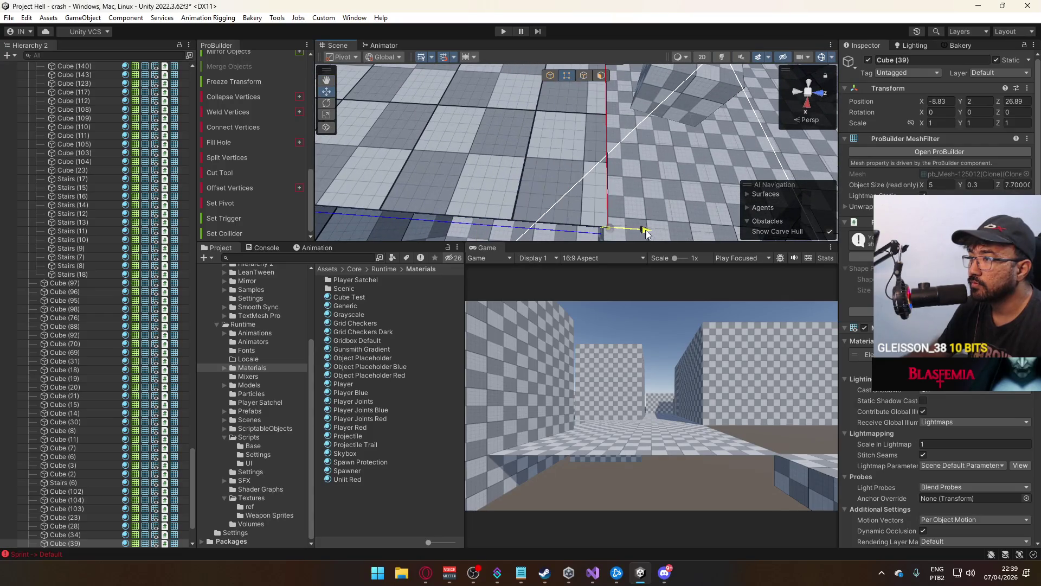
Drag the side vertices to narrow the slab to 2.5 units wide
drag(687, 234, 670, 228)
mouse_move(601, 232)
mouse_down()
mouse_move(582, 115)
mouse_move(497, 150)
mouse_move(557, 156)
mouse_up()
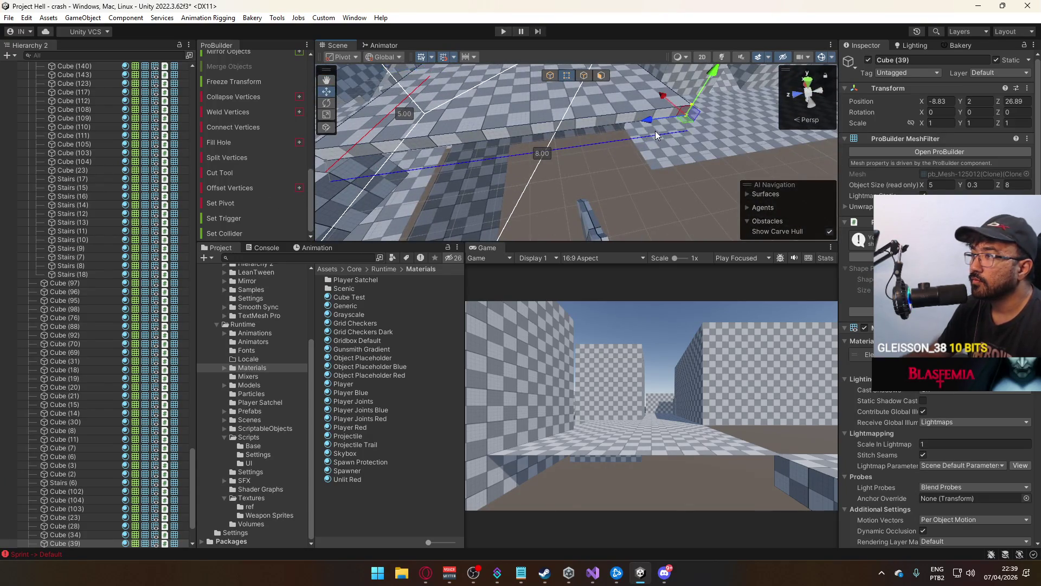
drag(655, 133, 517, 83)
mouse_move(469, 109)
mouse_down()
mouse_move(305, 85)
mouse_move(614, 126)
mouse_move(337, 182)
mouse_move(844, 190)
mouse_move(642, 148)
mouse_up()
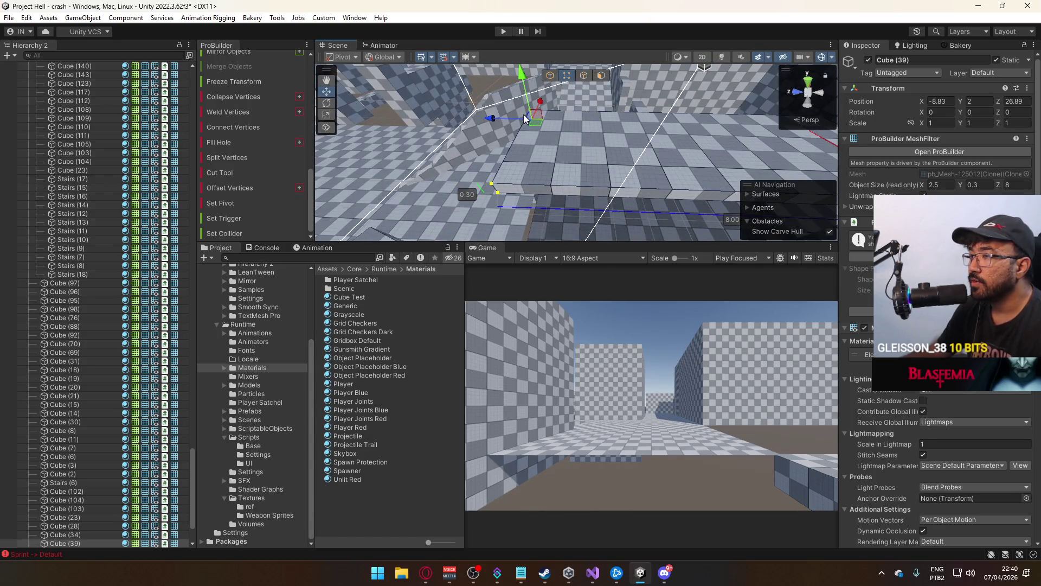
Drag the side faces of Cube (39) to resize the slab to 10 by 8
drag(495, 120, 586, 112)
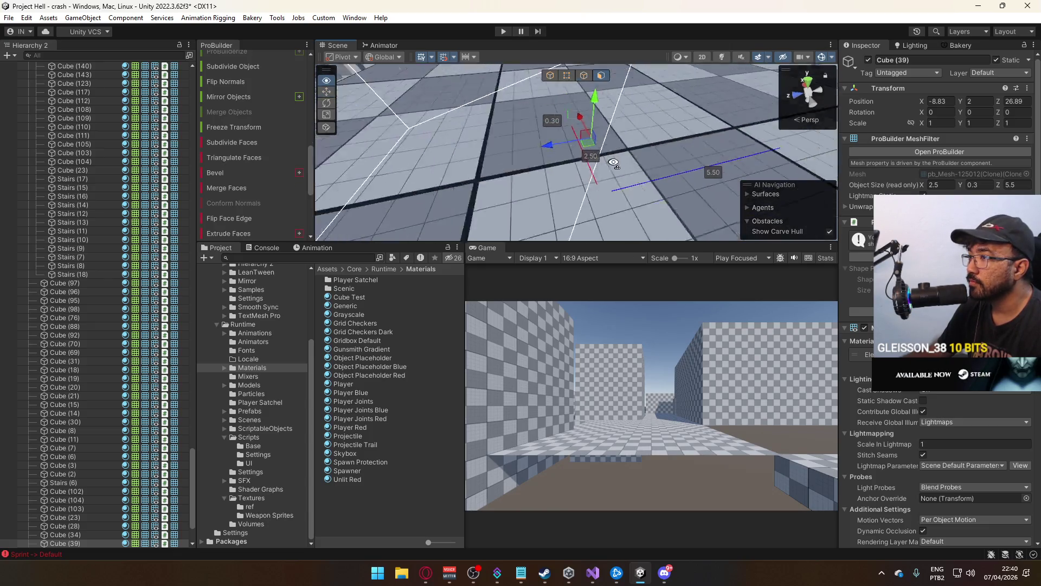
mouse_move(597, 146)
mouse_down()
mouse_move(526, 128)
mouse_move(434, 155)
mouse_move(491, 157)
mouse_move(475, 164)
mouse_move(594, 135)
mouse_move(597, 157)
mouse_move(502, 156)
mouse_move(616, 88)
mouse_move(395, 163)
mouse_move(698, 112)
mouse_up()
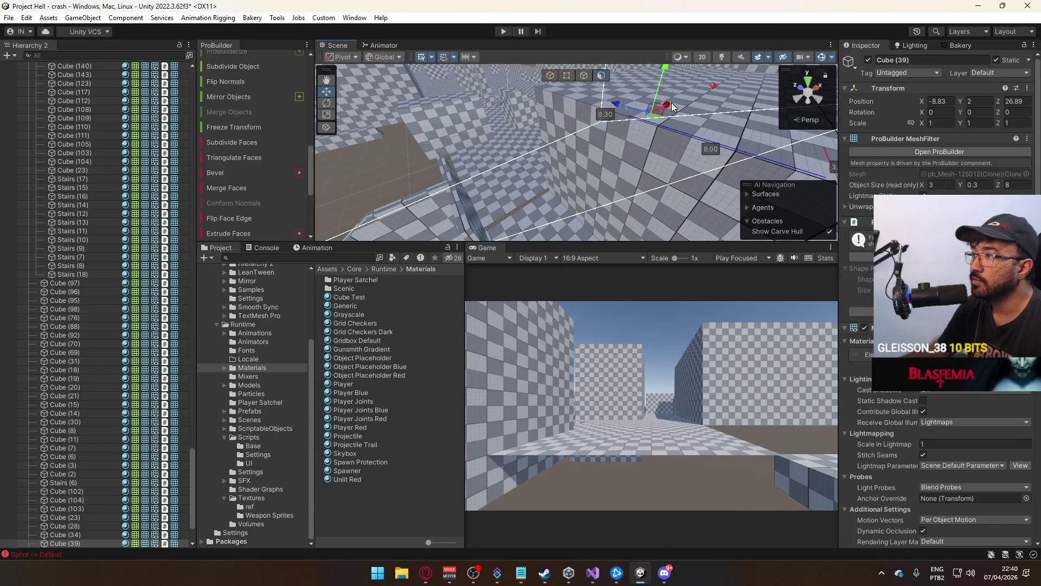
mouse_move(597, 159)
mouse_down()
mouse_move(678, 108)
mouse_move(741, 141)
mouse_move(534, 143)
mouse_move(435, 170)
mouse_move(603, 165)
mouse_up()
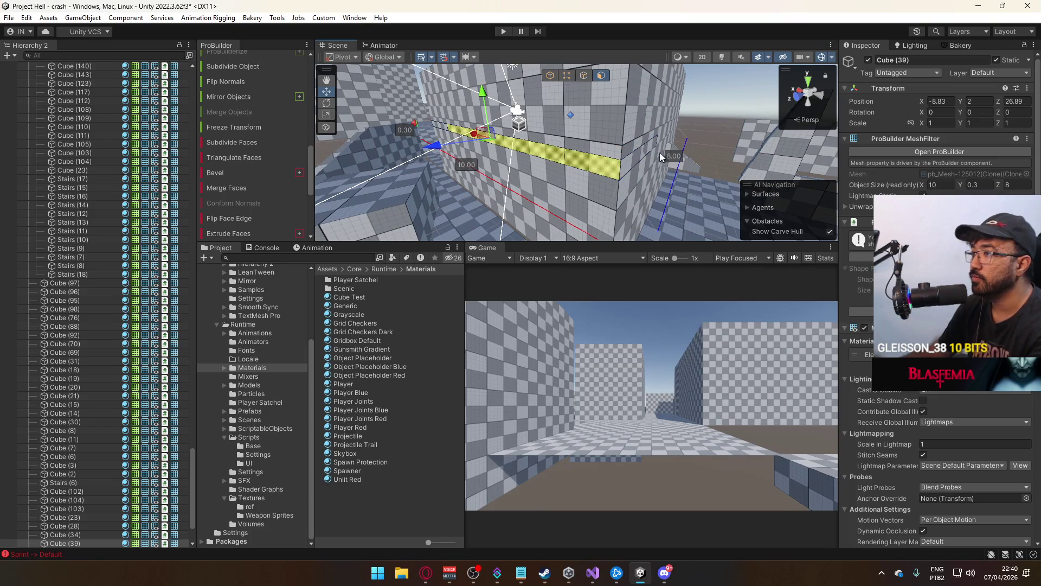
mouse_move(678, 164)
mouse_down()
mouse_move(426, 167)
mouse_move(668, 163)
mouse_up()
click(617, 144)
Select the stepped mesh Cube (69) and slide it along Z to 32.49
drag(570, 159, 555, 78)
click(550, 76)
mouse_move(539, 230)
mouse_down()
mouse_move(737, 216)
mouse_move(541, 278)
mouse_move(397, 253)
mouse_move(283, 270)
mouse_move(307, 279)
mouse_move(551, 239)
mouse_up()
click(551, 239)
key(f)
mouse_move(611, 223)
mouse_down()
mouse_move(548, 239)
mouse_move(390, 136)
mouse_move(369, 95)
mouse_move(373, 112)
mouse_move(525, 140)
mouse_move(359, 77)
mouse_up()
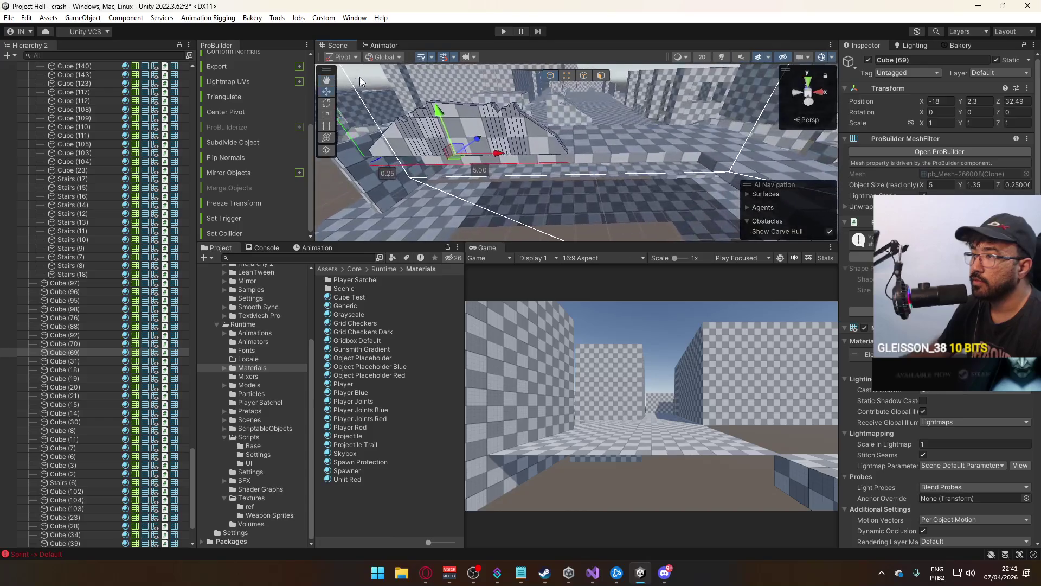
Slide the thin Cube (69) piece along X to -16.83
drag(497, 154, 597, 148)
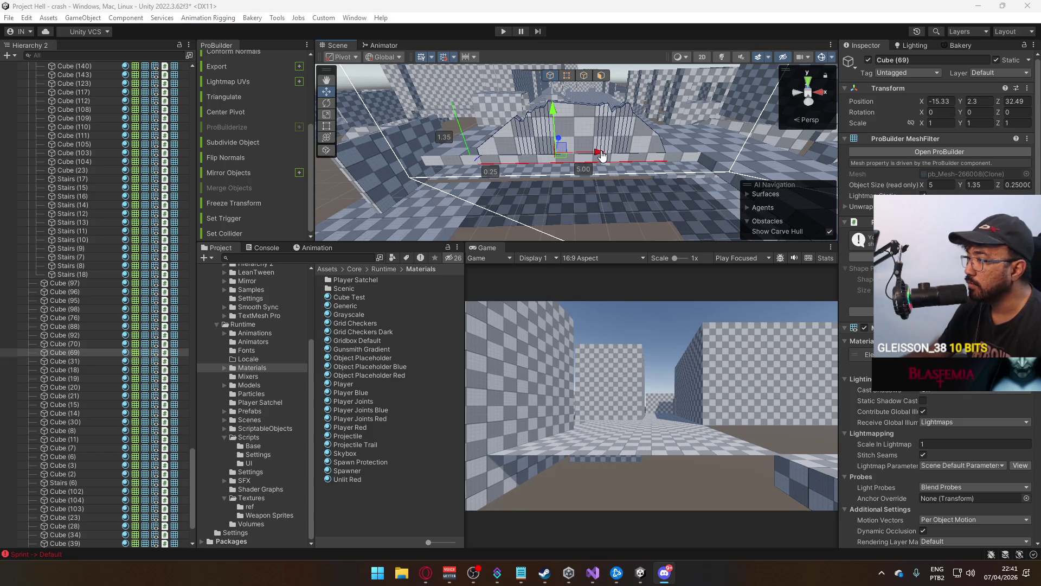
drag(653, 213, 613, 183)
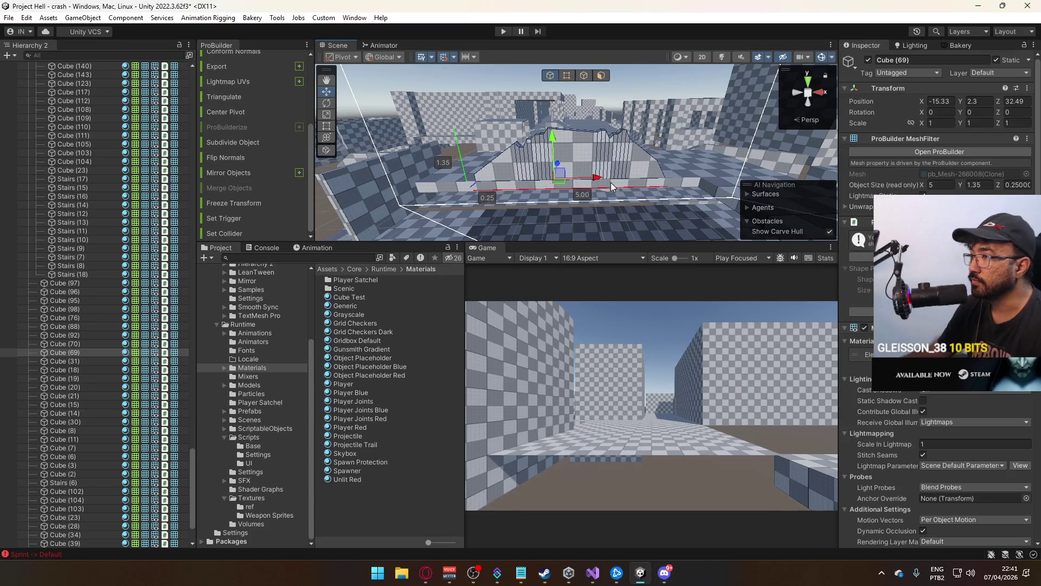
drag(556, 149, 556, 118)
click(568, 76)
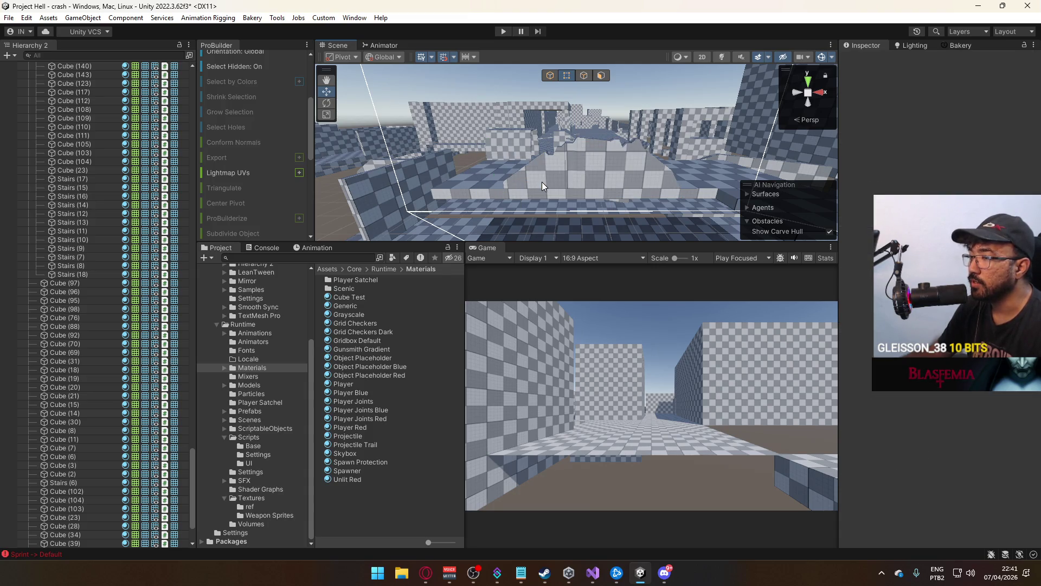
click(505, 176)
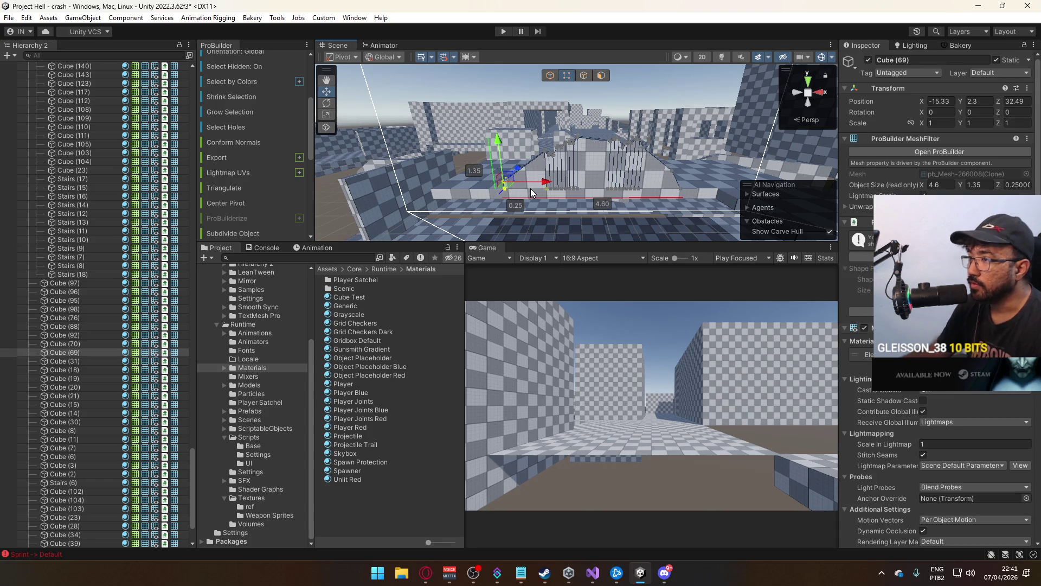
drag(579, 182, 603, 176)
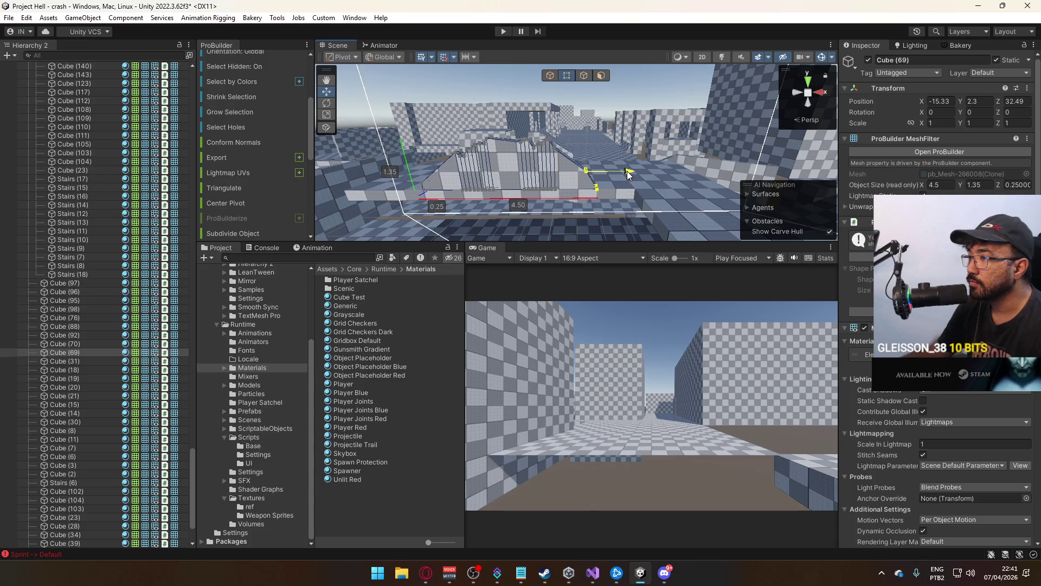
click(550, 76)
mouse_move(516, 158)
mouse_down()
mouse_move(519, 179)
mouse_move(566, 106)
mouse_move(576, 118)
mouse_up()
click(575, 79)
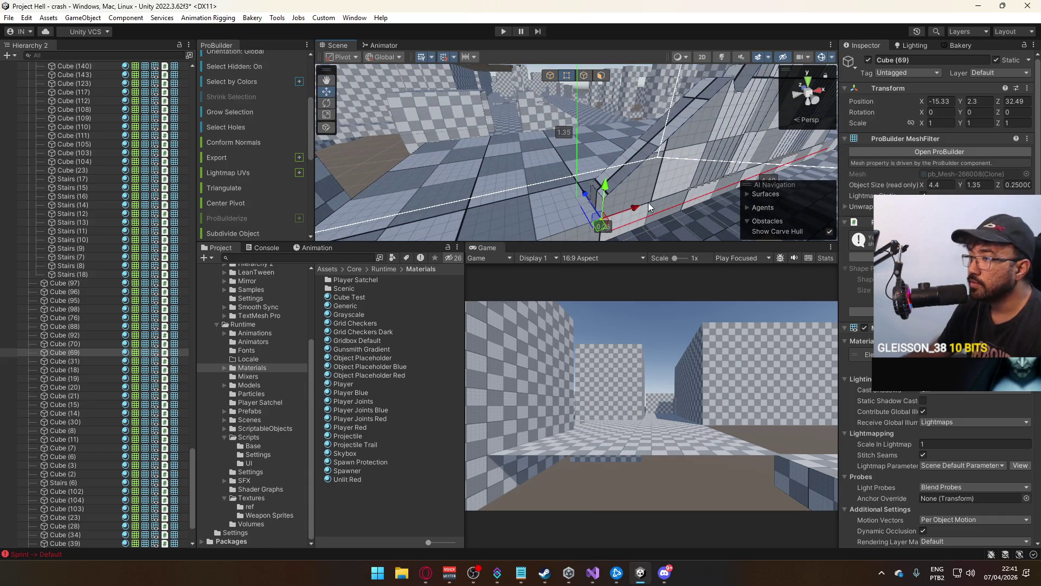
key(ctrl+z)
click(552, 76)
drag(552, 86, 602, 154)
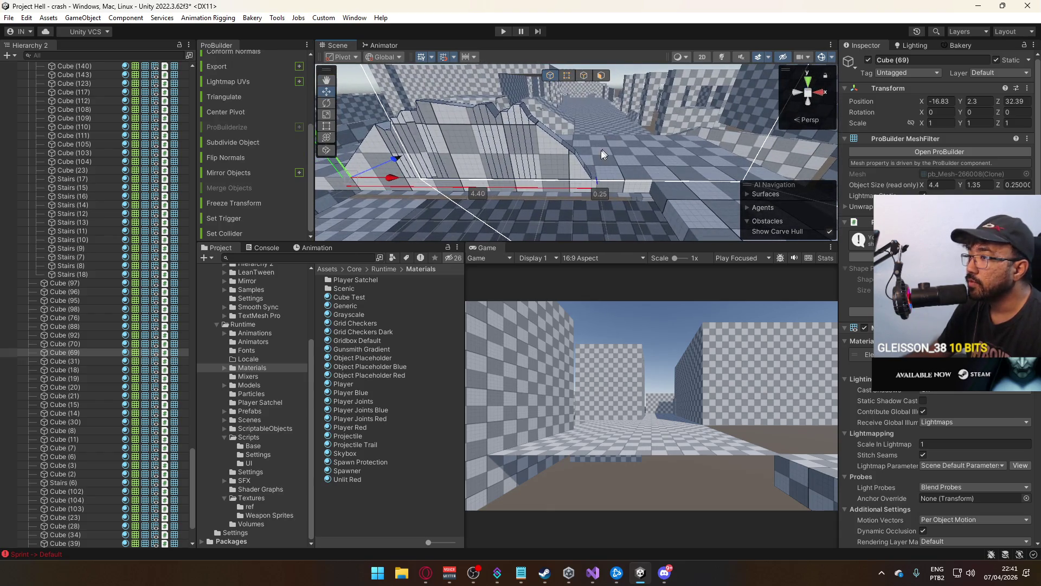
Select the neighbouring slab Cube (40) and frame it in view
mouse_move(509, 186)
mouse_down()
mouse_move(684, 149)
mouse_move(651, 74)
mouse_move(637, 187)
mouse_up()
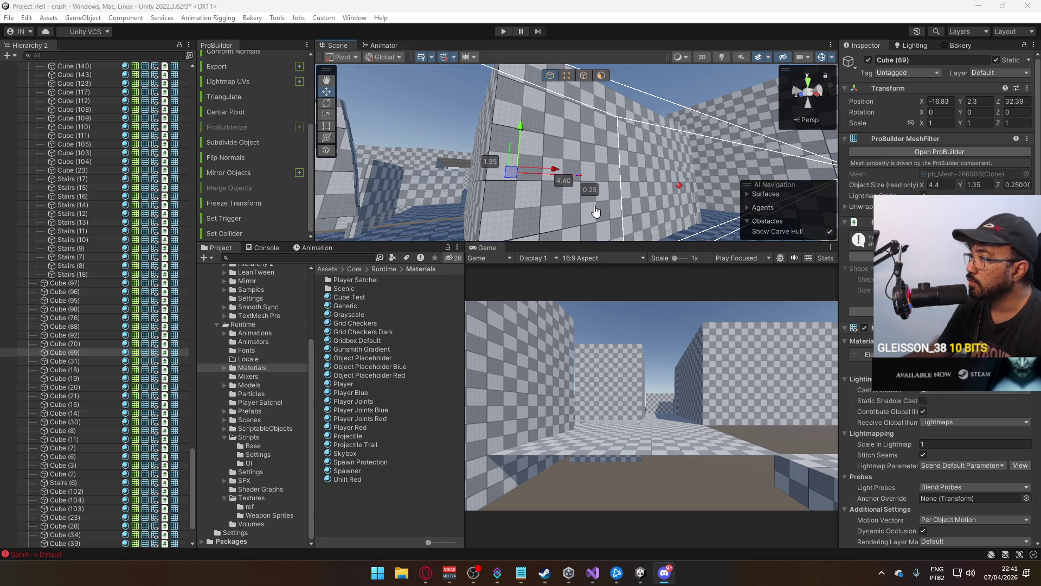
mouse_move(593, 208)
mouse_down()
mouse_move(660, 178)
mouse_move(550, 172)
mouse_move(439, 183)
mouse_move(567, 161)
mouse_up()
click(661, 162)
key(f)
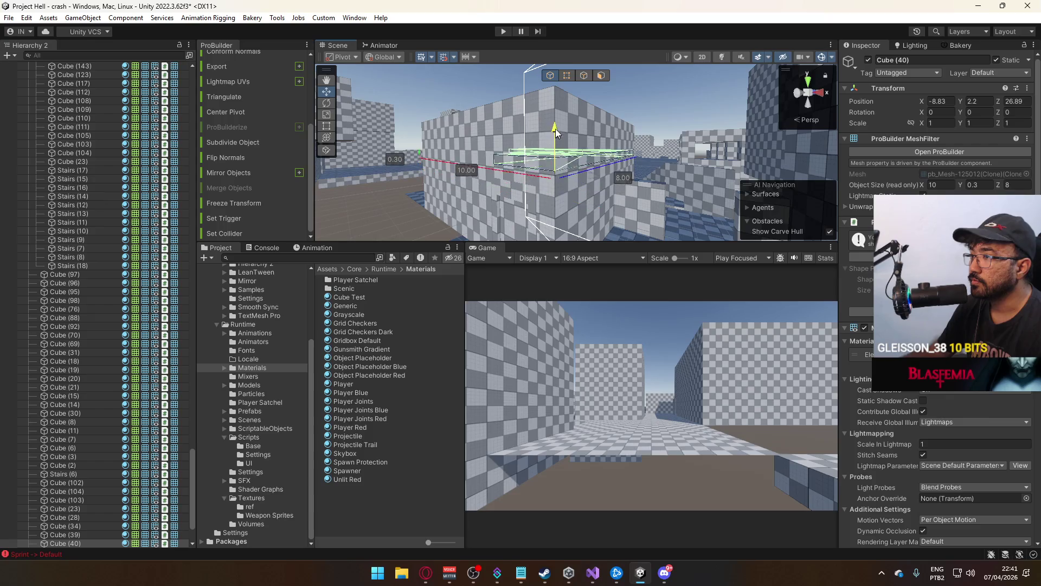
Raise the ceiling slab Cube (40) along Y and pick the top face of block Cube (241)
drag(566, 156, 776, 126)
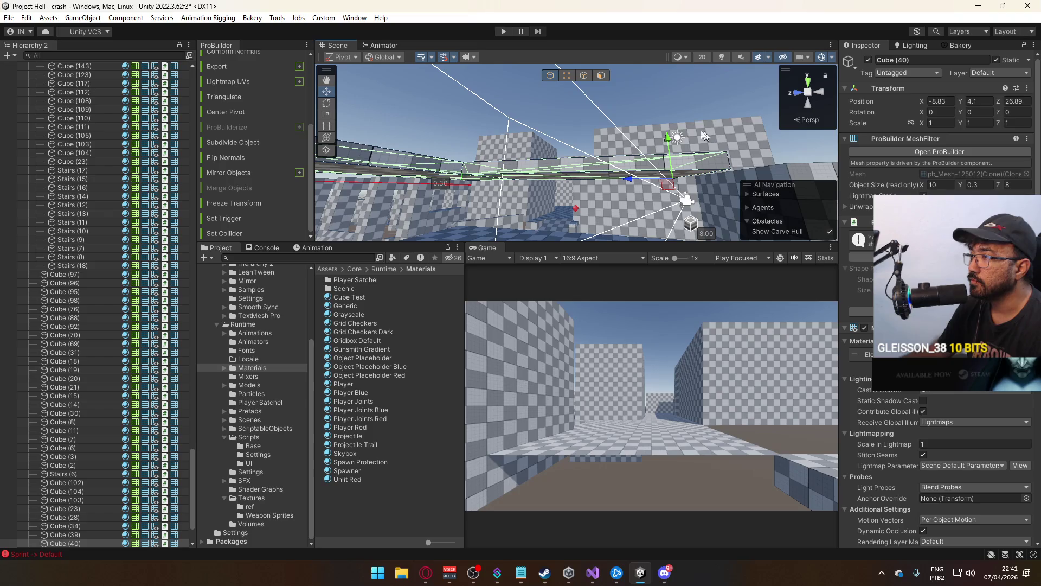
mouse_move(668, 133)
mouse_down()
mouse_move(668, 117)
mouse_move(628, 163)
mouse_move(678, 128)
mouse_move(758, 152)
mouse_move(675, 132)
mouse_move(621, 144)
mouse_up()
click(629, 105)
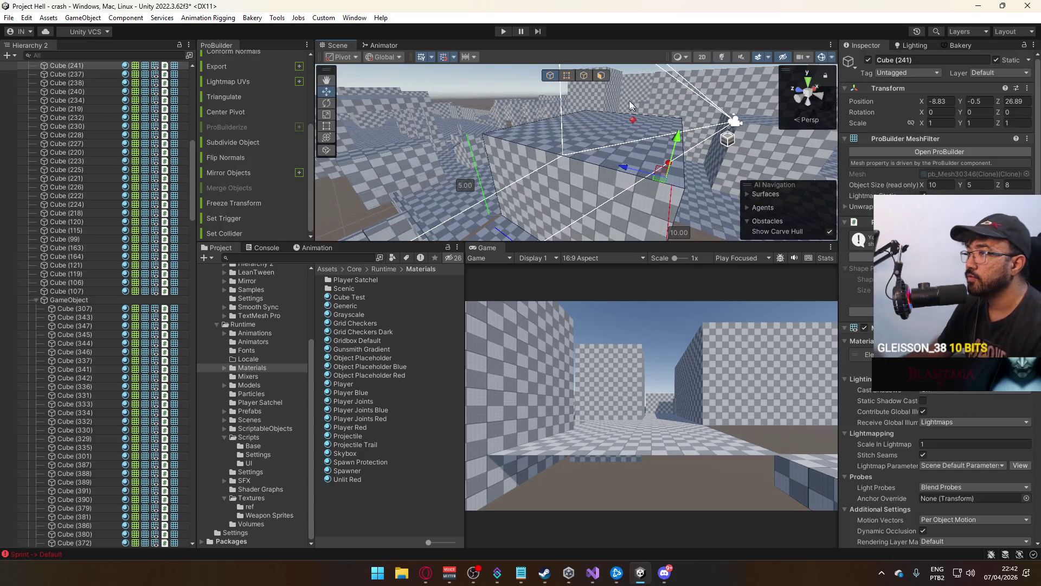
click(602, 76)
click(510, 147)
Detach that top face and flatten the new Cube (242) into a 0.3-thick slab
scroll(247, 165, down, 3)
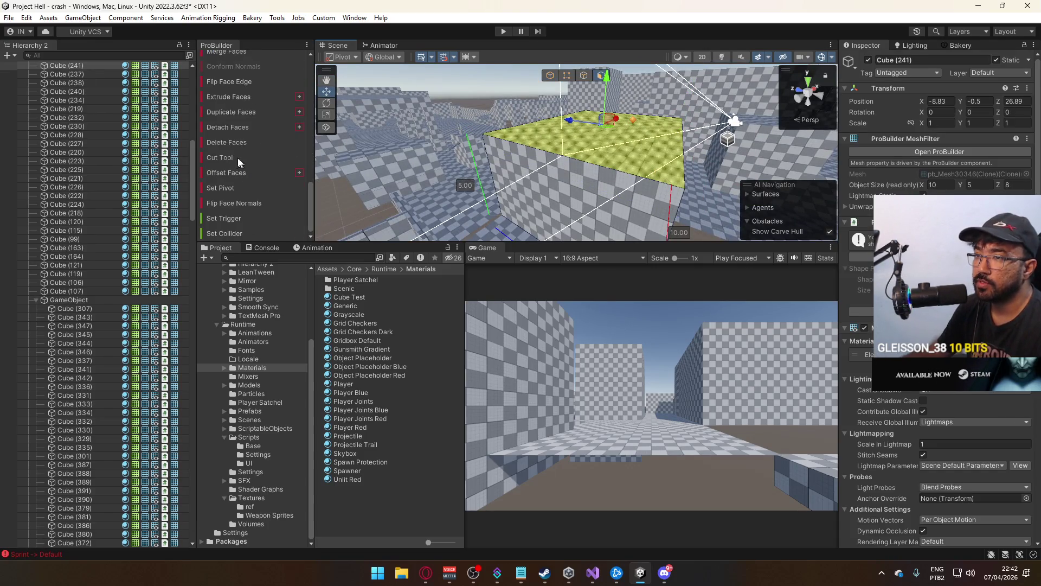
click(240, 125)
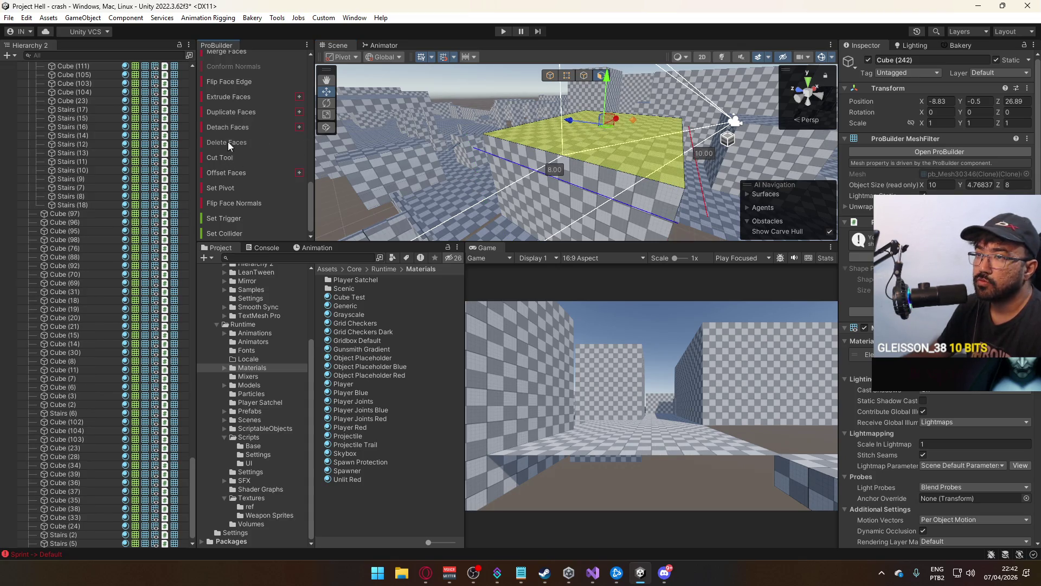
mouse_move(606, 79)
mouse_down()
mouse_move(580, 90)
mouse_move(592, 95)
mouse_up()
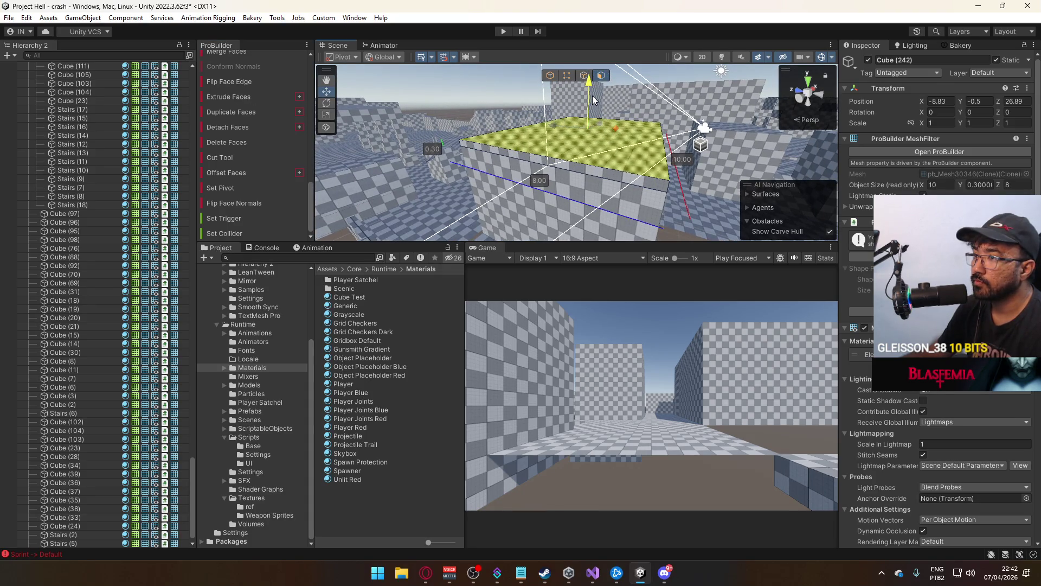
click(551, 75)
mouse_move(597, 135)
mouse_down()
mouse_move(659, 177)
mouse_move(518, 82)
mouse_up()
click(566, 76)
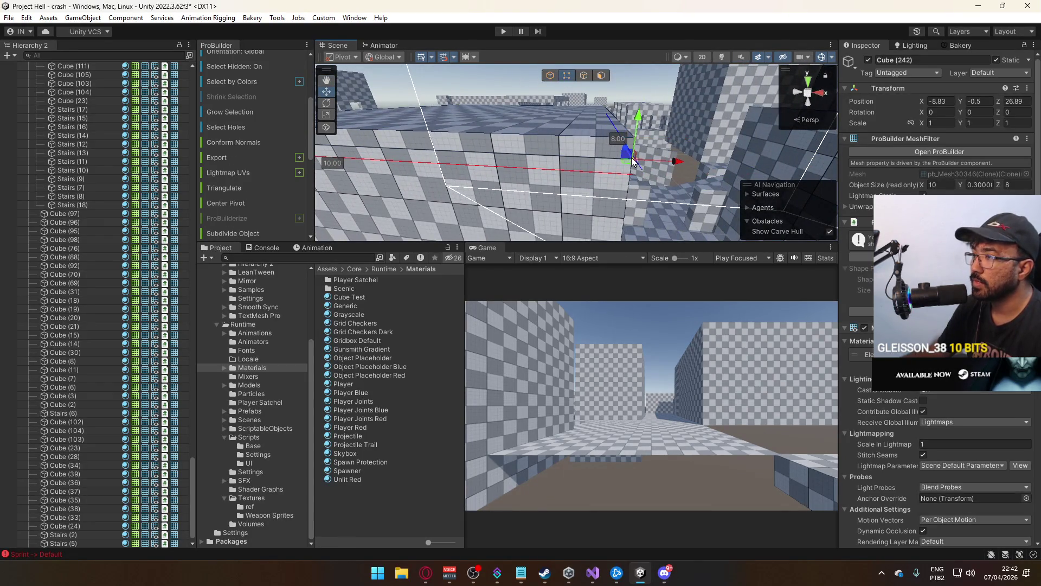
click(550, 75)
mouse_move(550, 79)
mouse_down()
mouse_move(799, 82)
mouse_move(574, 69)
mouse_up()
click(570, 75)
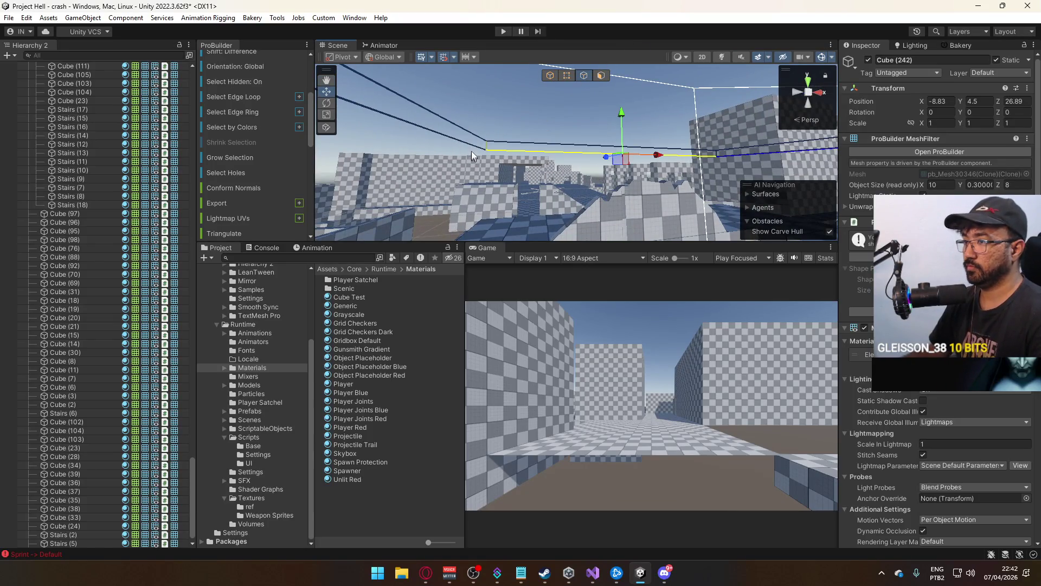
Select the slab's vertices and fill the open hole in it
click(486, 149)
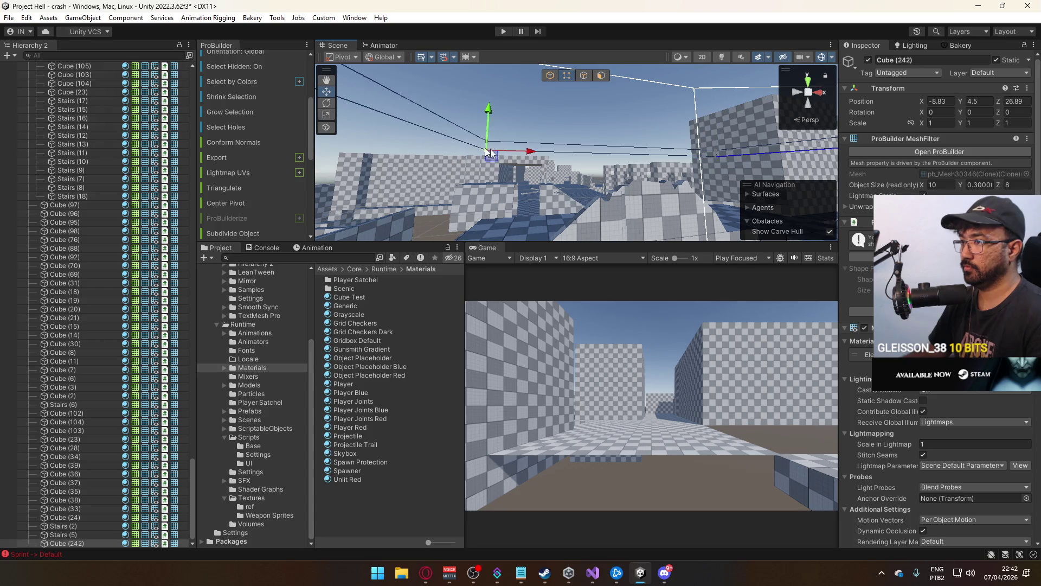
drag(691, 157, 666, 178)
drag(603, 170, 637, 163)
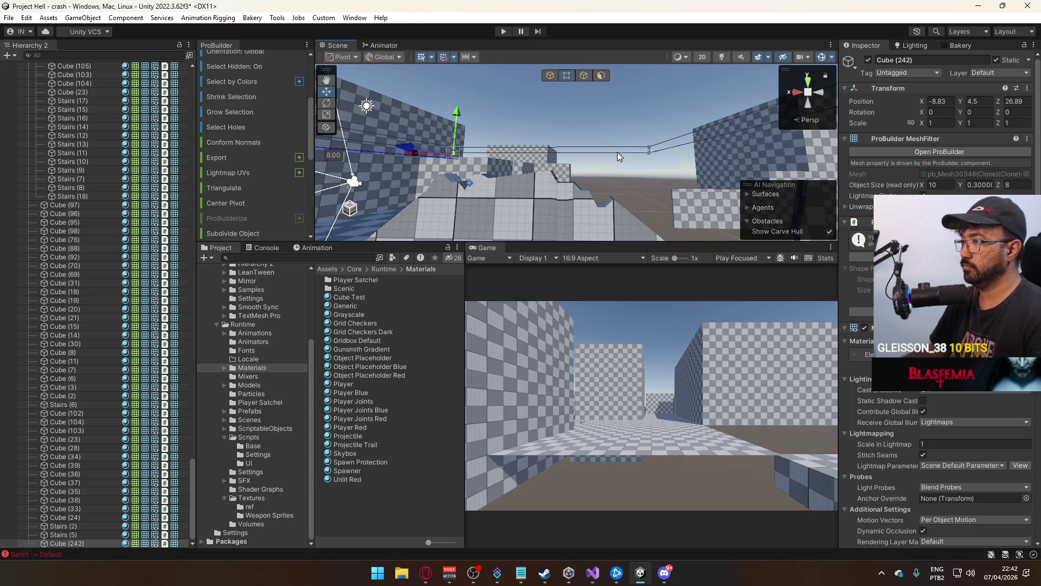
scroll(281, 155, down, 5)
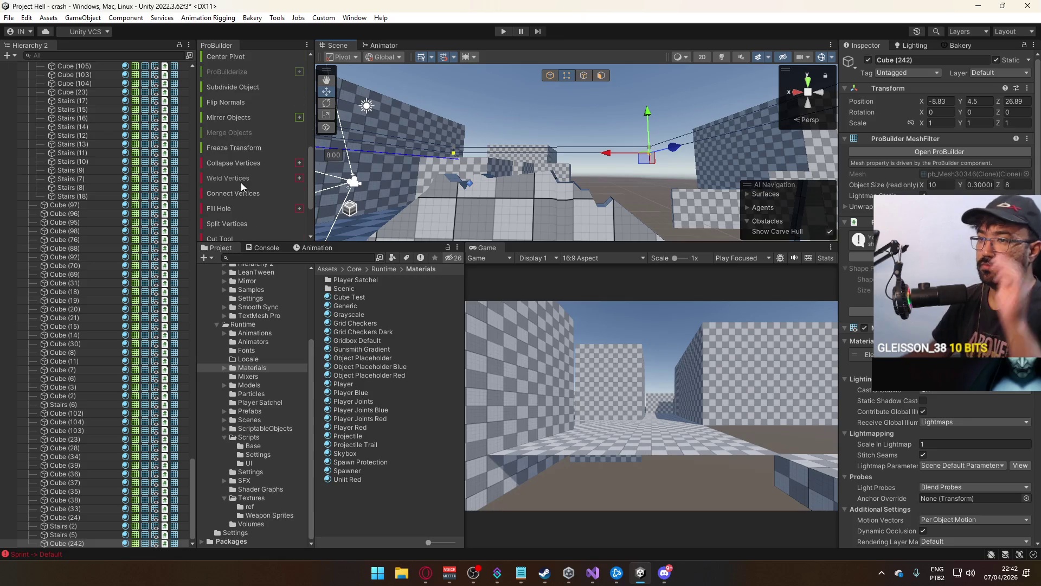
click(230, 207)
mouse_move(542, 157)
mouse_down()
mouse_move(585, 139)
mouse_move(557, 151)
mouse_move(585, 68)
mouse_up()
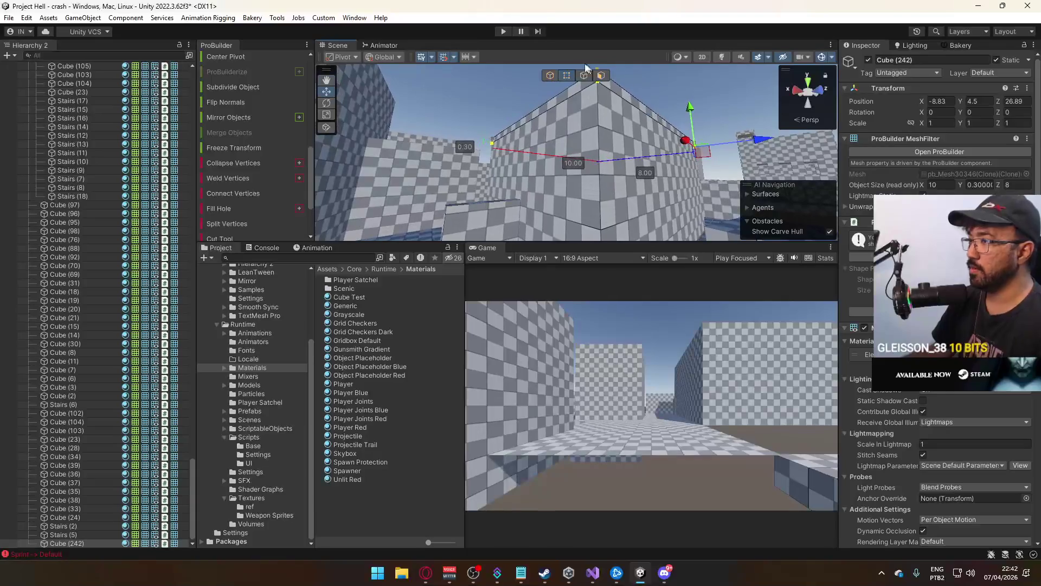
Raise the slab from Y 4.5 to 4.9
click(547, 75)
mouse_move(495, 112)
mouse_down()
mouse_move(583, 122)
mouse_move(544, 92)
mouse_move(515, 98)
mouse_up()
drag(883, 183, 336, 150)
Select the flat floor piece Cube (40) for edge editing
mouse_move(174, 148)
mouse_down()
mouse_move(320, 162)
mouse_move(311, 183)
mouse_move(802, 200)
mouse_move(747, 211)
mouse_move(674, 247)
mouse_move(640, 228)
mouse_move(497, 243)
mouse_move(441, 219)
mouse_move(605, 195)
mouse_move(652, 233)
mouse_move(726, 179)
mouse_move(640, 130)
mouse_move(626, 105)
mouse_move(672, 135)
mouse_move(610, 149)
mouse_move(675, 232)
mouse_move(652, 178)
mouse_up()
click(651, 217)
click(438, 222)
click(567, 77)
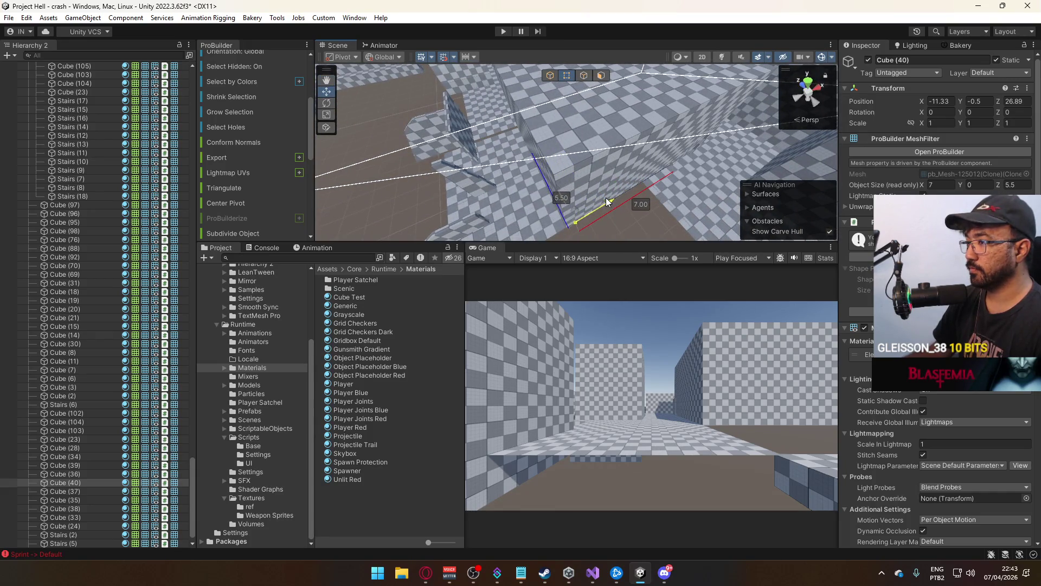
Widen Cube (40) to 7.5 and extrude its edge upward into a 2.5-high wall
click(598, 201)
click(549, 76)
mouse_move(621, 220)
mouse_down()
mouse_move(622, 175)
mouse_move(603, 180)
mouse_move(539, 139)
mouse_move(728, 173)
mouse_up()
drag(754, 181, 685, 181)
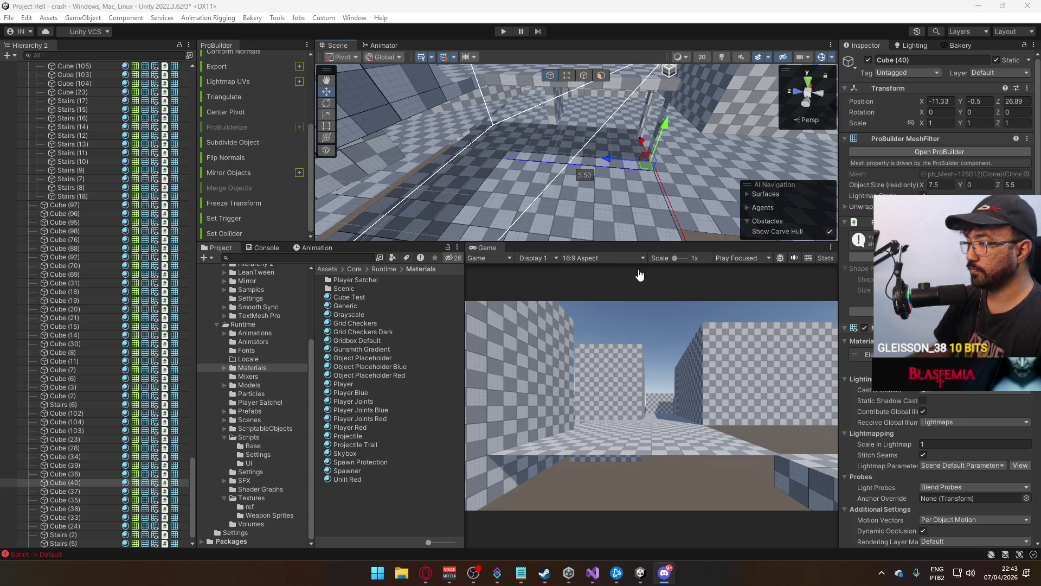
mouse_move(613, 237)
mouse_down()
mouse_move(418, 164)
mouse_move(381, 192)
mouse_move(652, 185)
mouse_move(512, 151)
mouse_move(639, 175)
mouse_up()
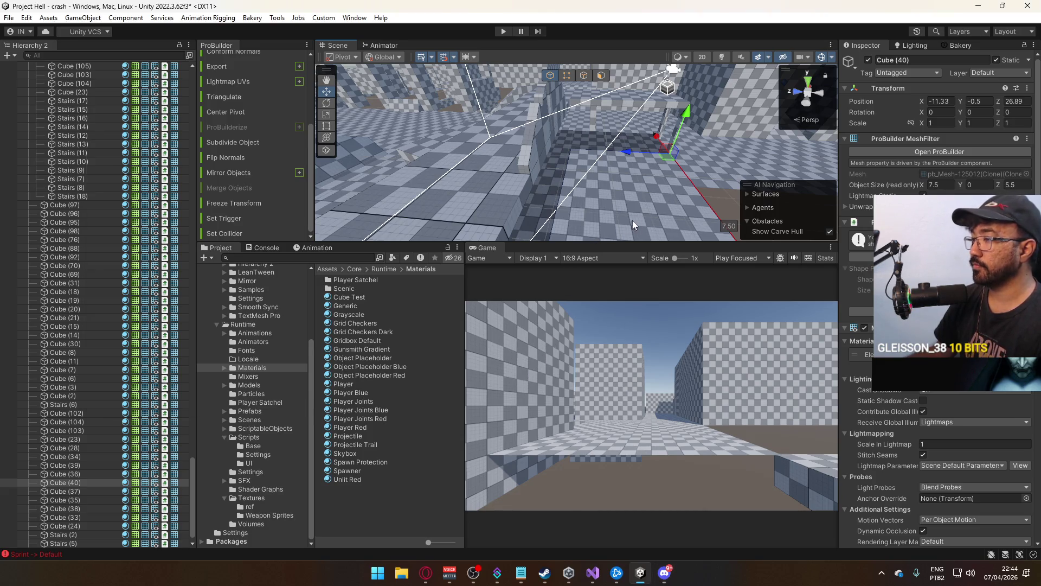
mouse_move(574, 163)
alt+mouse_down()
mouse_move(683, 89)
mouse_move(587, 200)
mouse_move(650, 147)
alt+mouse_up()
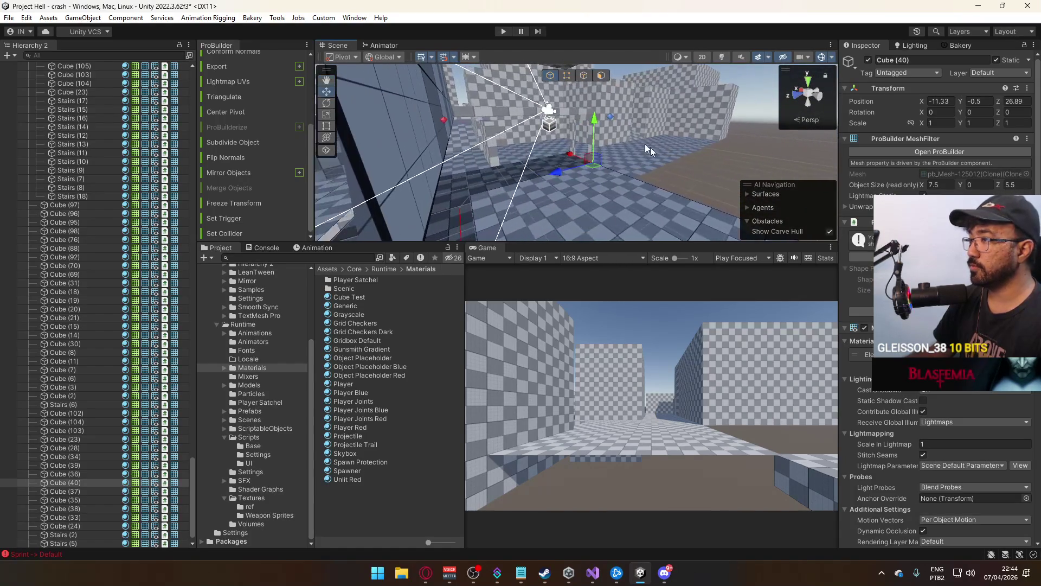
click(588, 77)
mouse_move(569, 171)
alt+mouse_down()
mouse_move(656, 164)
mouse_move(629, 138)
mouse_move(626, 54)
alt+mouse_up()
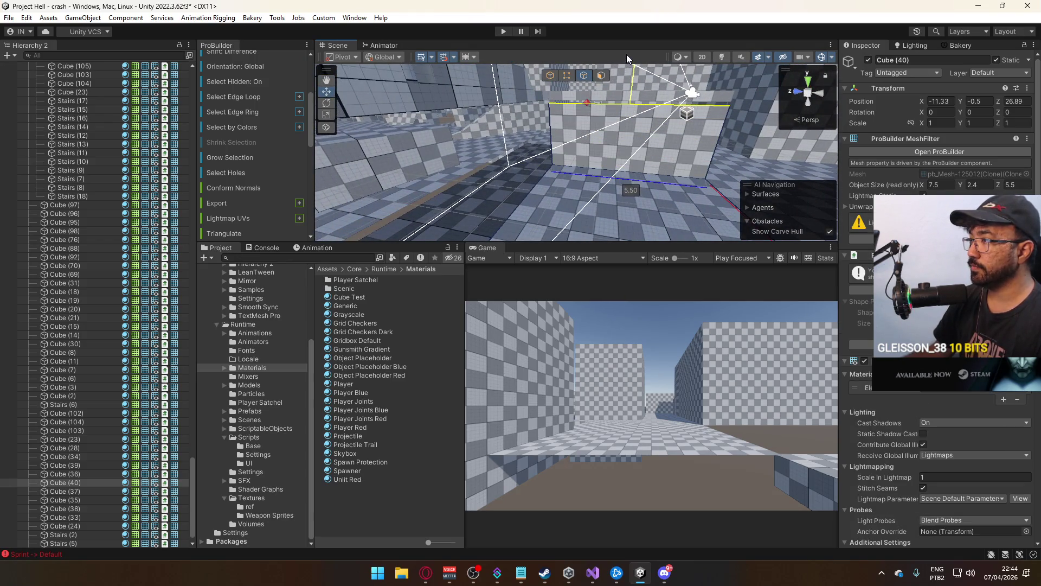
Detach the wall face into its own object
click(600, 75)
scroll(260, 184, down, 5)
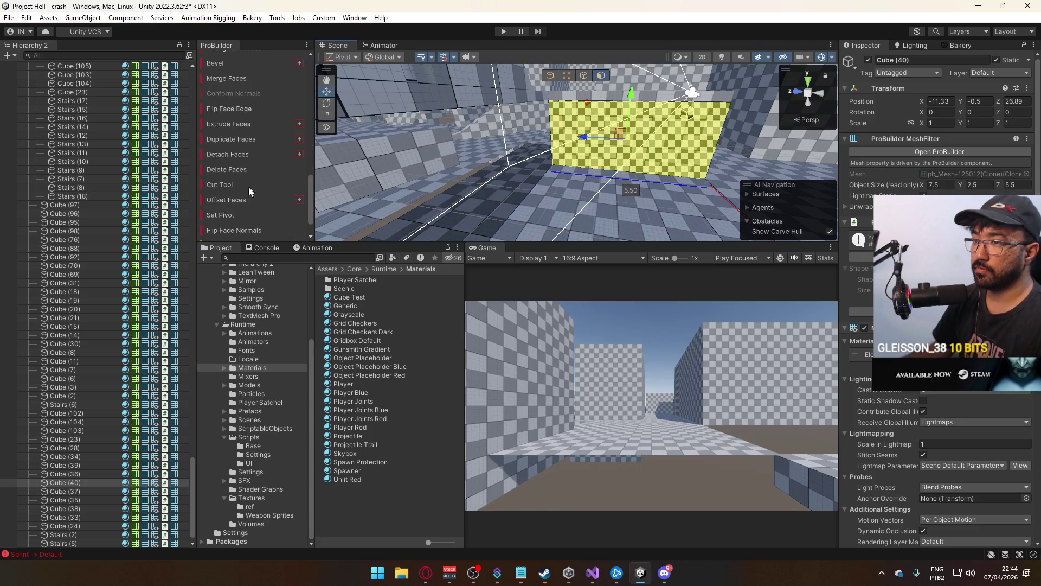
click(243, 158)
mouse_move(542, 162)
alt+mouse_down()
mouse_move(788, 120)
mouse_move(732, 141)
mouse_move(672, 199)
alt+mouse_up()
Shorten the detached wall panel from 5.5 to 3 long
key(h)
click(678, 194)
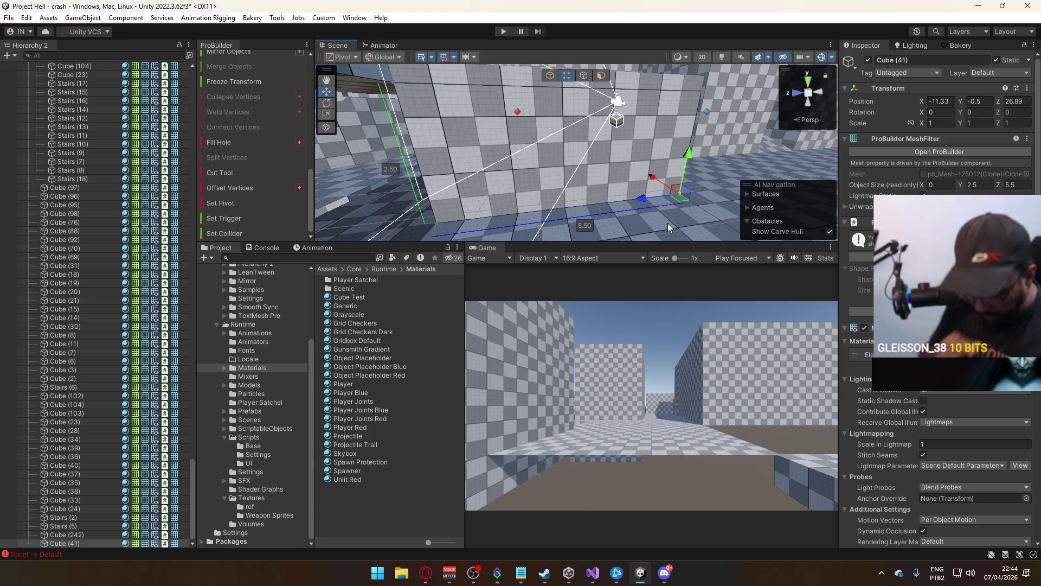
click(548, 76)
alt+drag(562, 76, 580, 94)
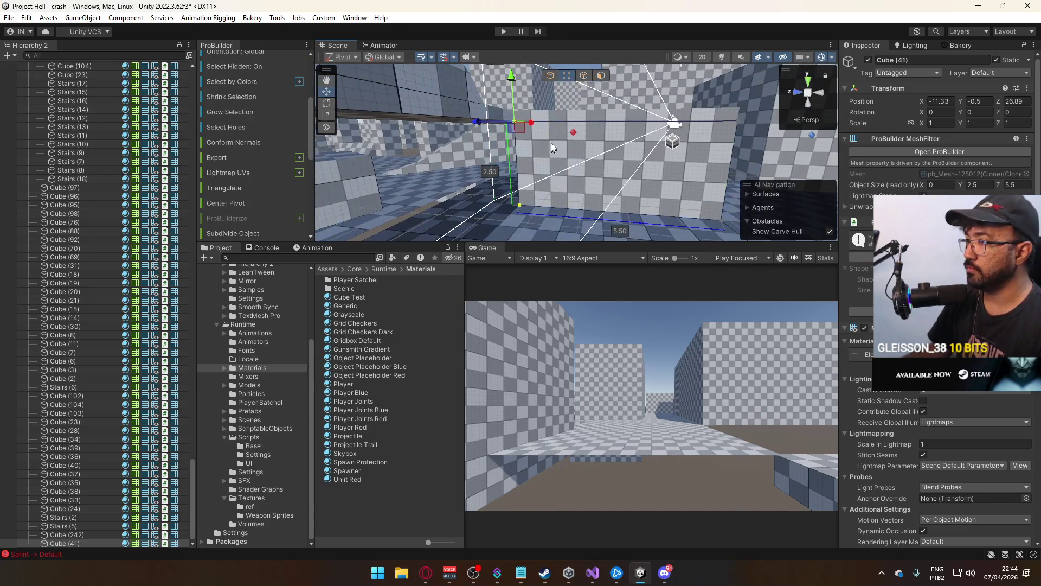
mouse_move(490, 128)
mouse_down()
mouse_move(565, 128)
mouse_move(568, 148)
mouse_move(624, 159)
mouse_move(848, 161)
mouse_move(638, 122)
mouse_up()
Move a wall edge to give the panel 0.2 thickness
click(583, 80)
click(600, 138)
mouse_move(557, 138)
mouse_down()
mouse_move(843, 127)
mouse_move(763, 104)
mouse_move(512, 119)
mouse_move(352, 158)
mouse_move(295, 159)
mouse_move(335, 179)
mouse_move(303, 182)
mouse_up()
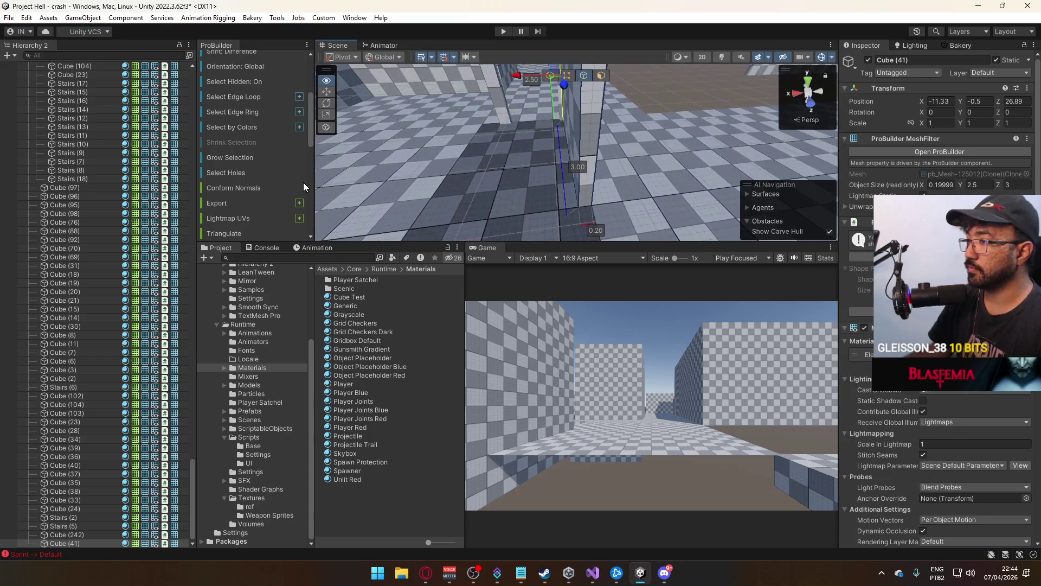
click(548, 77)
mouse_move(623, 133)
alt+mouse_down()
mouse_move(581, 139)
mouse_move(543, 111)
mouse_move(596, 163)
mouse_move(722, 185)
mouse_move(615, 170)
mouse_move(642, 84)
mouse_move(615, 142)
mouse_move(769, 87)
mouse_move(792, 46)
mouse_move(648, 181)
mouse_move(618, 129)
mouse_move(611, 147)
mouse_move(631, 206)
mouse_move(499, 163)
mouse_move(629, 217)
mouse_move(599, 193)
mouse_move(633, 167)
mouse_move(544, 179)
mouse_move(498, 154)
mouse_move(472, 160)
mouse_move(619, 148)
mouse_move(698, 63)
alt+mouse_up()
Duplicate wall panel Cube (41), offset it along Z and set Rotation Y to 90
click(605, 175)
click(642, 83)
click(665, 162)
click(497, 161)
key(ctrl+d)
text(90)
Drag the copy's side face to lengthen it from 4 to 4.5
click(601, 75)
click(628, 169)
mouse_move(628, 169)
mouse_down()
mouse_move(626, 119)
mouse_move(522, 138)
mouse_up()
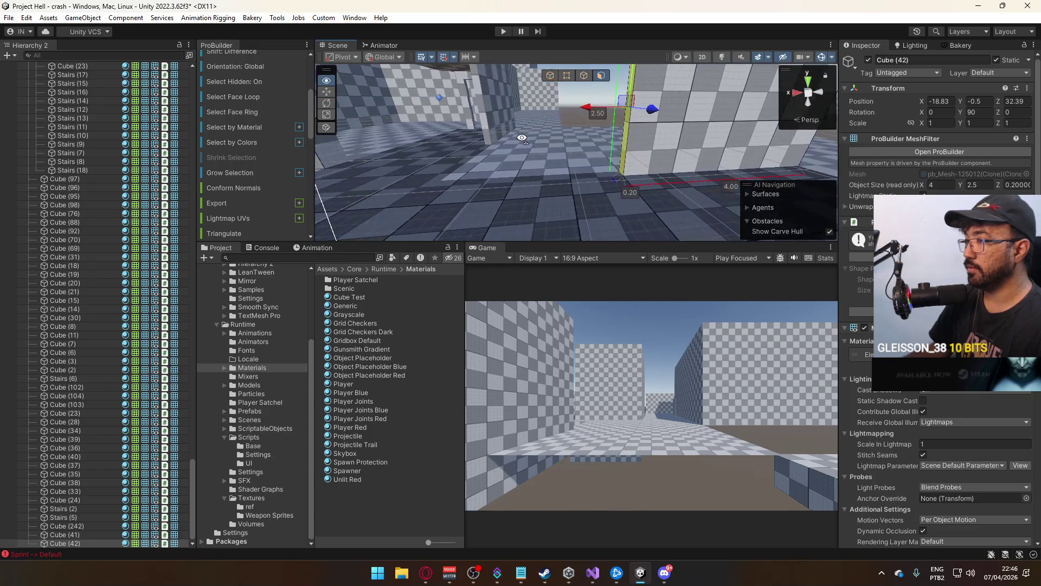
mouse_move(595, 112)
mouse_down()
mouse_move(563, 116)
mouse_move(584, 76)
mouse_move(607, 103)
mouse_move(717, 149)
mouse_move(623, 167)
mouse_move(553, 144)
mouse_move(854, 157)
mouse_move(626, 168)
mouse_move(550, 105)
mouse_move(758, 152)
mouse_move(713, 187)
mouse_move(559, 157)
mouse_move(565, 152)
mouse_move(542, 139)
mouse_up()
click(551, 77)
Select block Cube (241) and its front wall face
click(586, 158)
click(721, 179)
click(558, 155)
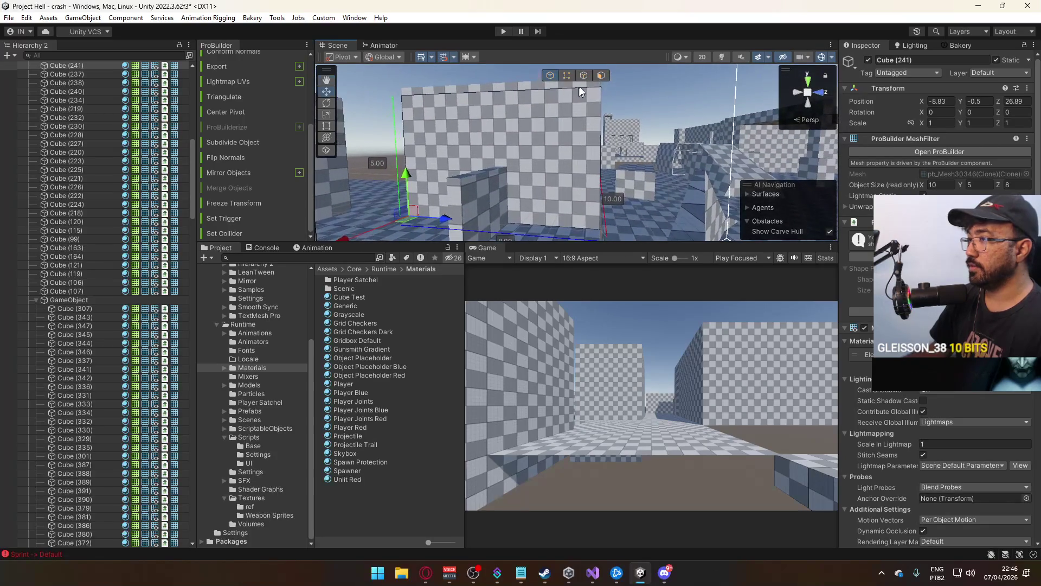
click(461, 147)
Detach the selected wall face and frame the new Cube (243) in view
scroll(250, 178, down, 5)
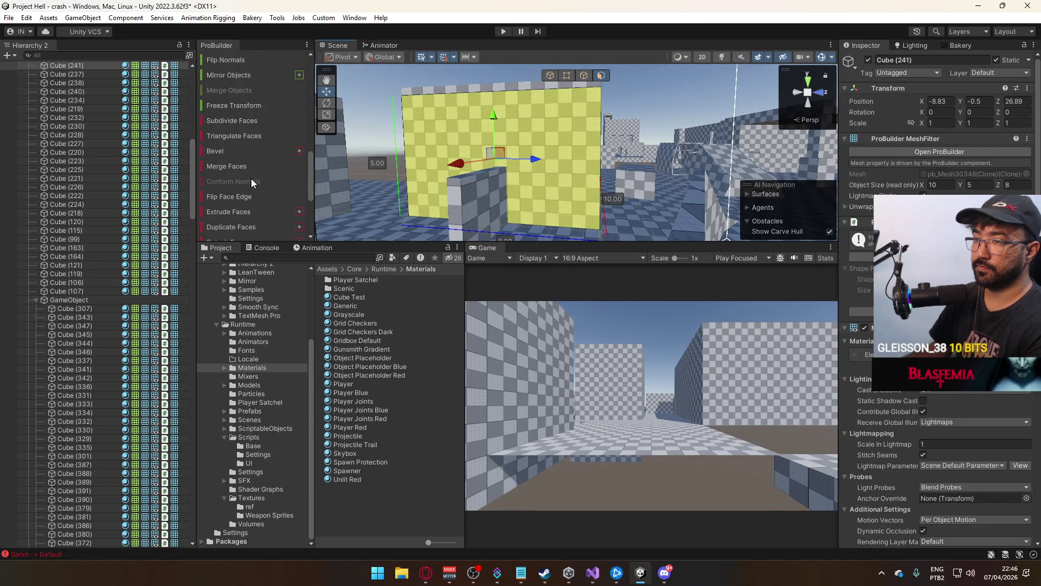
click(240, 186)
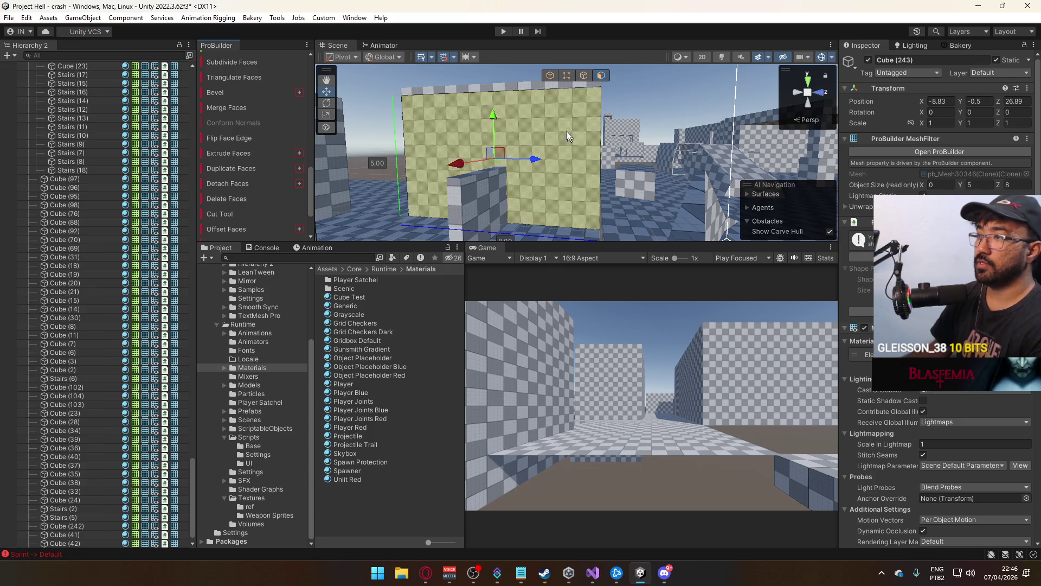
click(567, 74)
key(f)
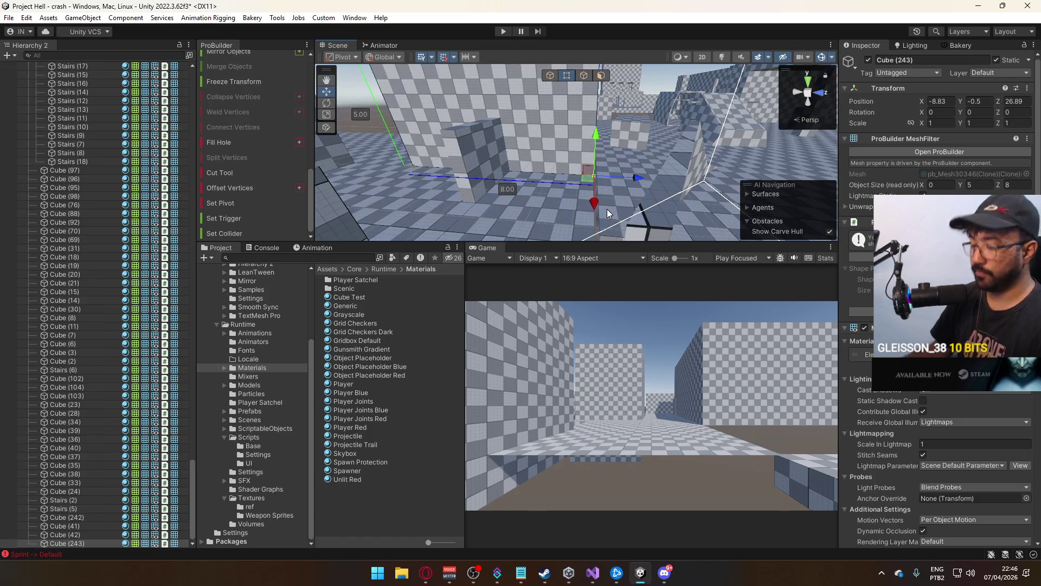
drag(606, 209, 552, 86)
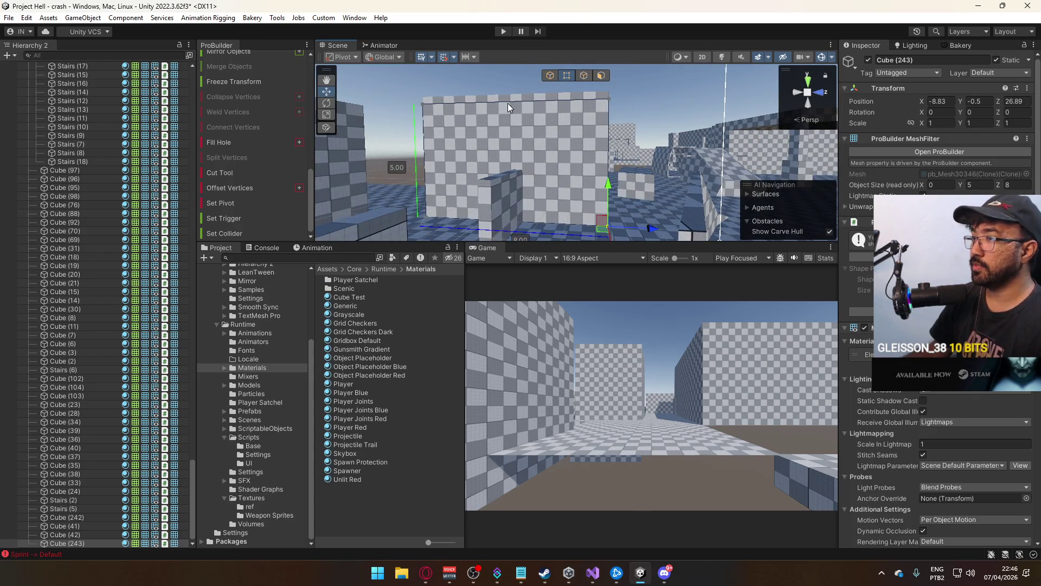
scroll(246, 179, up, 4)
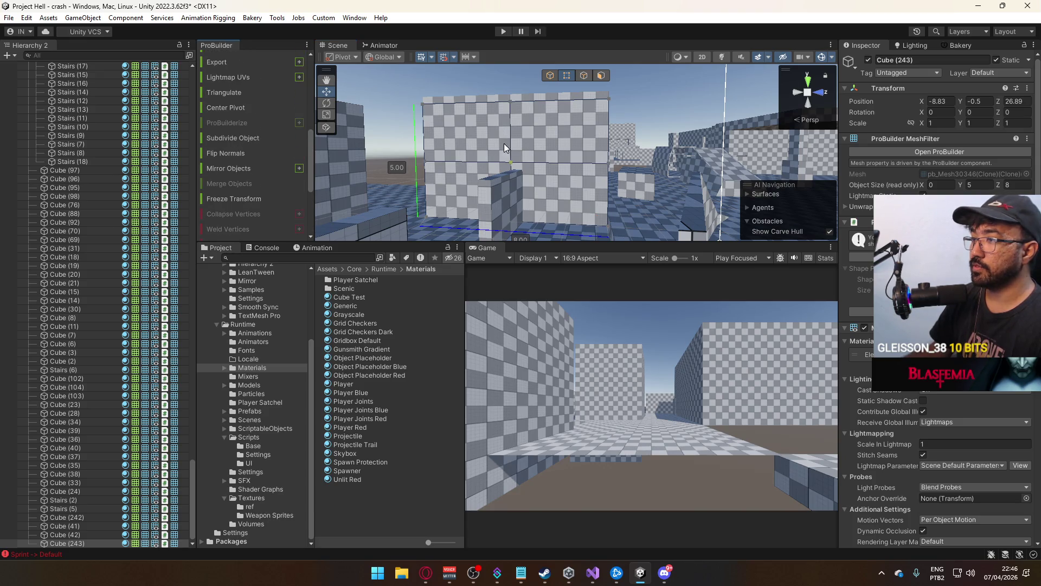
scroll(263, 174, down, 4)
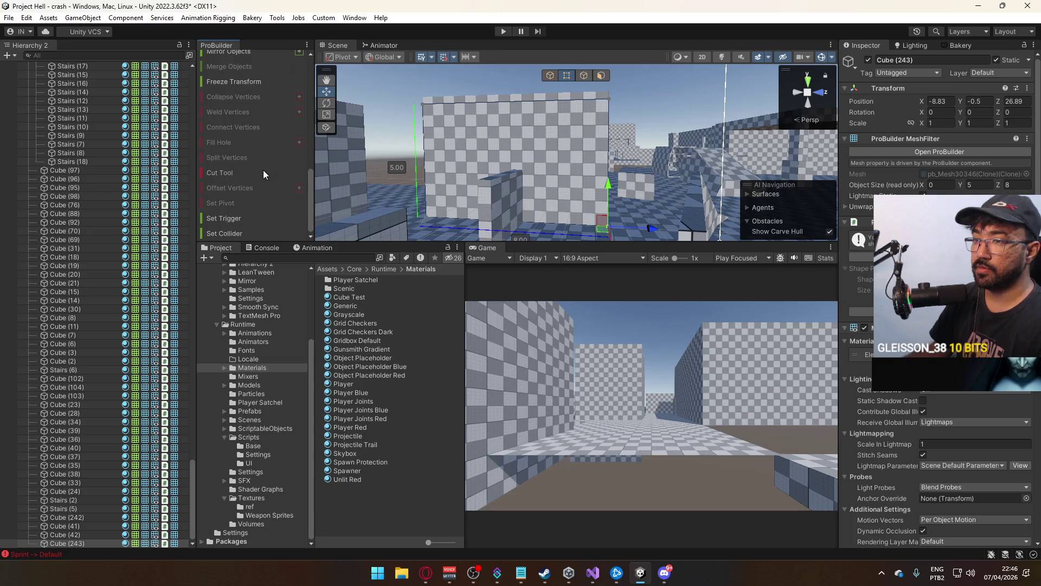
Cancel the Cut Tool, then pull the wall's end edge inward to shorten it
click(226, 174)
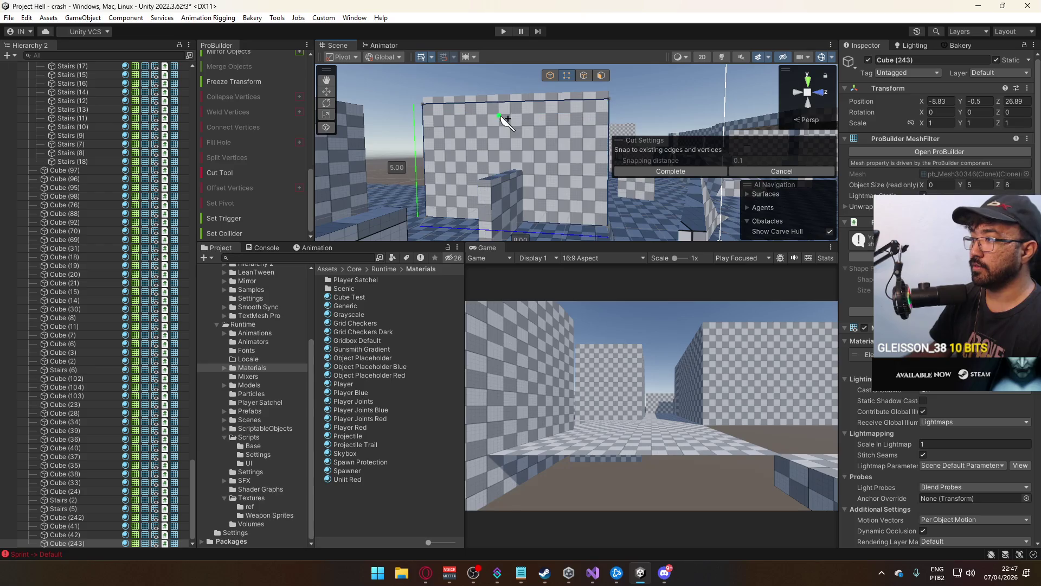
click(782, 171)
click(583, 77)
mouse_move(460, 156)
mouse_down()
mouse_move(584, 171)
mouse_move(457, 161)
mouse_move(480, 223)
mouse_move(504, 172)
mouse_up()
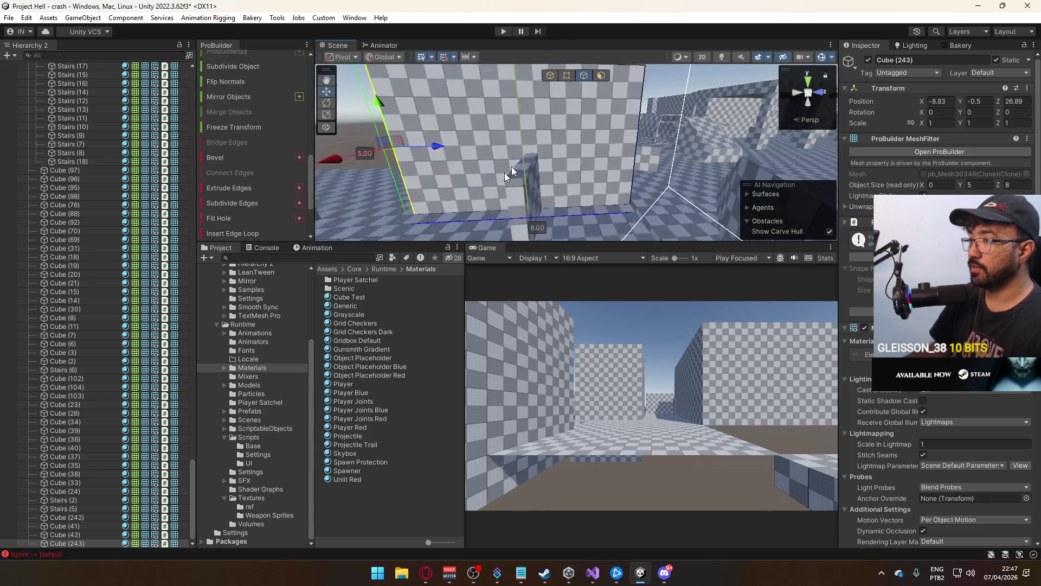
Detach the selected wall face as a new object, Cube (244)
click(601, 75)
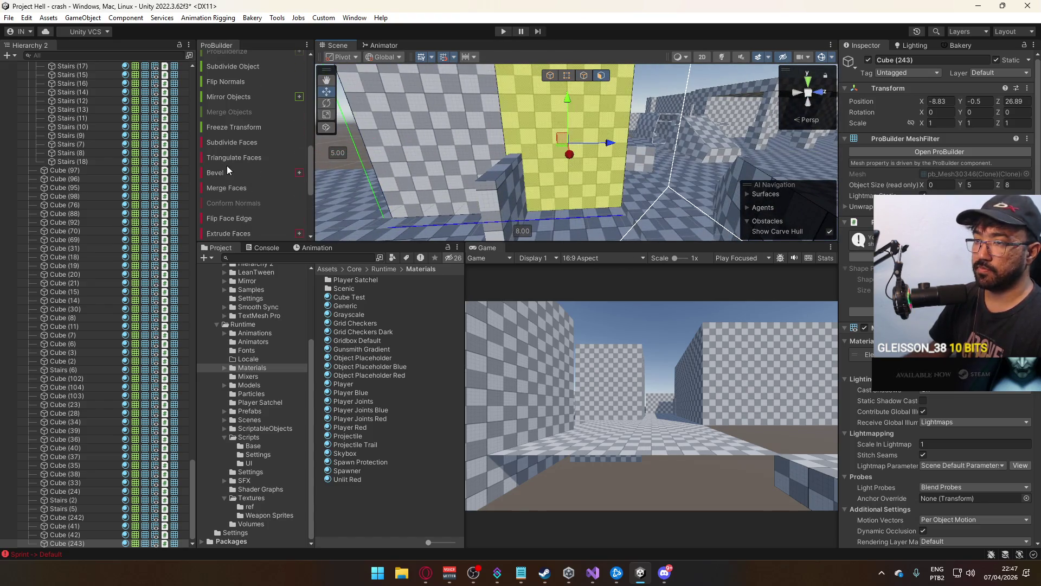
scroll(227, 166, down, 3)
click(242, 129)
mouse_move(466, 173)
mouse_down()
mouse_move(781, 280)
mouse_move(591, 158)
mouse_up()
Select the neighbouring wall Cube (31) and undo its accidental move
click(551, 75)
click(499, 161)
mouse_move(499, 160)
mouse_down()
mouse_move(795, 168)
mouse_move(717, 128)
mouse_move(553, 84)
mouse_up()
click(566, 76)
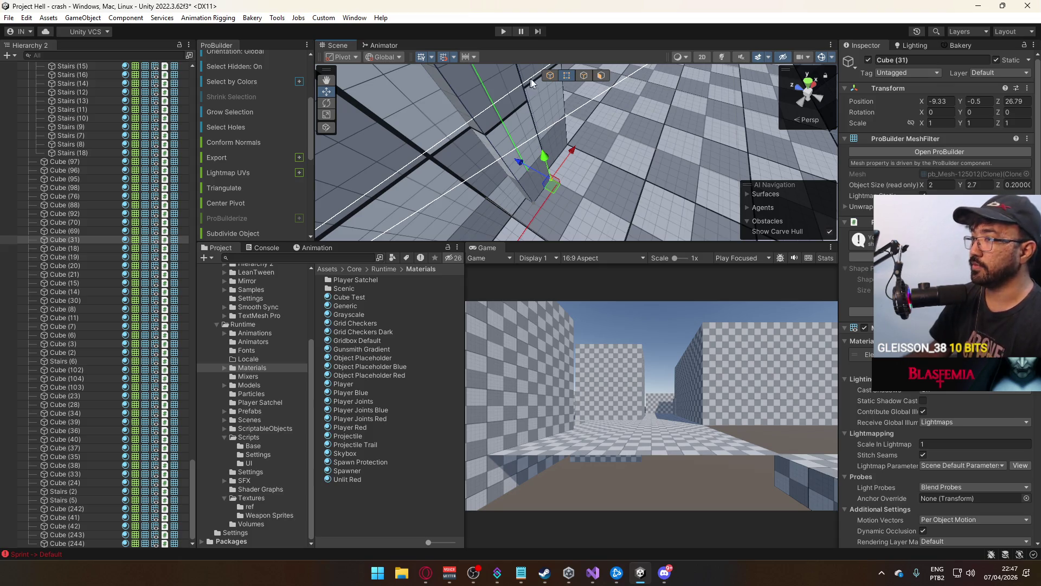
click(550, 75)
key(ctrl+z)
mouse_move(508, 165)
mouse_down()
mouse_move(502, 211)
mouse_move(523, 155)
mouse_move(359, 60)
mouse_up()
Lower the top edge of Cube (244) so the section stands 2.5 high
click(423, 176)
mouse_move(553, 140)
mouse_down()
mouse_move(436, 141)
mouse_move(542, 135)
mouse_move(570, 104)
mouse_move(613, 125)
mouse_up()
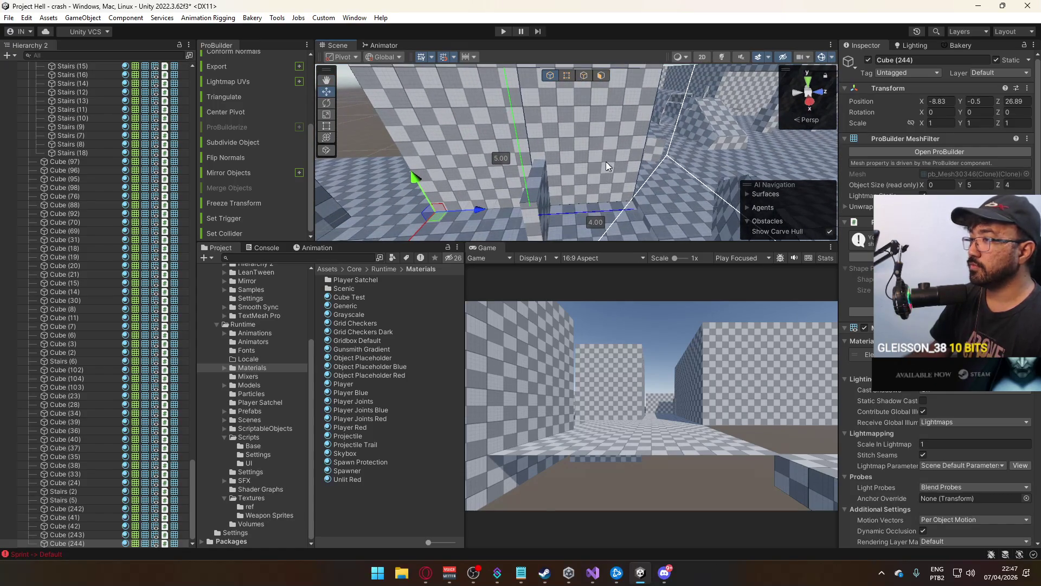
mouse_move(636, 171)
mouse_down()
mouse_move(516, 181)
mouse_move(578, 159)
mouse_up()
drag(628, 141, 573, 109)
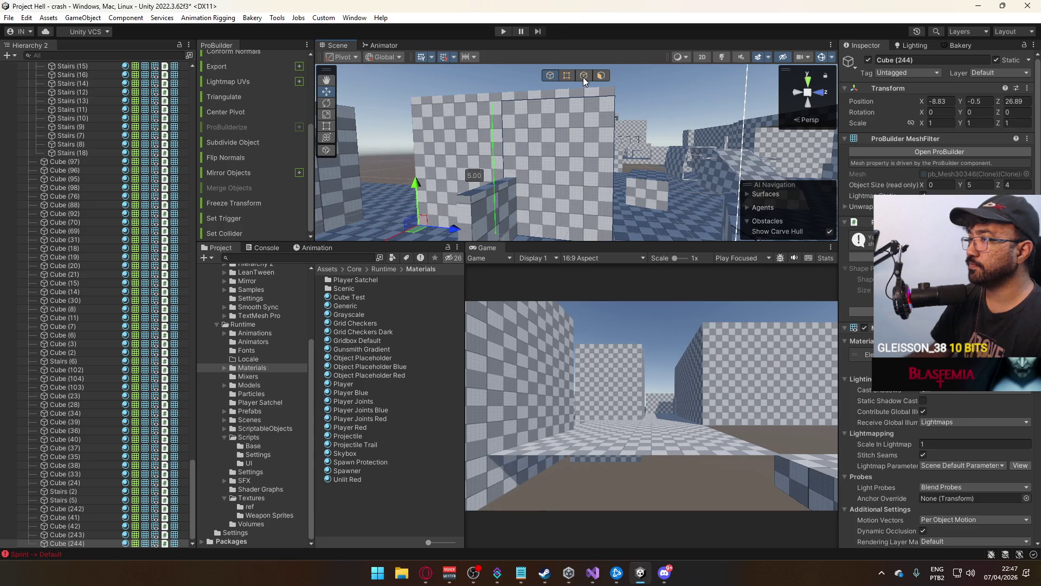
click(583, 77)
click(558, 99)
mouse_move(555, 83)
mouse_down()
mouse_move(554, 155)
mouse_move(590, 223)
mouse_move(541, 156)
mouse_up()
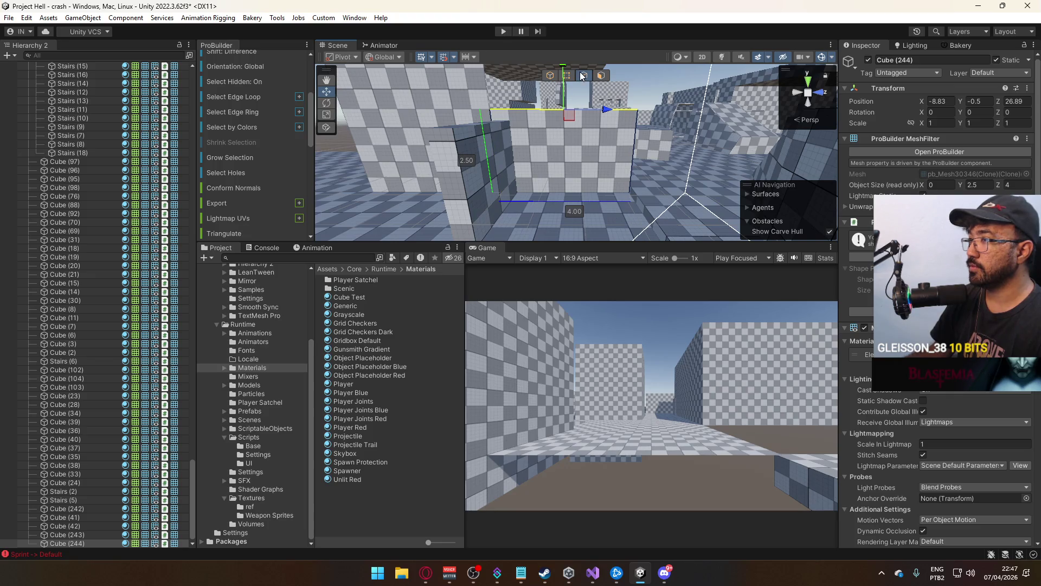
click(551, 76)
Duplicate the wall section as Cube (245) and raise the copy above the original
drag(611, 158, 551, 87)
click(566, 76)
click(594, 193)
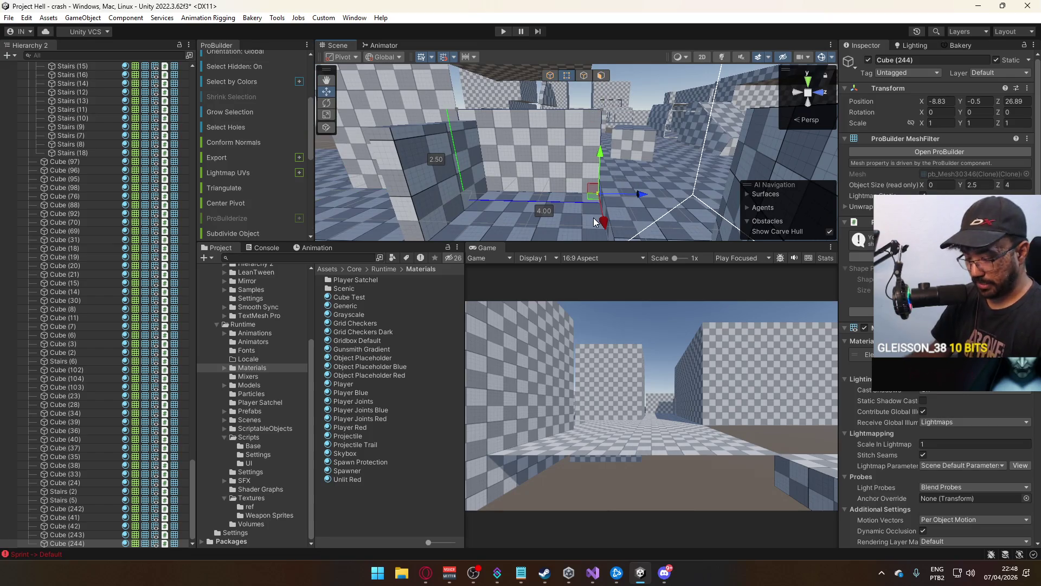
click(551, 75)
key(ctrl+d)
mouse_move(600, 157)
mouse_down()
mouse_move(600, 111)
mouse_move(608, 122)
mouse_up()
click(609, 183)
mouse_move(608, 184)
mouse_down()
mouse_move(629, 213)
mouse_move(646, 213)
mouse_up()
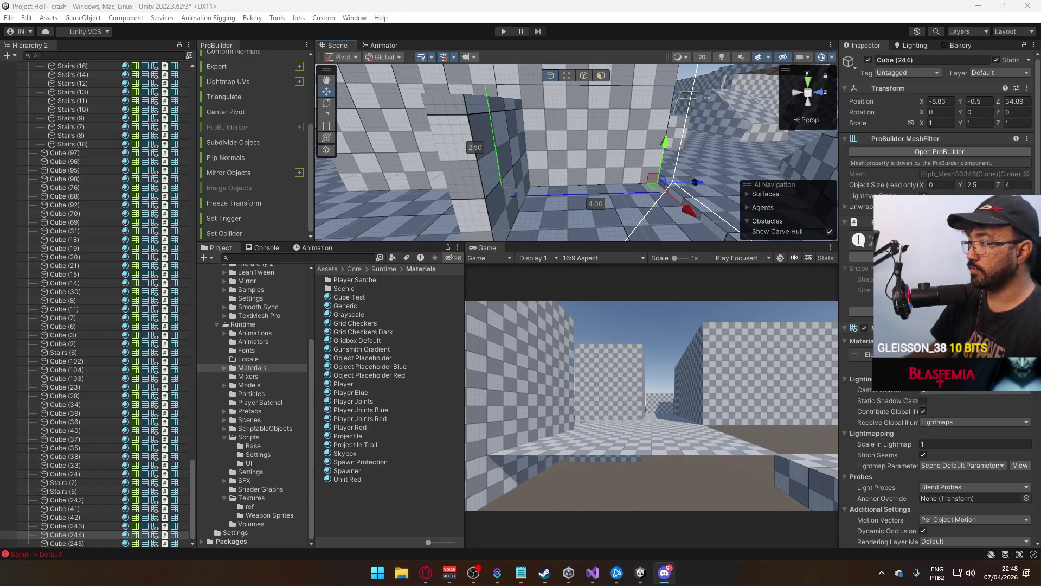
Narrow Cube (244) from 4 to 1 unit by moving its end vertices
click(583, 75)
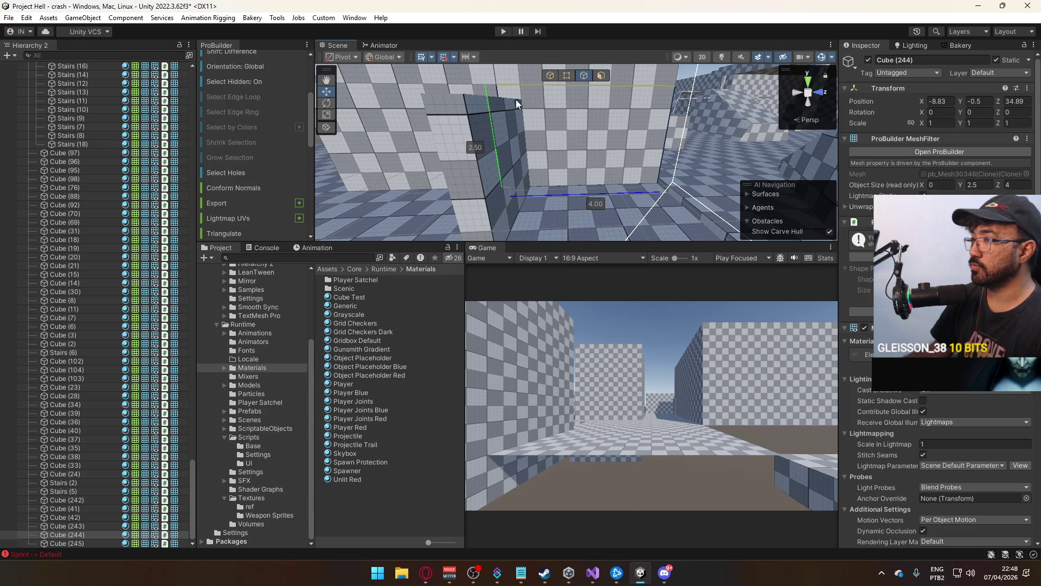
click(486, 98)
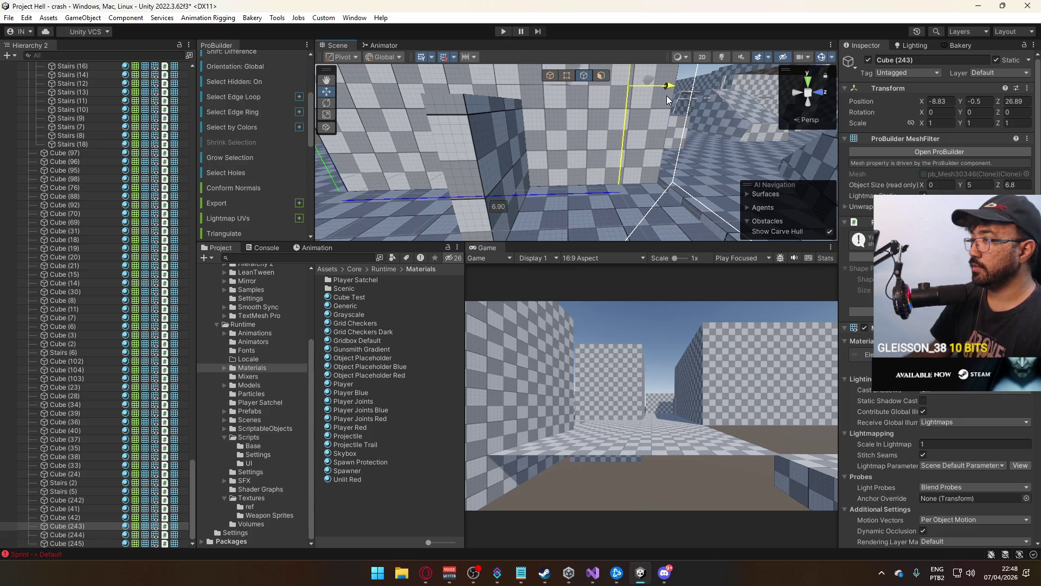
mouse_move(672, 95)
mouse_down()
mouse_move(583, 60)
mouse_move(607, 76)
mouse_up()
click(550, 75)
click(591, 191)
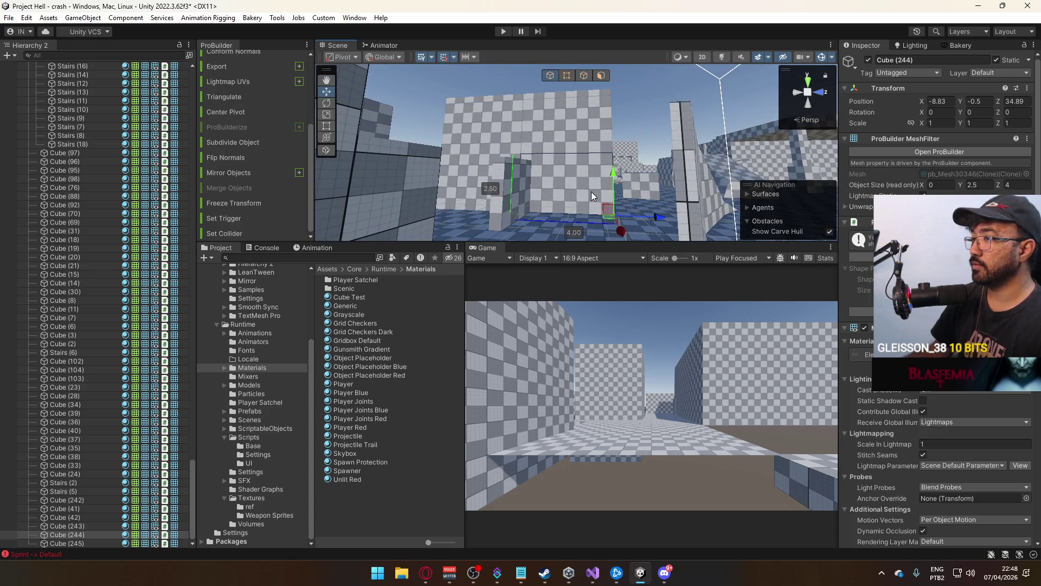
click(567, 75)
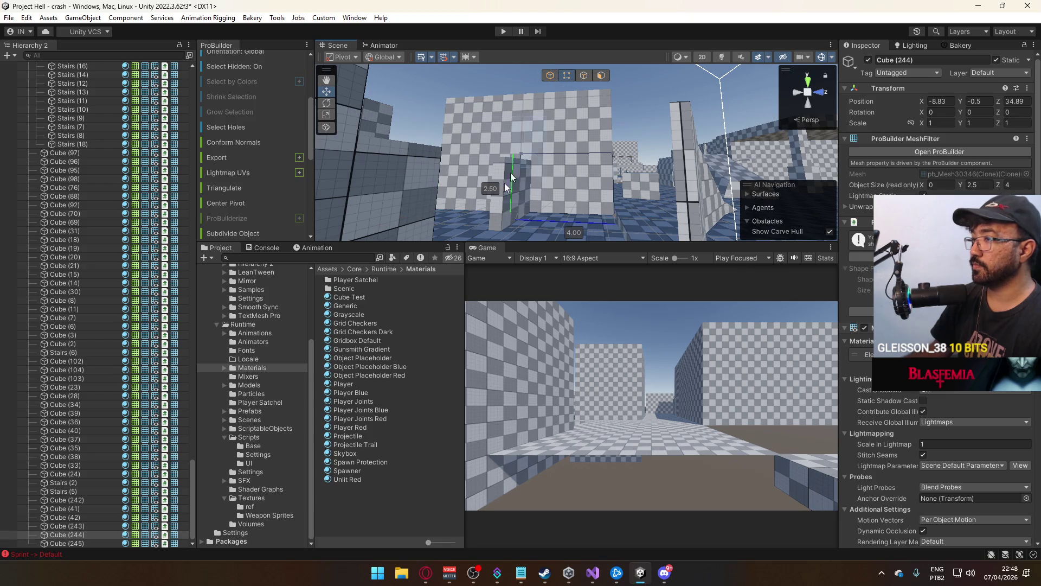
click(511, 174)
mouse_move(563, 153)
mouse_down()
mouse_move(609, 159)
mouse_move(607, 116)
mouse_up()
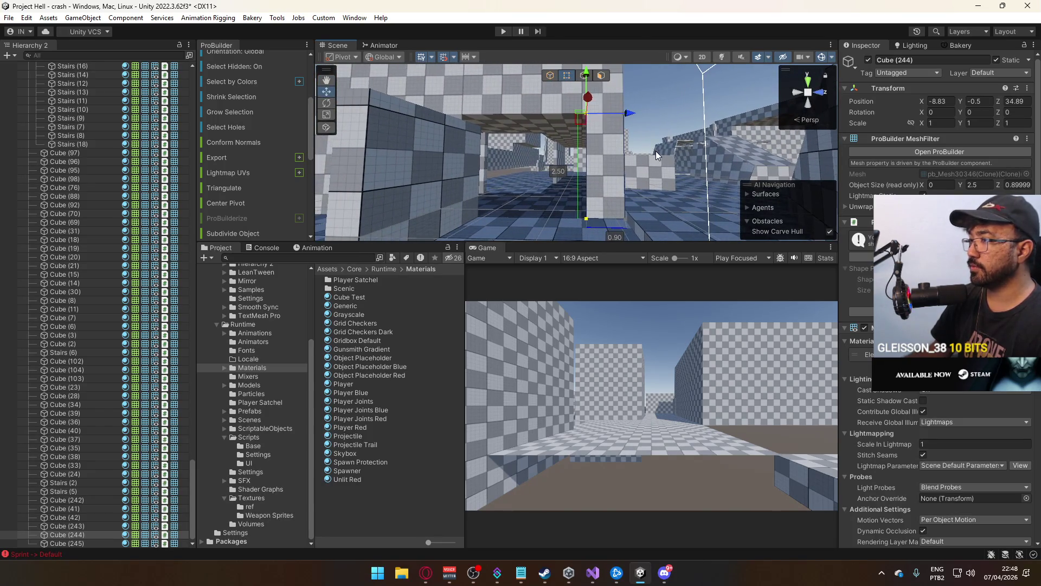
Lower the piece's top face to form a low sill
click(583, 77)
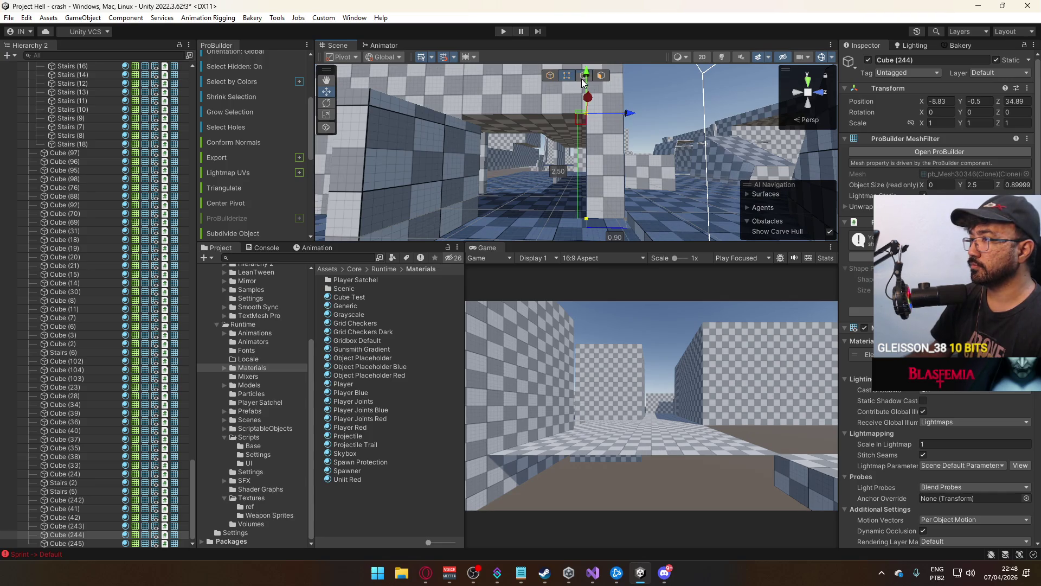
click(603, 124)
drag(604, 85, 606, 166)
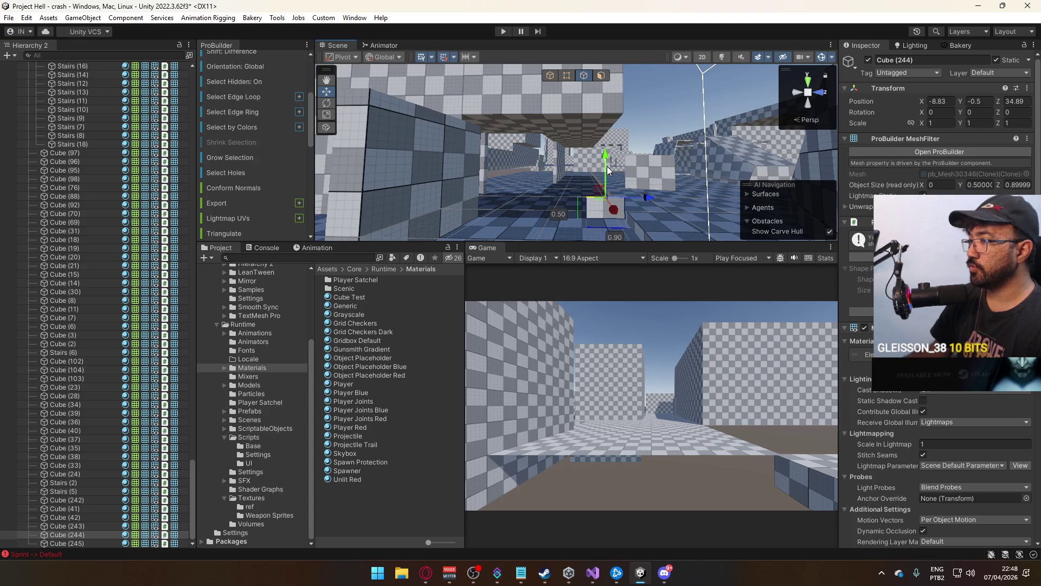
mouse_move(607, 174)
mouse_down()
mouse_move(628, 144)
mouse_move(600, 132)
mouse_move(610, 108)
mouse_move(591, 136)
mouse_move(555, 100)
mouse_move(631, 154)
mouse_move(653, 186)
mouse_up()
Lengthen Cube (244) along Z to about 3.3
click(653, 186)
click(653, 132)
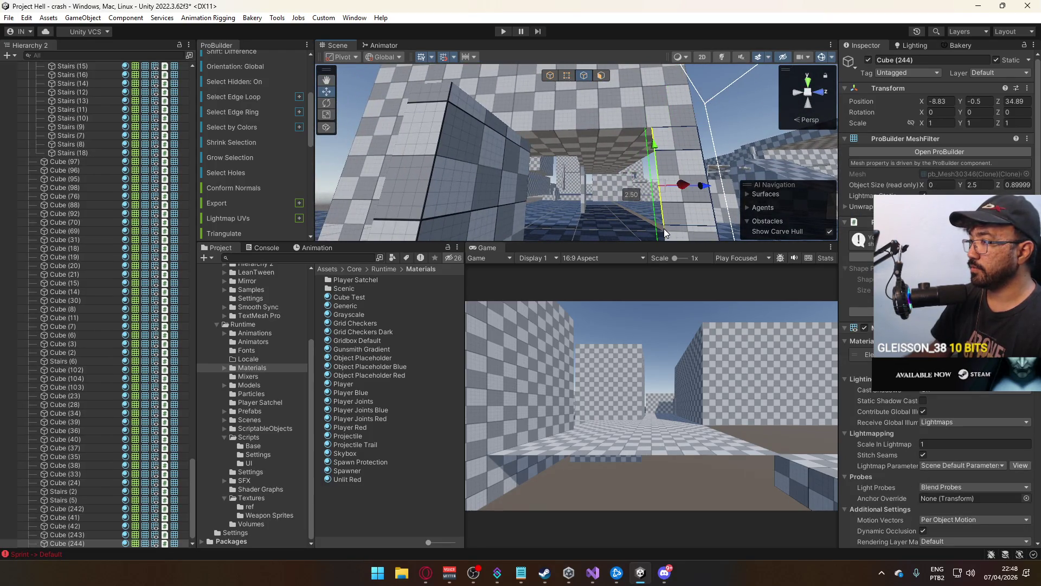
drag(643, 172, 633, 151)
mouse_move(671, 190)
mouse_down()
mouse_move(613, 193)
mouse_move(607, 157)
mouse_up()
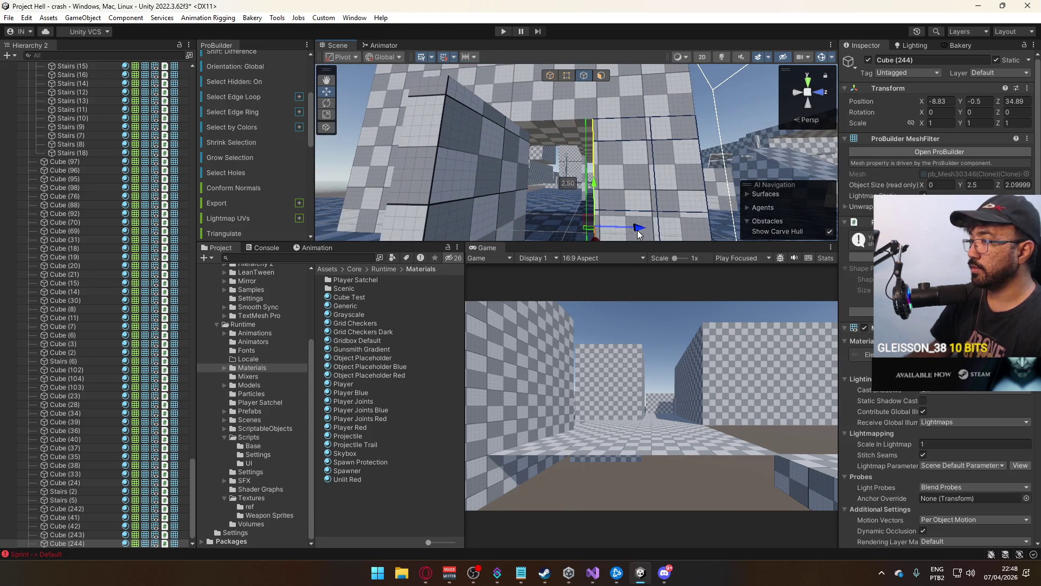
mouse_move(636, 225)
mouse_down()
mouse_move(581, 225)
mouse_move(602, 224)
mouse_up()
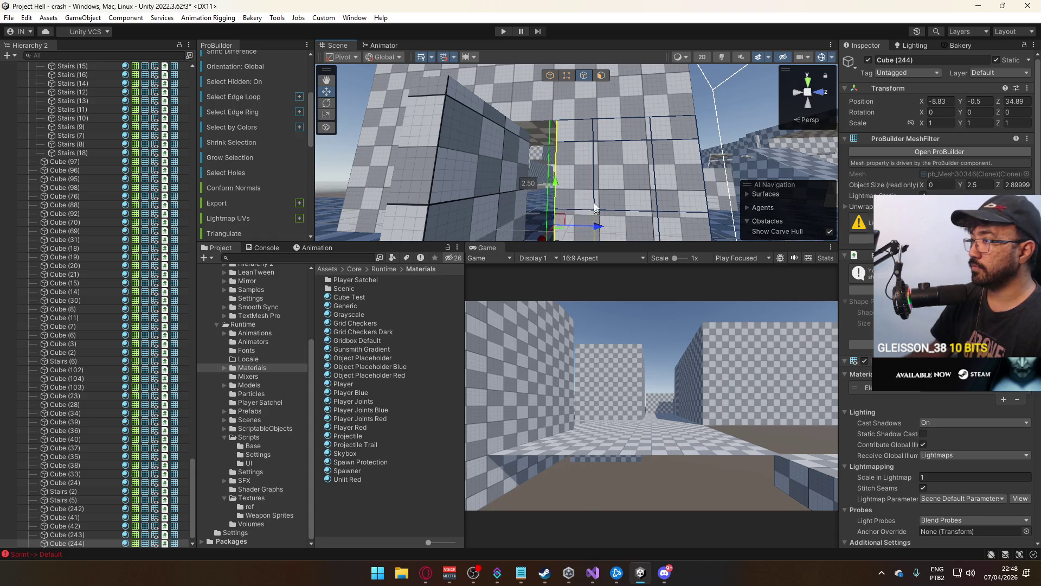
Frame the piece and select several of its upper and lower edges
key(f)
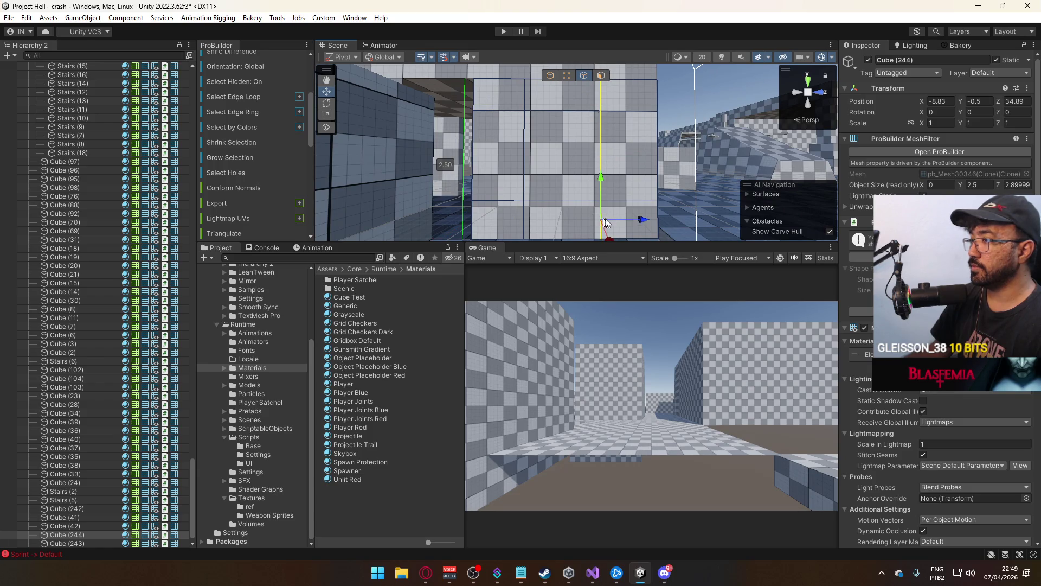
drag(640, 220, 629, 226)
mouse_move(612, 171)
mouse_down()
mouse_move(628, 145)
mouse_move(639, 196)
mouse_move(629, 190)
mouse_up()
click(534, 113)
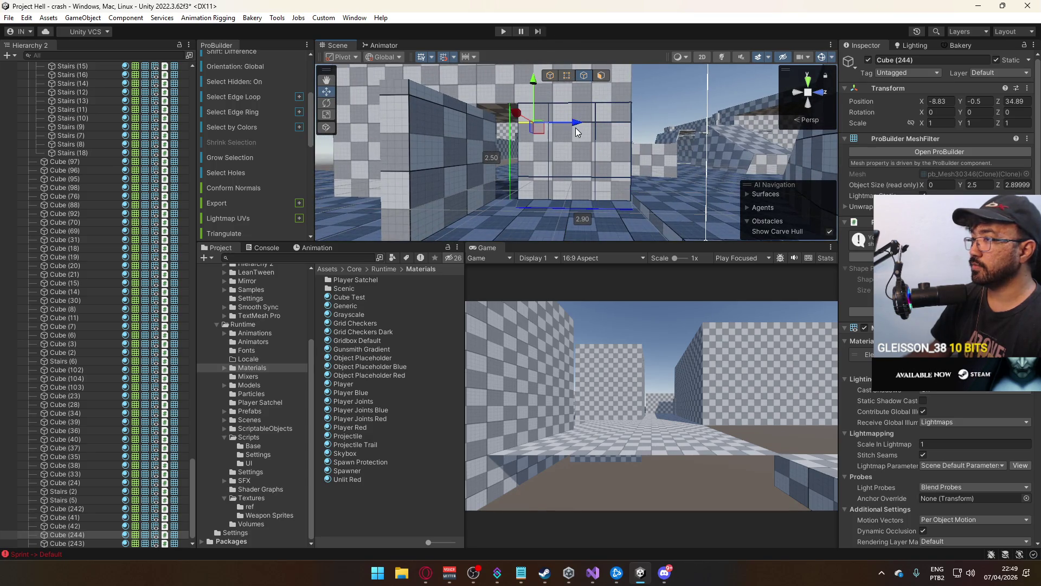
click(609, 125)
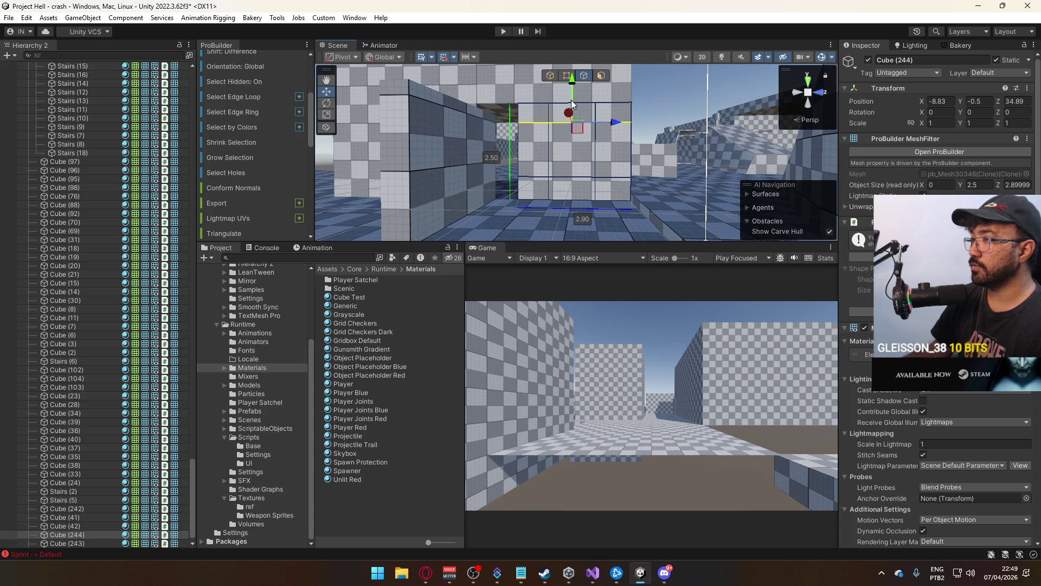
click(571, 177)
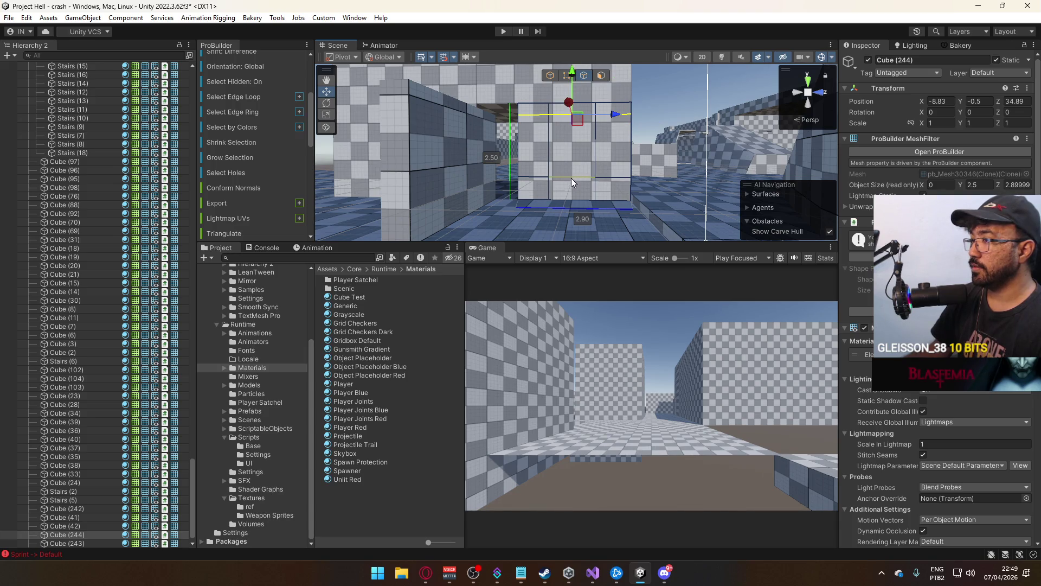
click(617, 179)
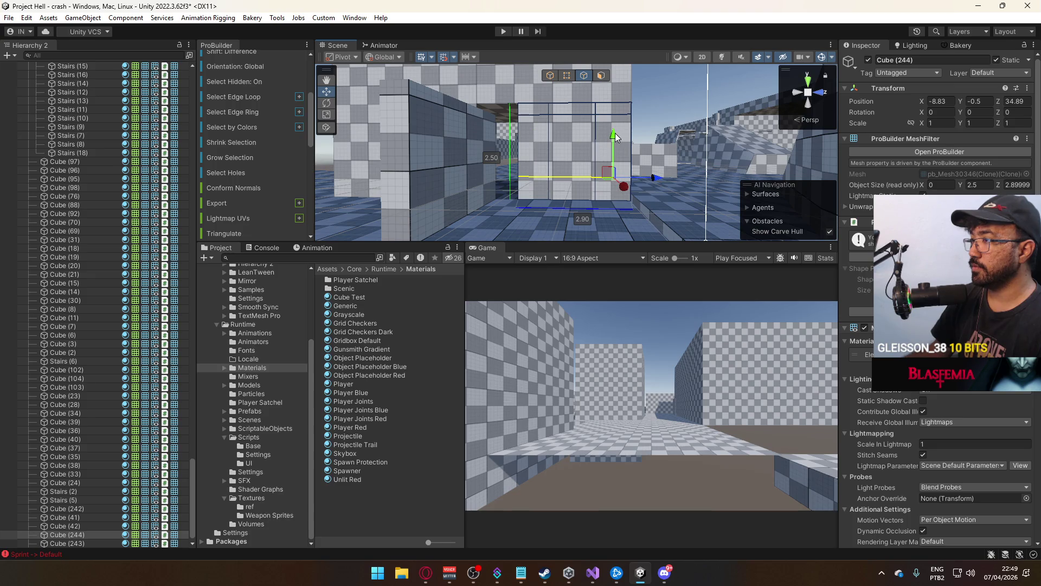
scroll(611, 107, up, 3)
Extrude a wall face of the cube and thin the extrusion to 0.2 units
click(600, 80)
click(575, 165)
mouse_move(620, 164)
mouse_down()
mouse_move(554, 154)
mouse_move(402, 194)
mouse_up()
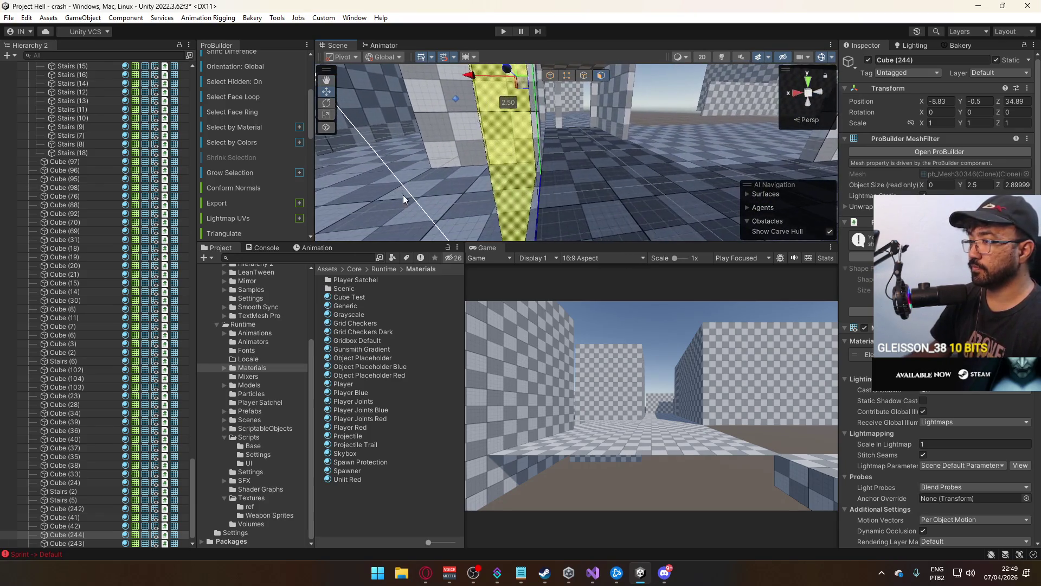
scroll(247, 161, down, 5)
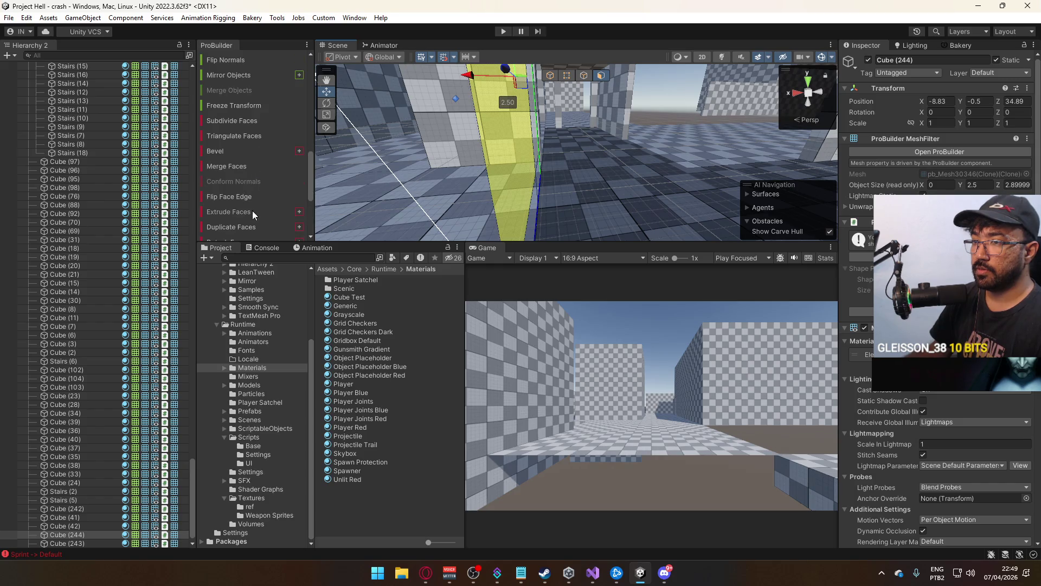
click(253, 211)
mouse_move(490, 116)
mouse_down()
mouse_move(558, 111)
mouse_move(512, 116)
mouse_move(620, 164)
mouse_up()
click(622, 137)
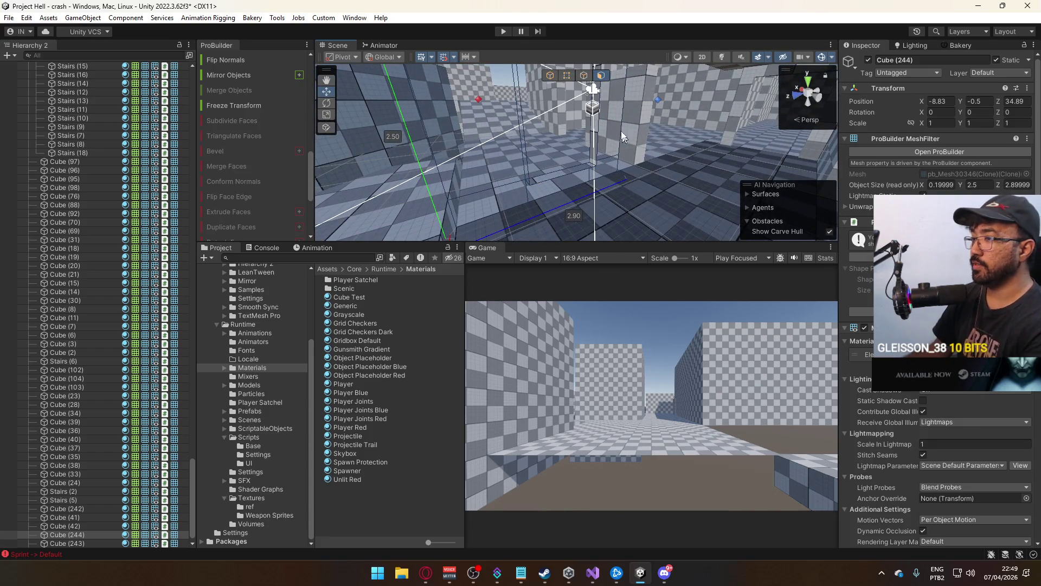
Lower a selected edge to turn the piece into a shorter box
click(584, 74)
click(565, 178)
key(f)
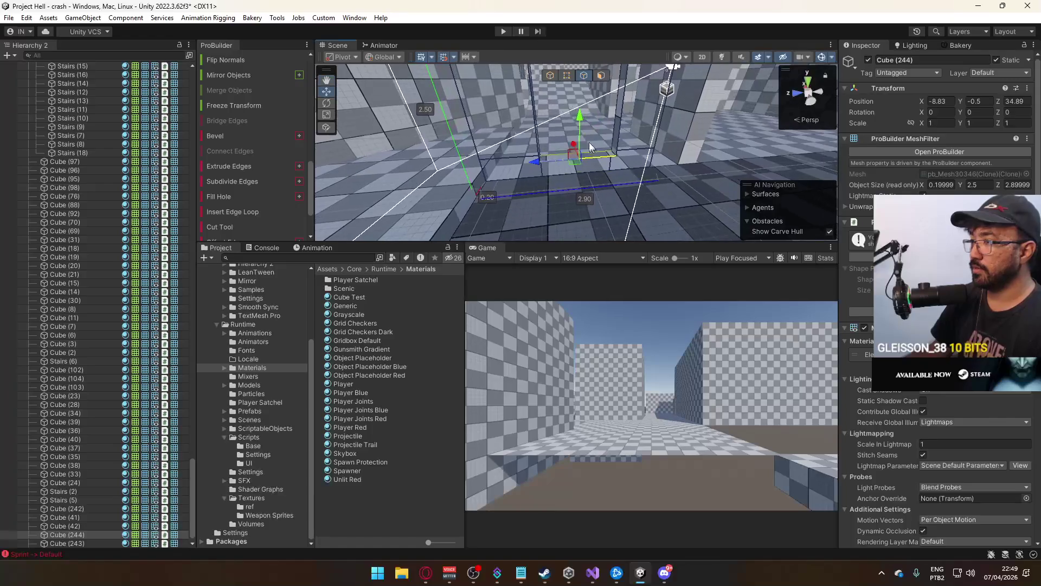
mouse_move(580, 115)
mouse_down()
mouse_move(581, 154)
mouse_move(581, 130)
mouse_up()
click(476, 181)
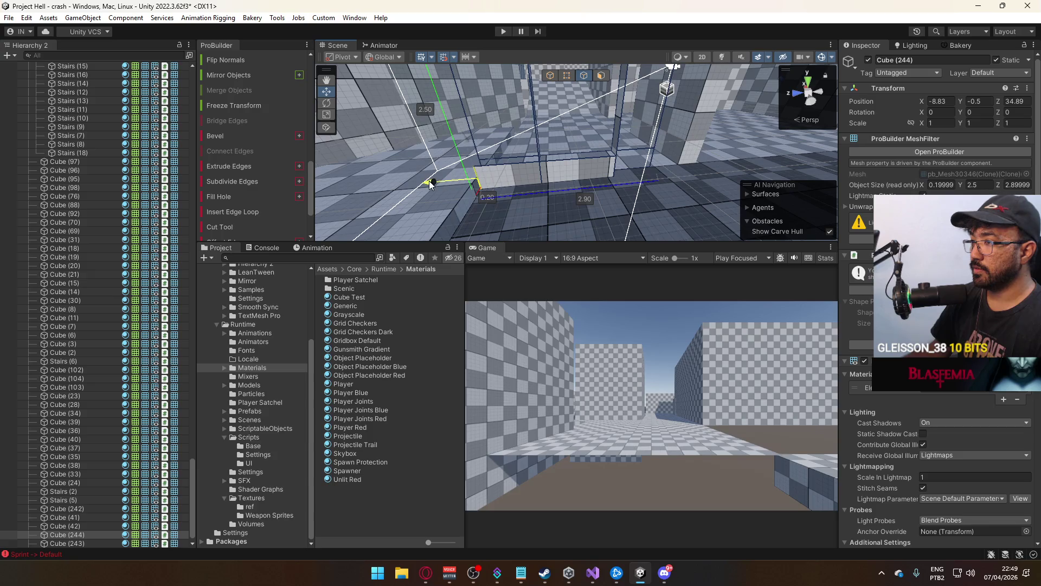
mouse_move(607, 161)
mouse_down()
mouse_move(511, 162)
mouse_move(577, 143)
mouse_up()
Select the left corner and top edges, then switch to vertex editing
click(510, 173)
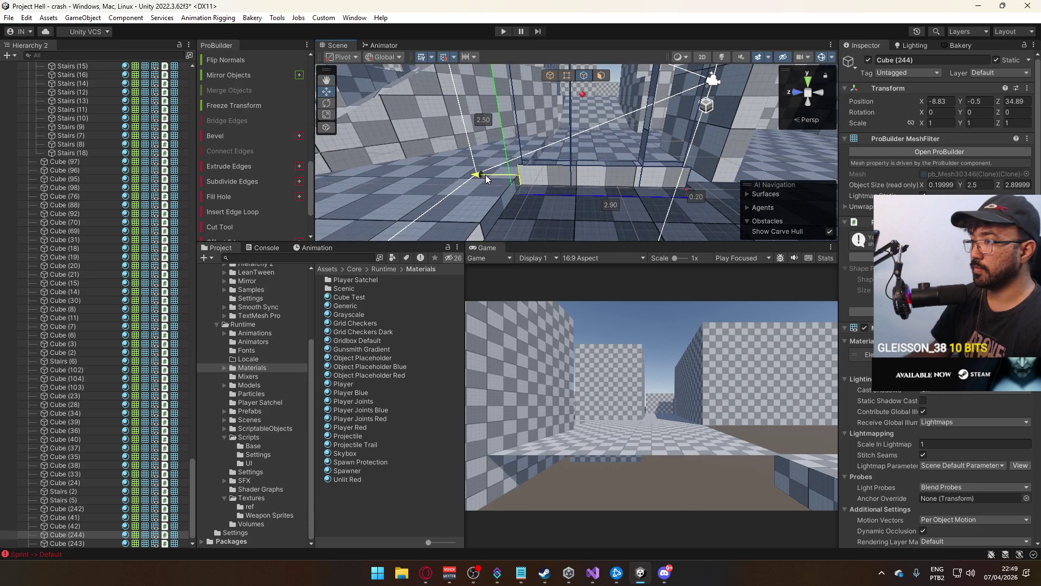
scroll(644, 168, down, 5)
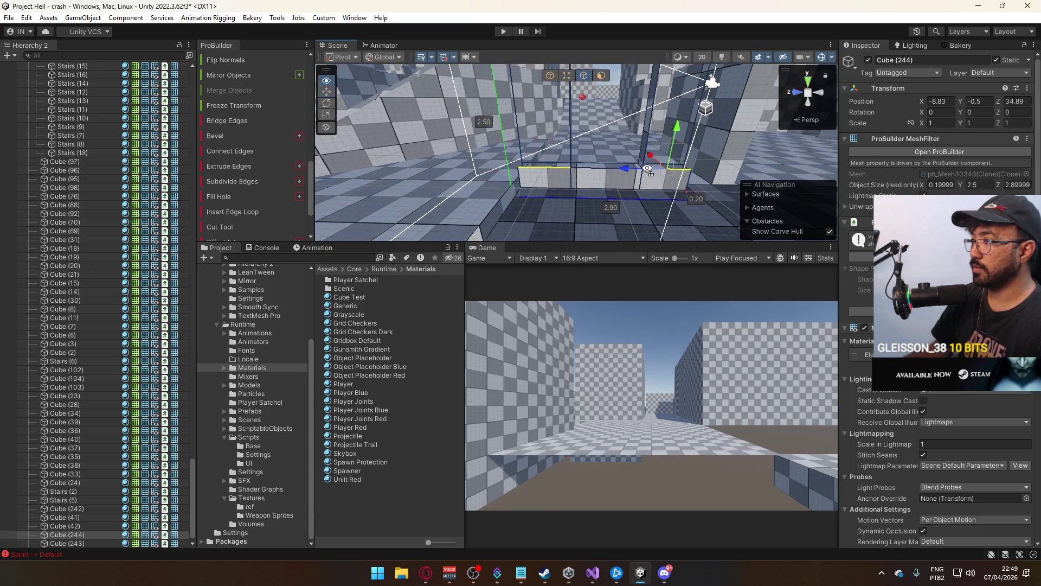
click(617, 130)
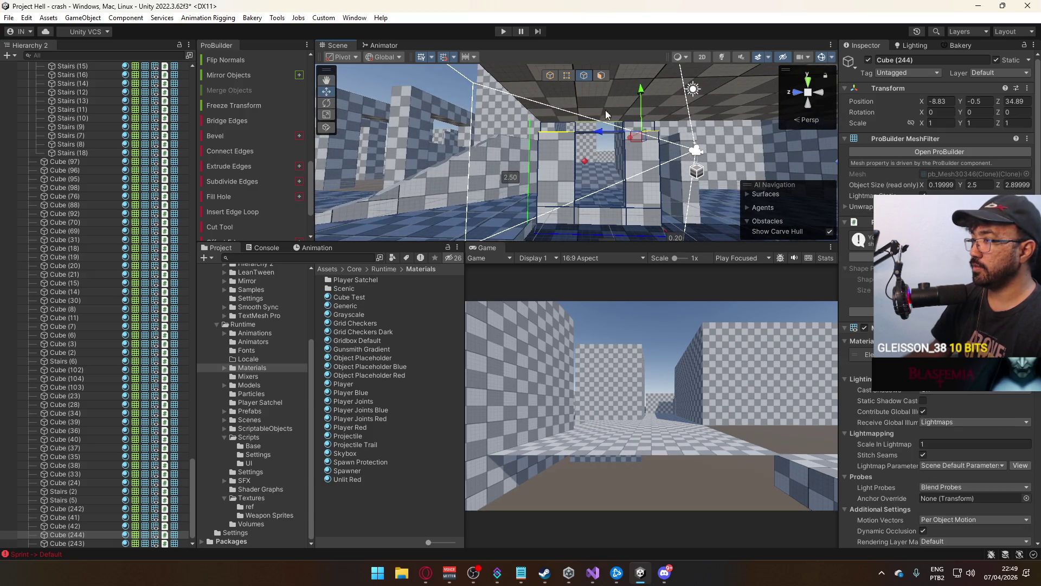
mouse_move(585, 135)
mouse_down()
mouse_move(608, 108)
mouse_move(611, 121)
mouse_move(607, 83)
mouse_move(606, 99)
mouse_move(831, 56)
mouse_move(932, 70)
mouse_move(961, 93)
mouse_move(906, 125)
mouse_move(628, 89)
mouse_up()
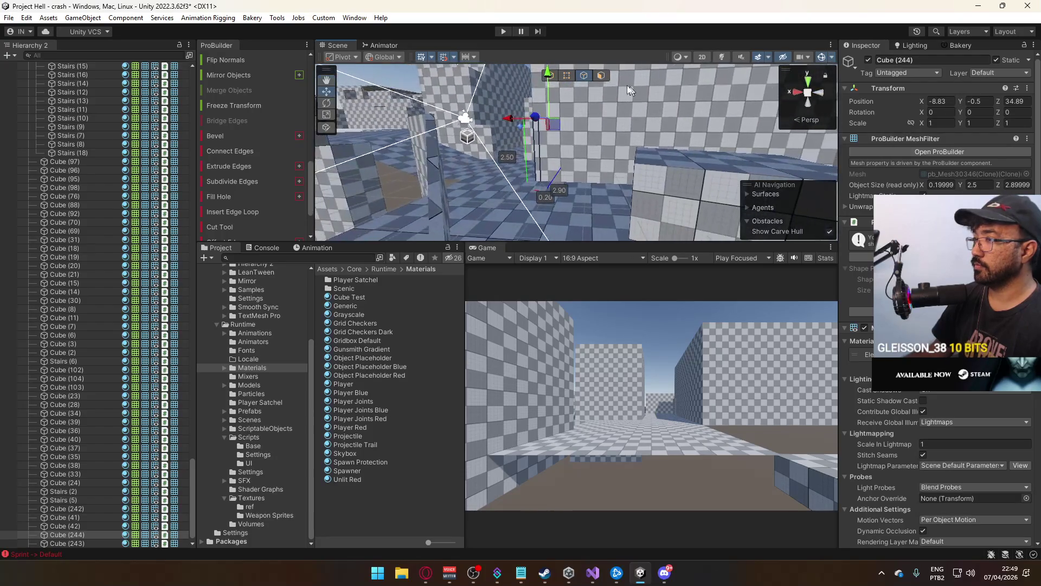
click(567, 75)
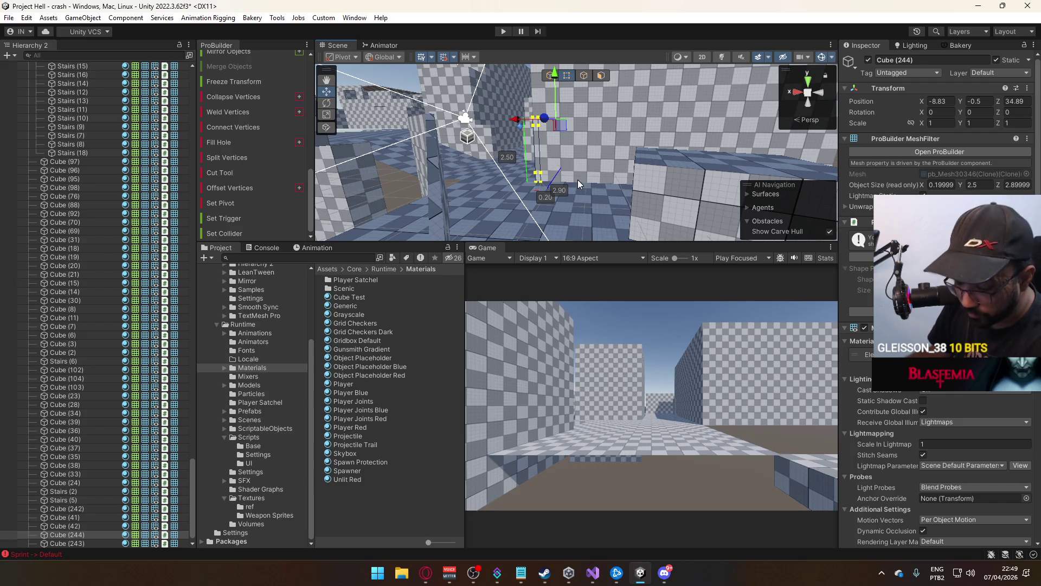
click(350, 18)
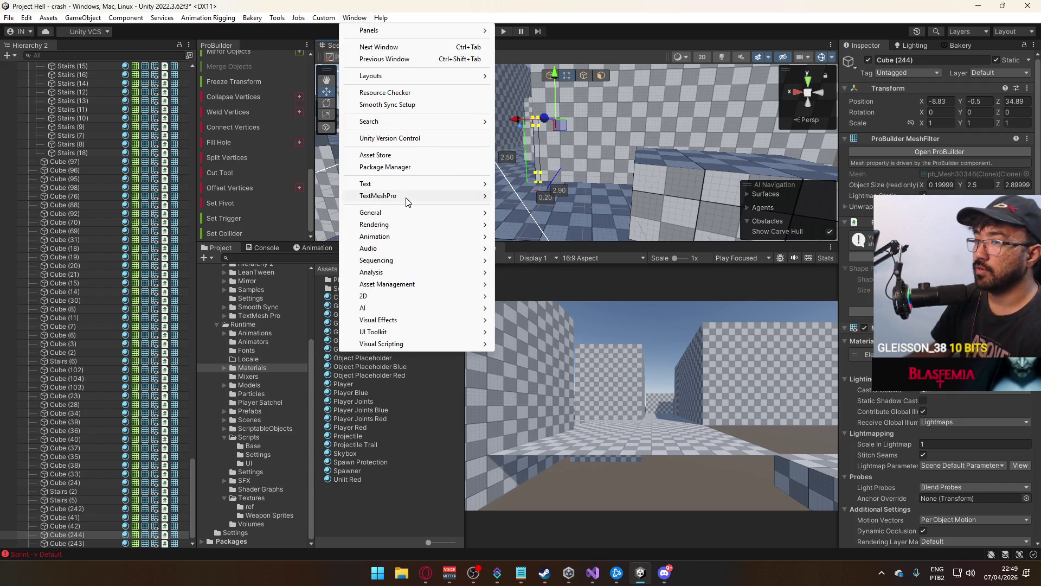
Enable Show Action Notifications on the ProBuilder page of Preferences
mouse_move(26, 18)
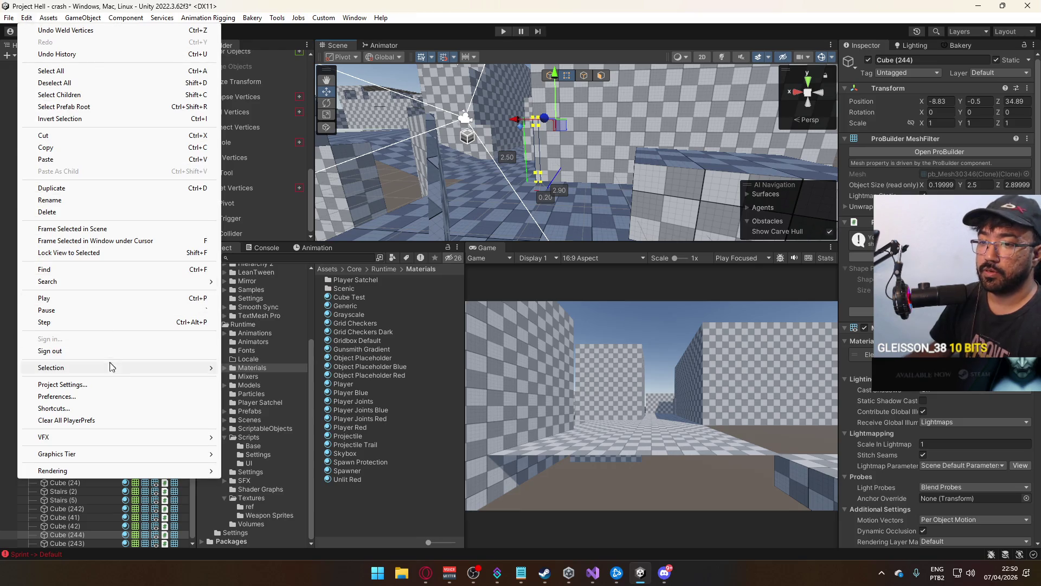
click(107, 385)
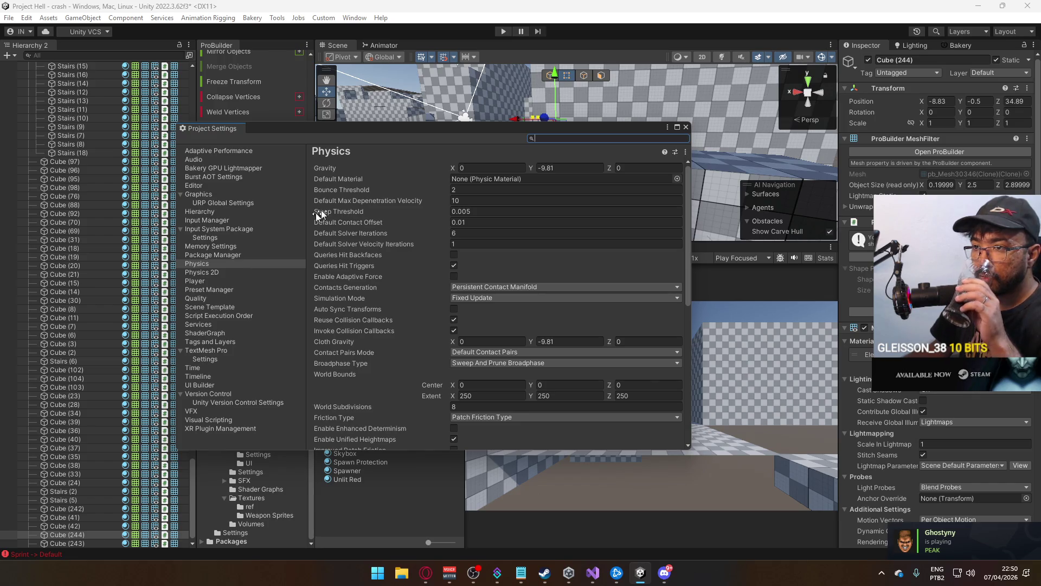
click(686, 127)
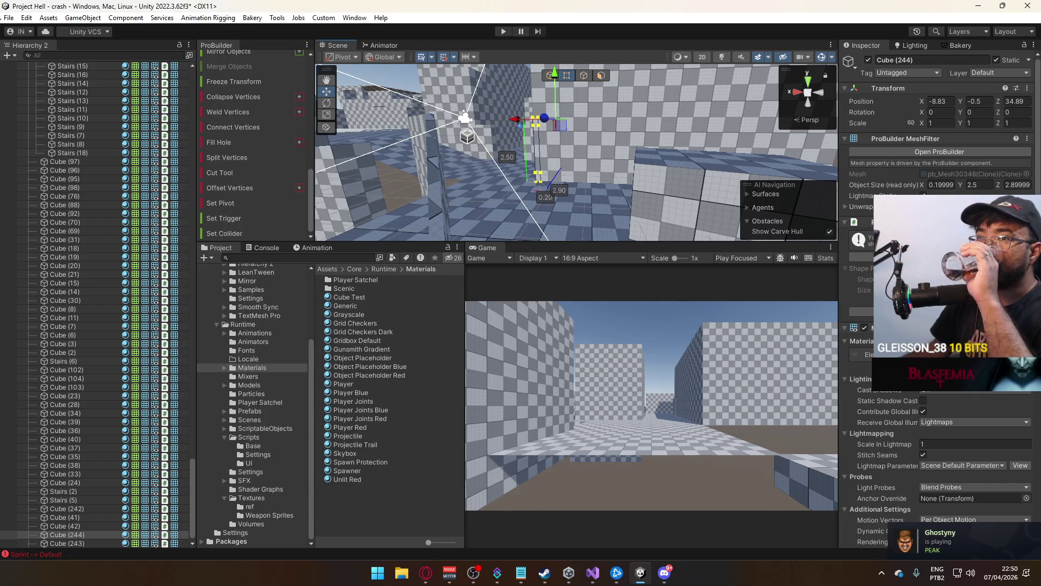
click(27, 18)
click(38, 394)
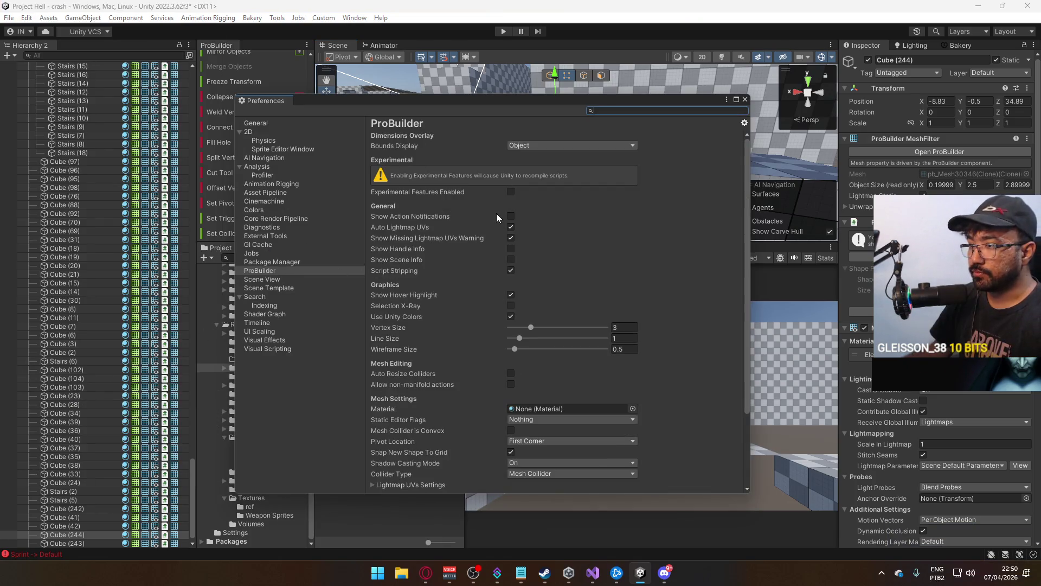
click(510, 217)
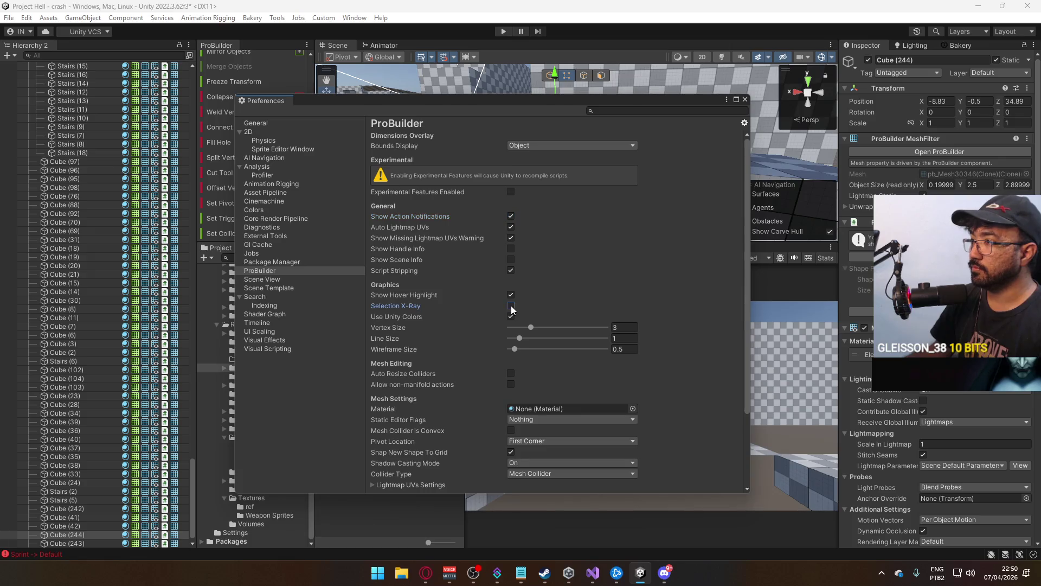
click(745, 100)
drag(715, 141, 641, 159)
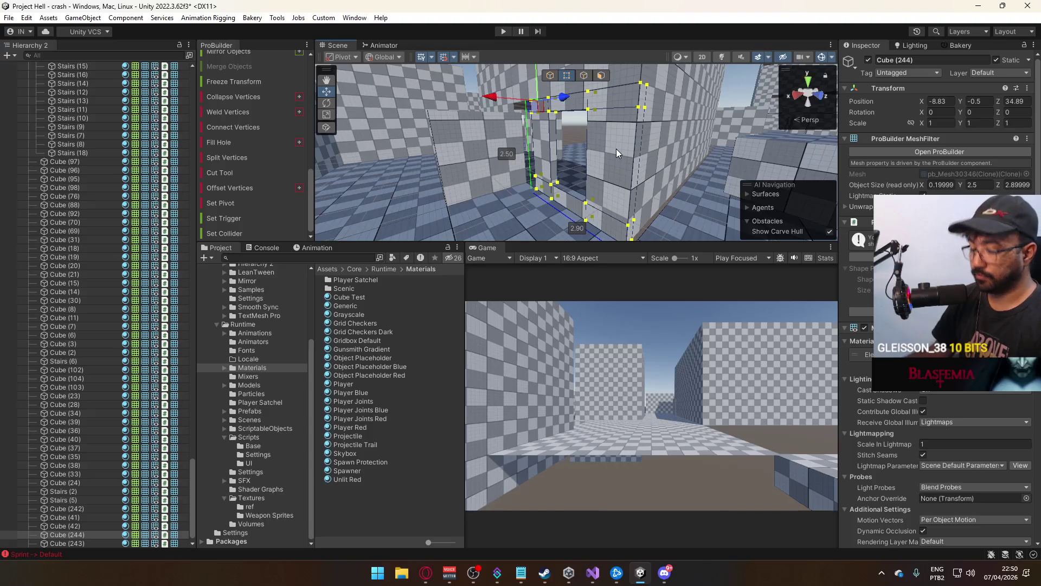
Use Alt+B to bridge edges, dismissing the shortcut conflict warning and save prompt
key(alt+b)
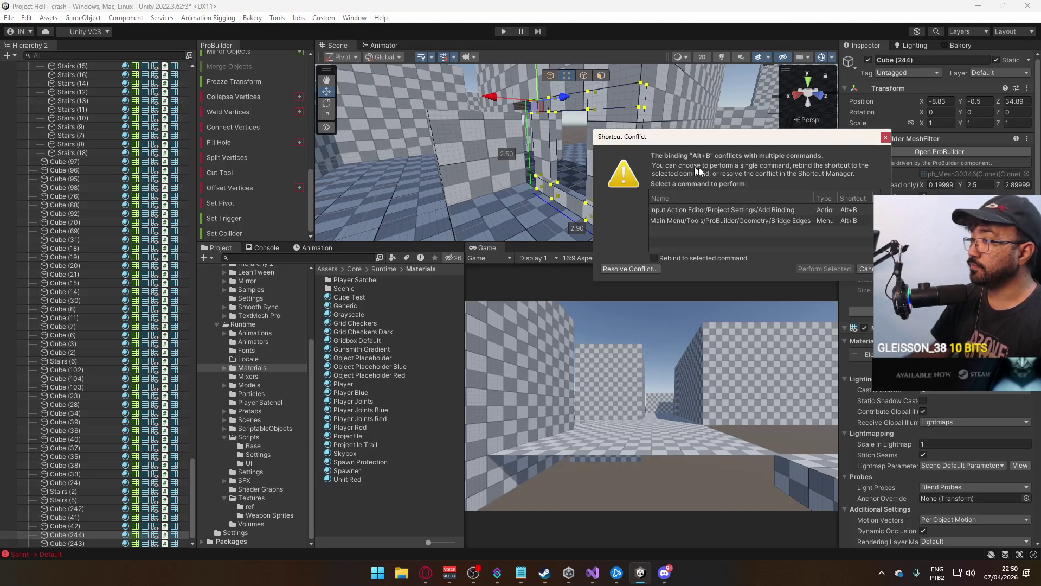
click(885, 138)
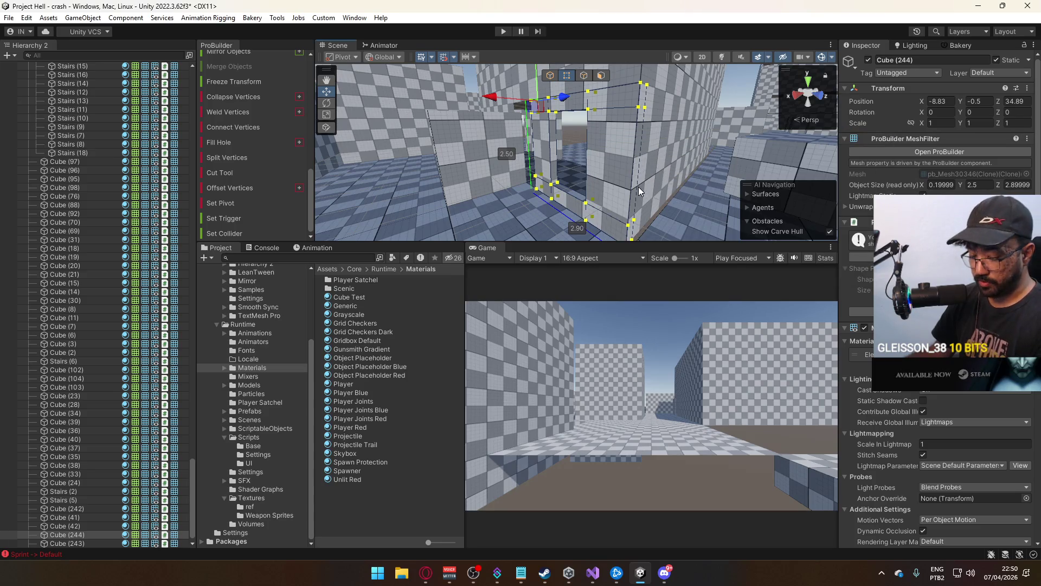
key(alt+b)
click(608, 316)
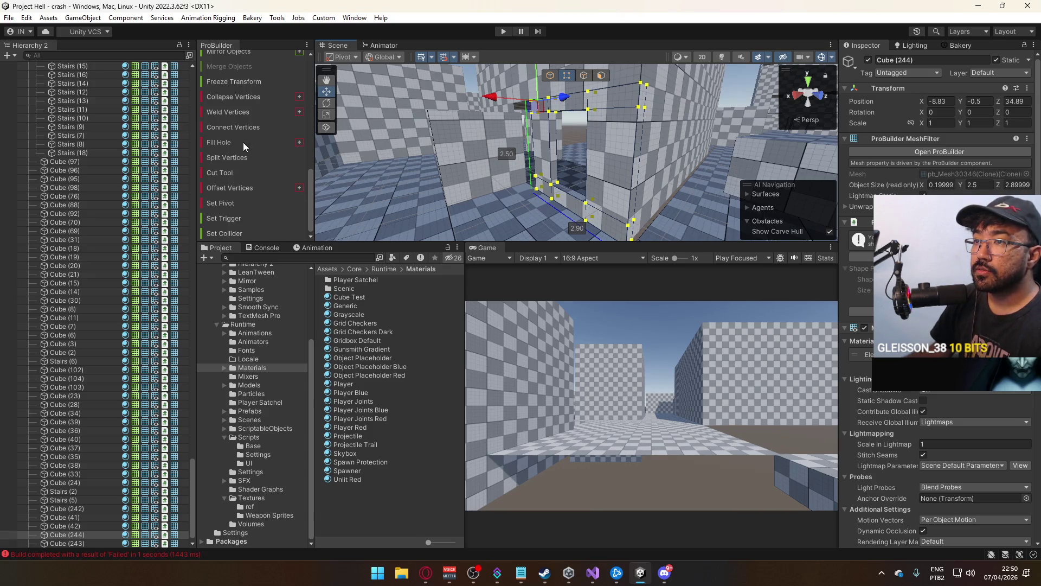
Merge the window frame's coincident vertices and enlarge the scene view
scroll(260, 164, up, 5)
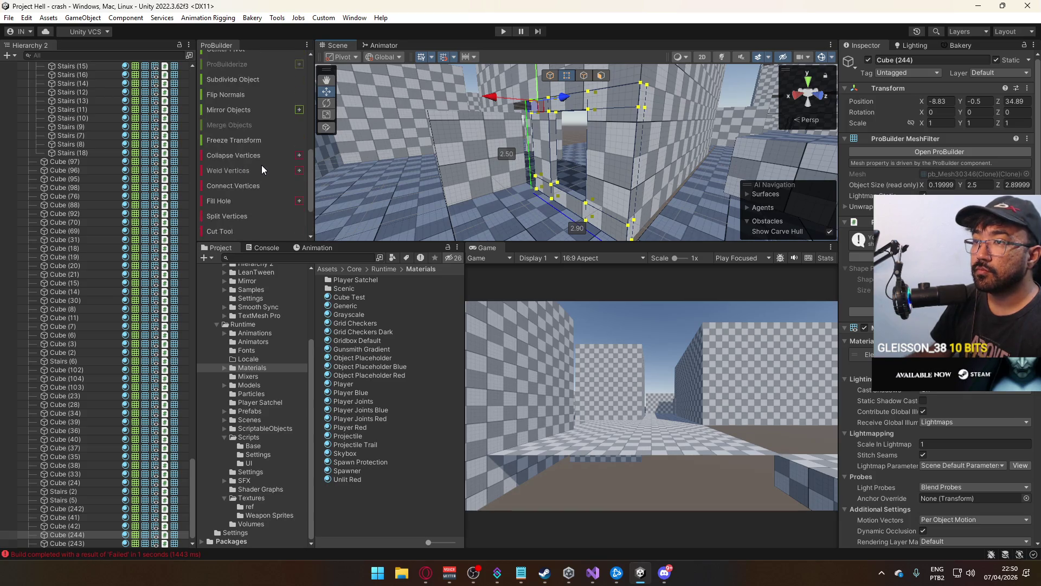
scroll(280, 132, up, 3)
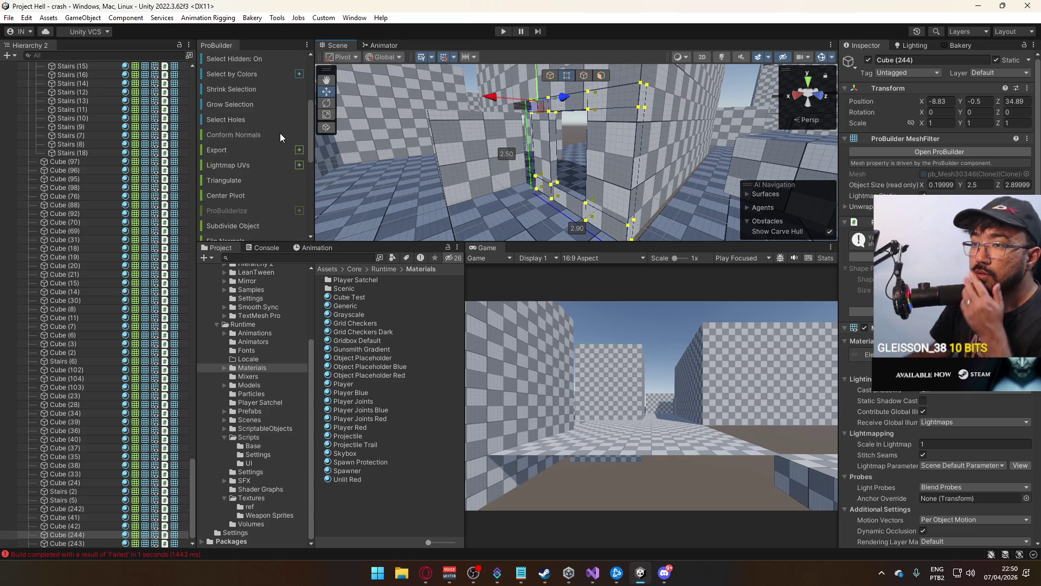
scroll(288, 136, down, 4)
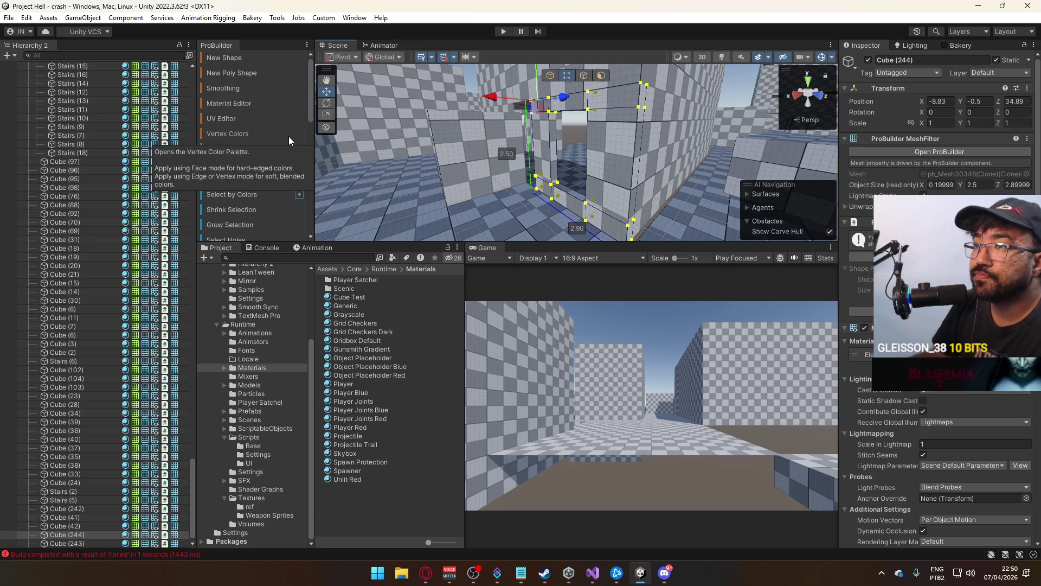
scroll(289, 179, down, 4)
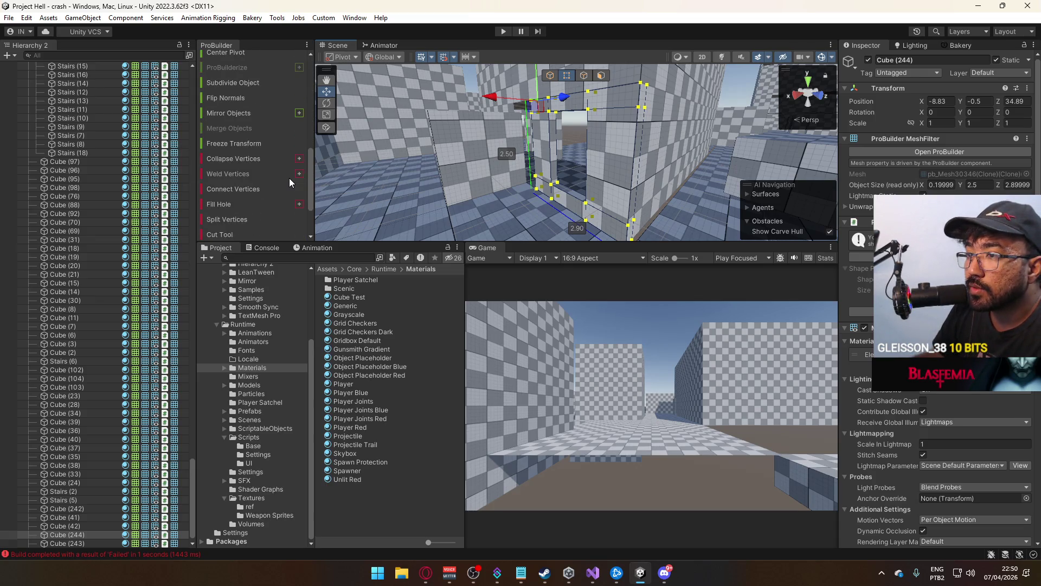
click(240, 177)
drag(542, 163, 518, 164)
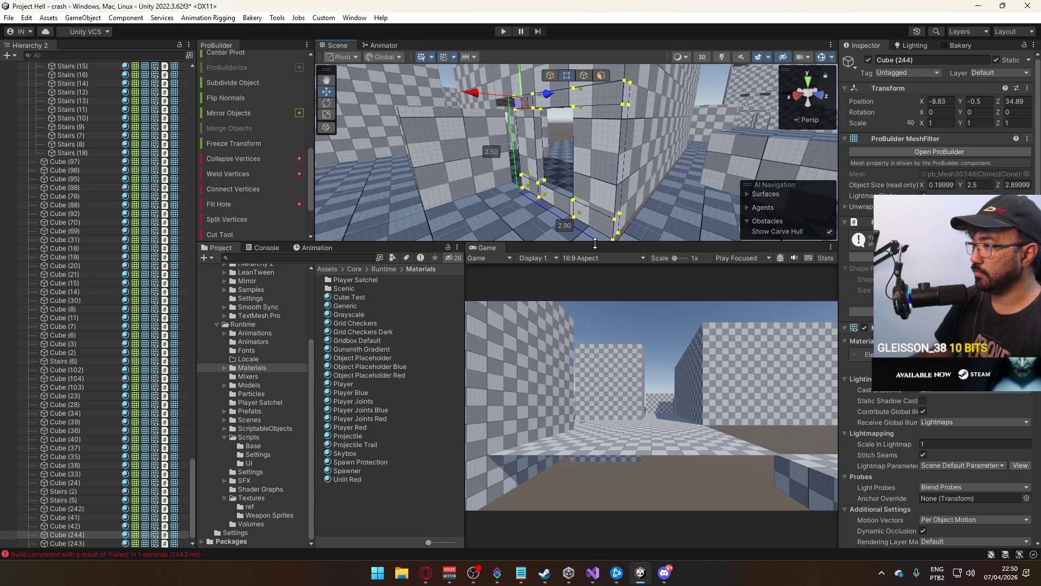
drag(591, 246, 591, 323)
mouse_move(601, 257)
mouse_down()
mouse_move(593, 253)
mouse_move(685, 240)
mouse_move(610, 180)
mouse_up()
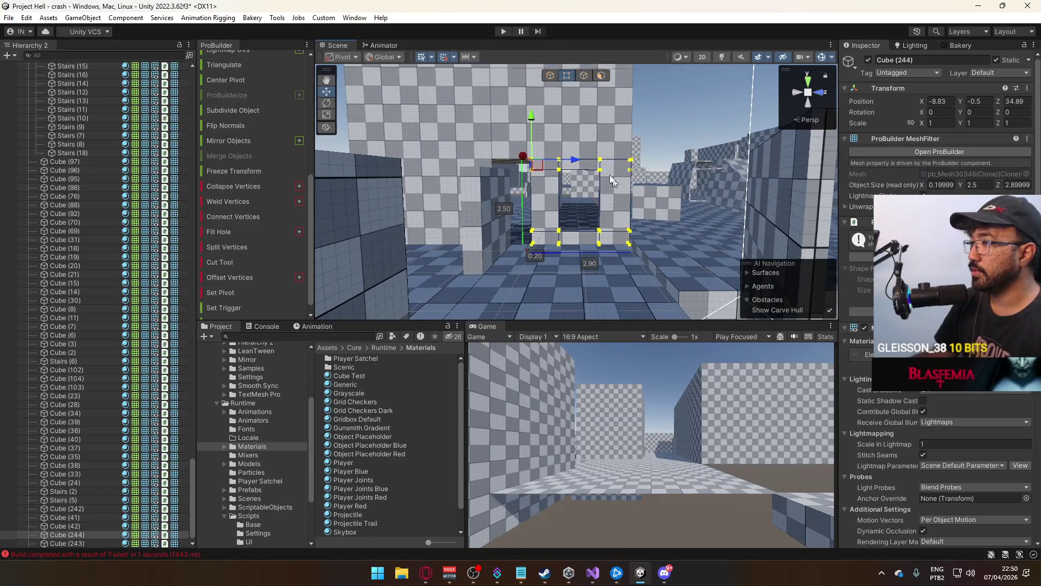
click(549, 75)
mouse_move(564, 119)
mouse_down()
mouse_move(623, 253)
mouse_move(580, 252)
mouse_move(601, 260)
mouse_up()
scroll(580, 252, down, 5)
drag(602, 260, 580, 91)
Move the frame's left-side vertices along Z until the width reads 3.00
click(566, 76)
key(f)
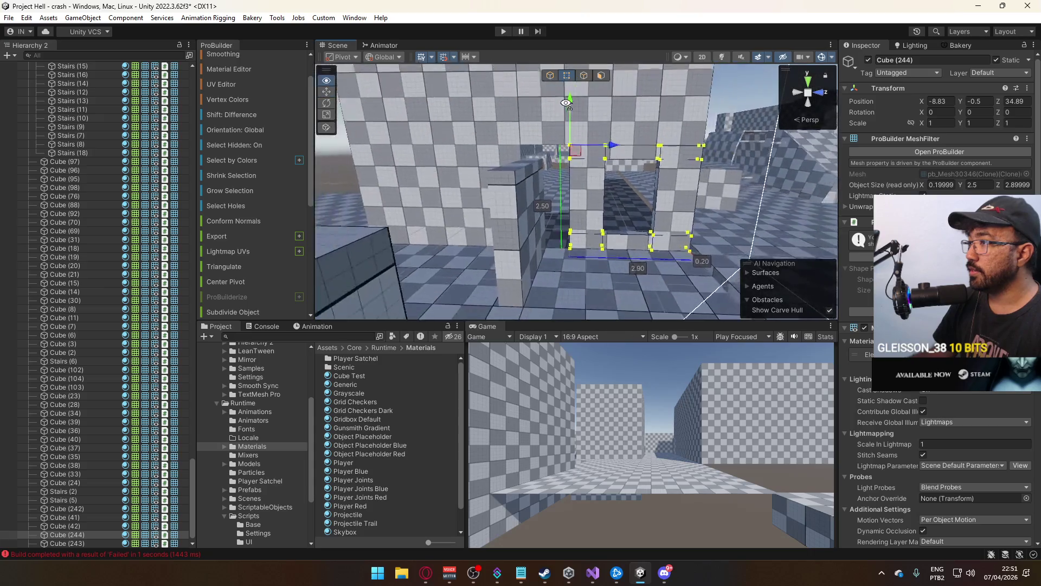
click(520, 255)
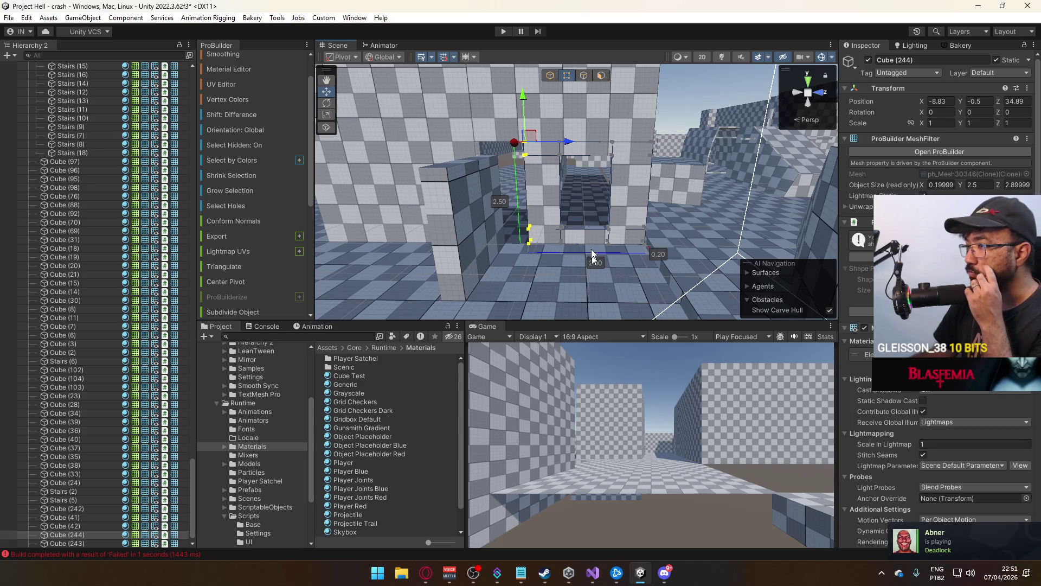
drag(573, 145, 565, 142)
mouse_move(598, 250)
mouse_down()
mouse_move(597, 262)
mouse_move(591, 198)
mouse_move(634, 190)
mouse_up()
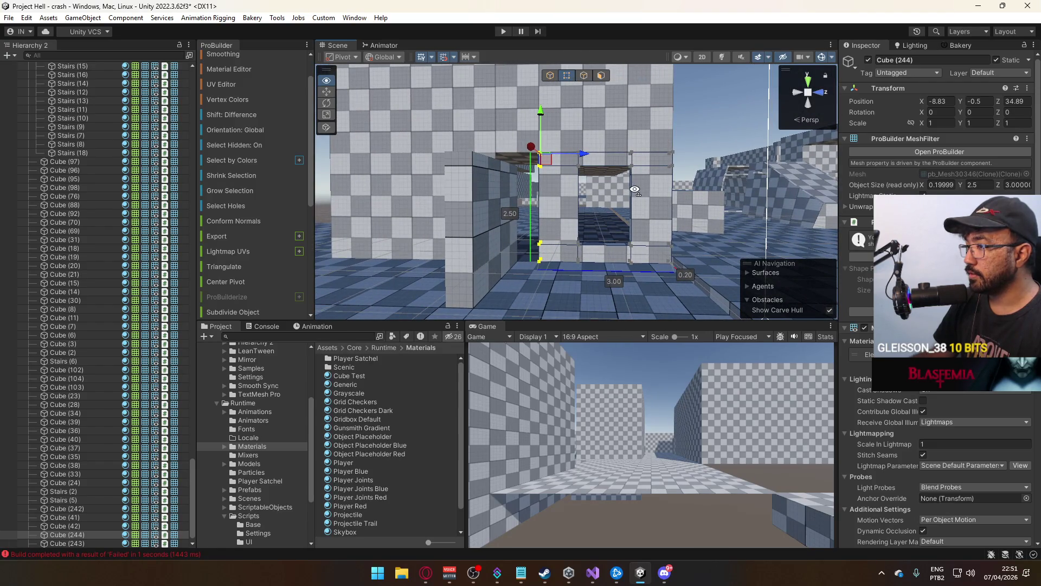
mouse_move(634, 189)
mouse_down()
mouse_move(628, 220)
mouse_move(649, 215)
mouse_move(533, 93)
mouse_up()
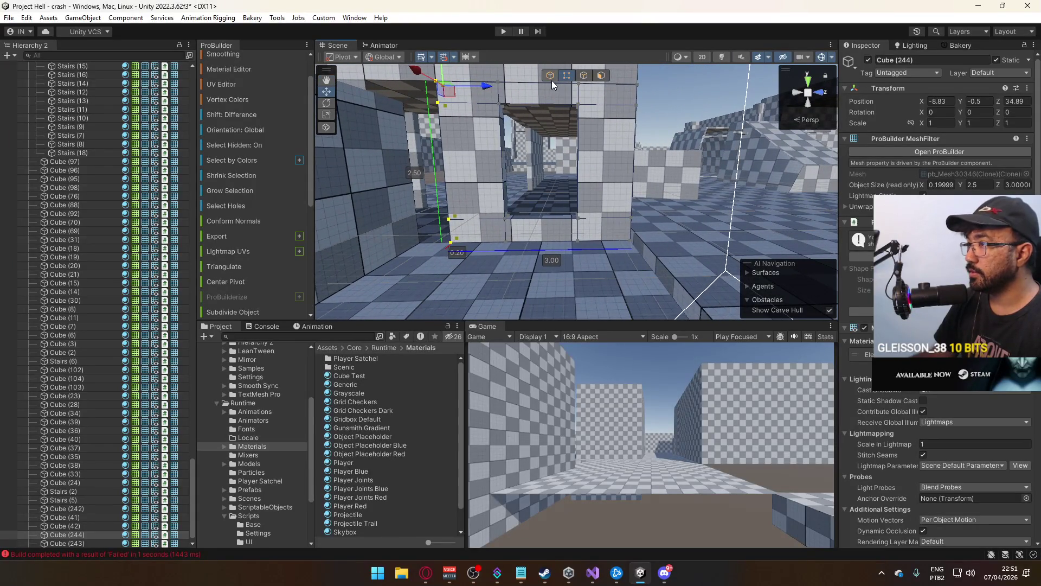
click(550, 75)
mouse_move(526, 178)
mouse_down()
mouse_move(433, 217)
mouse_move(575, 238)
mouse_up()
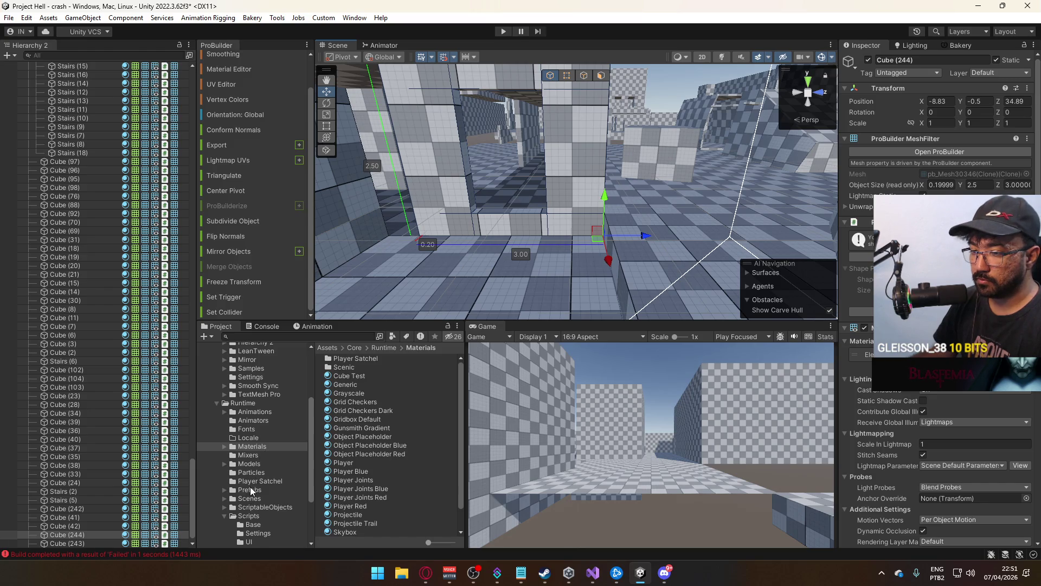
Create a new folder named Modular inside the Prefabs folder
click(250, 490)
right_click(353, 530)
mouse_move(414, 194)
click(551, 47)
text(Modu)
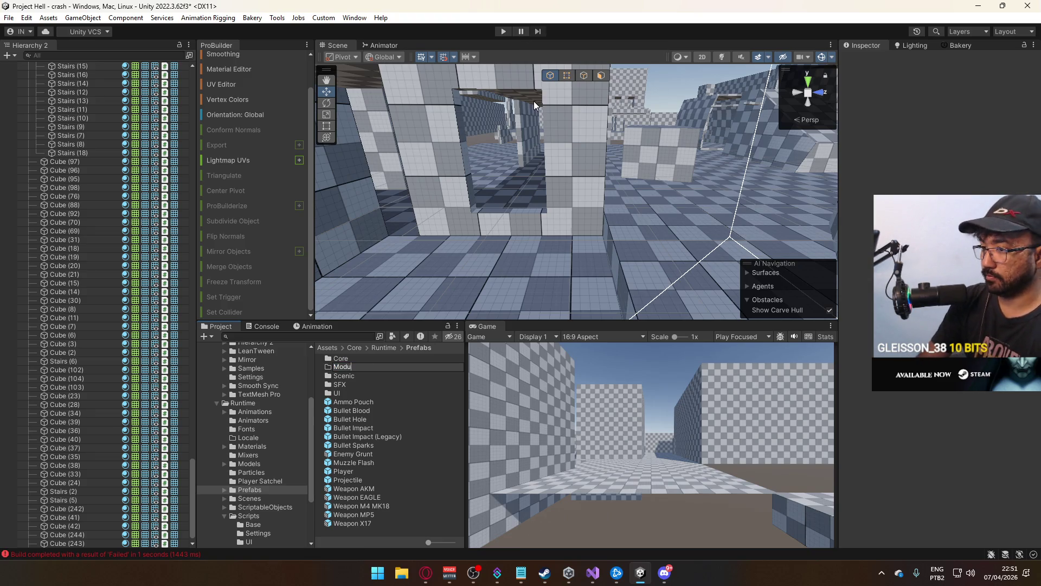
text(lar)
key(Return)
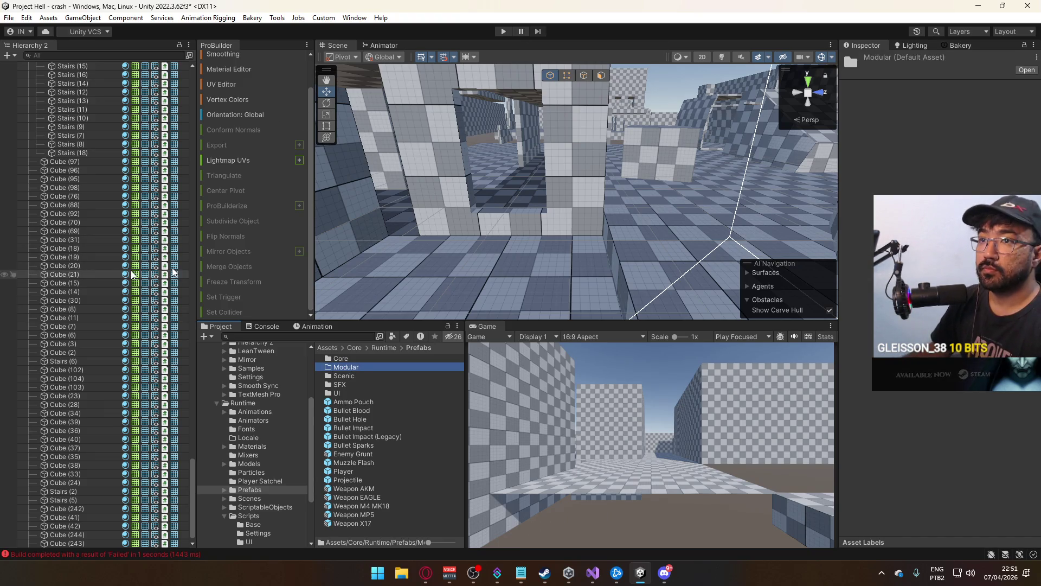
Rename Cube (244) to 'Modular Window' and save it as a prefab in Prefabs/Modular
click(434, 195)
text(Modular Wind)
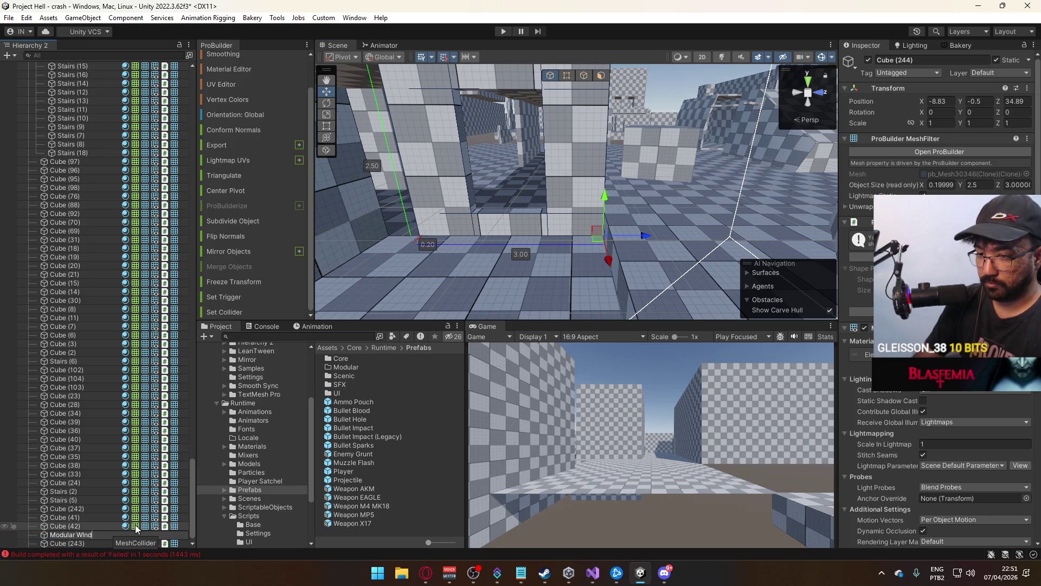
text(ow)
key(Return)
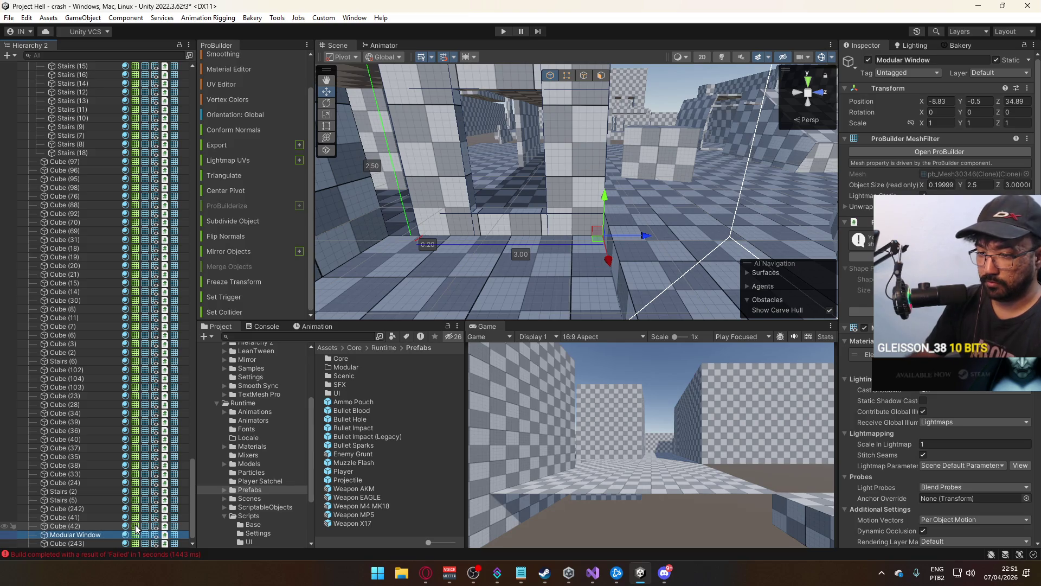
drag(353, 375, 420, 367)
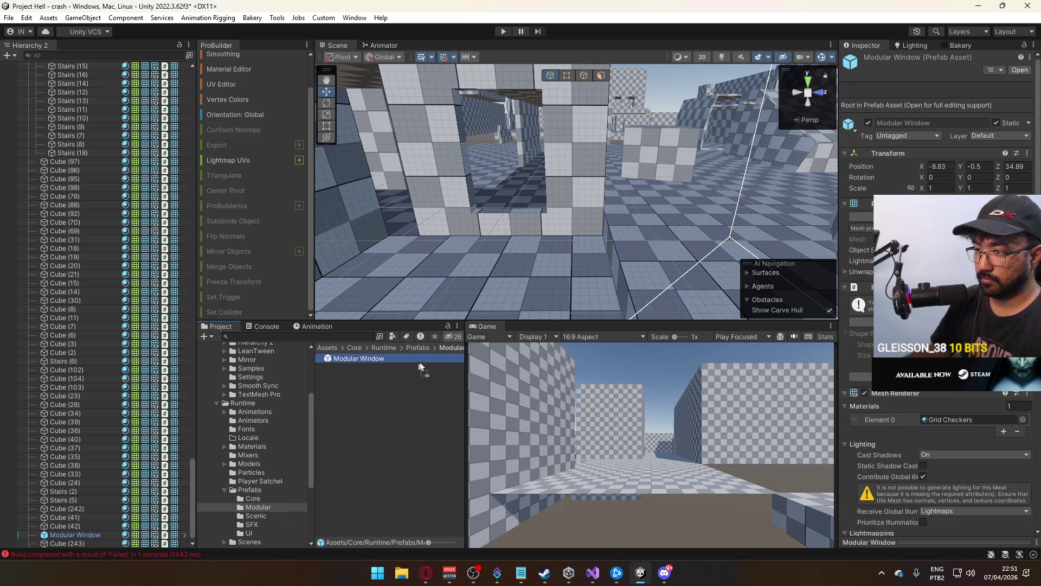
Duplicate the Modular Window and slide the copy to another wall opening
click(587, 186)
key(f)
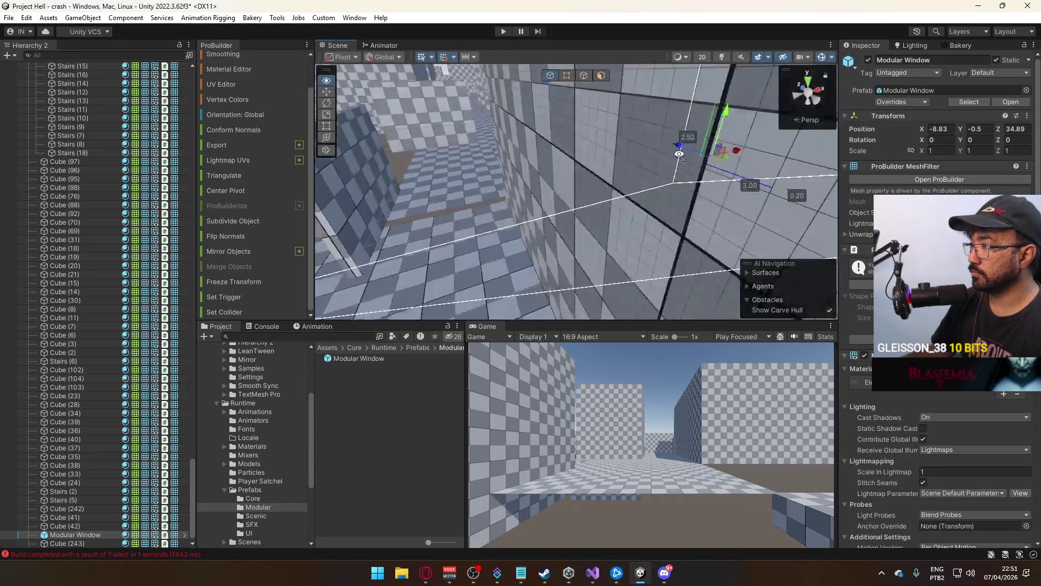
key(ctrl+d)
mouse_move(677, 158)
mouse_down()
mouse_move(544, 200)
mouse_move(560, 187)
mouse_move(510, 154)
mouse_move(537, 206)
mouse_up()
click(581, 147)
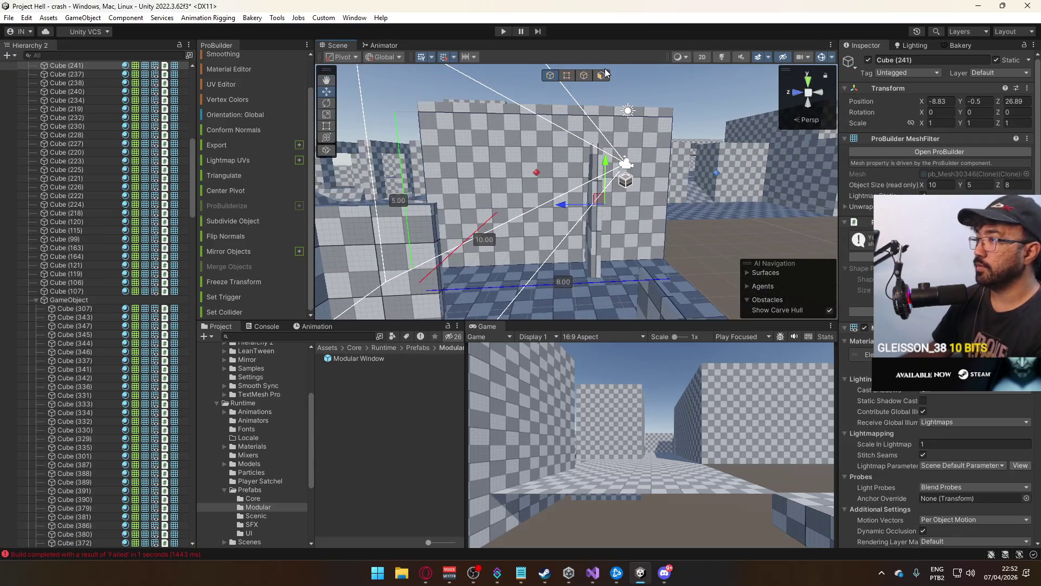
Delete a wall face in face mode
click(617, 105)
click(600, 77)
click(547, 150)
key(Delete)
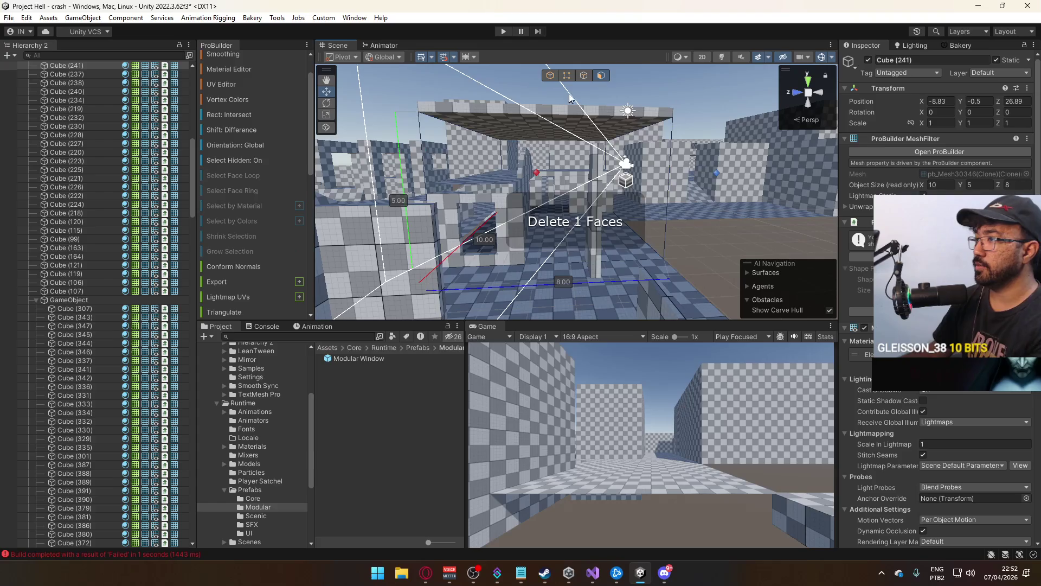
mouse_move(572, 98)
mouse_down()
mouse_move(547, 101)
mouse_move(697, 164)
mouse_move(694, 126)
mouse_up()
key(ctrl+d)
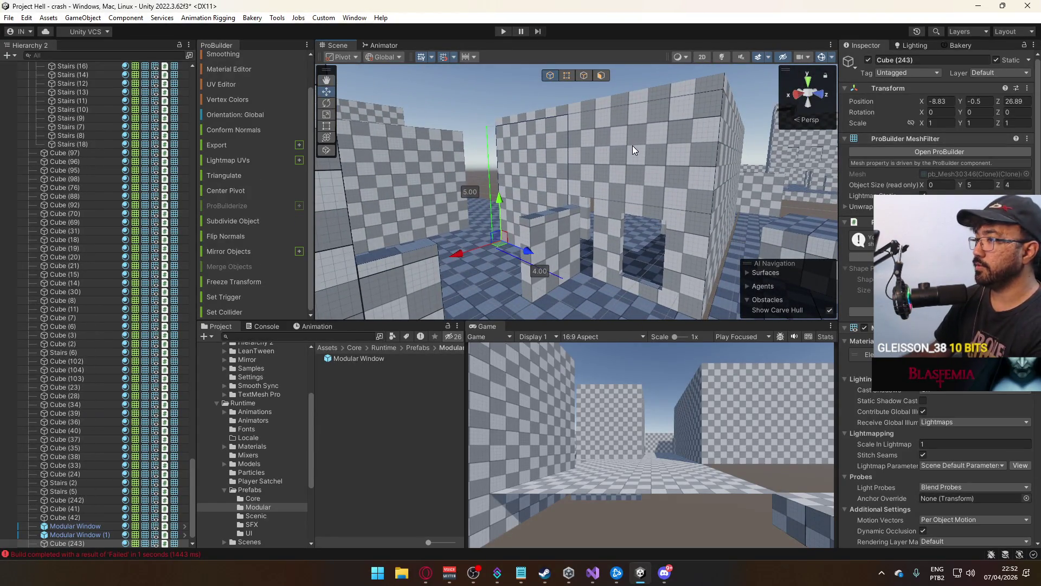
Select an existing Modular Window and duplicate it
click(584, 157)
drag(584, 157, 562, 190)
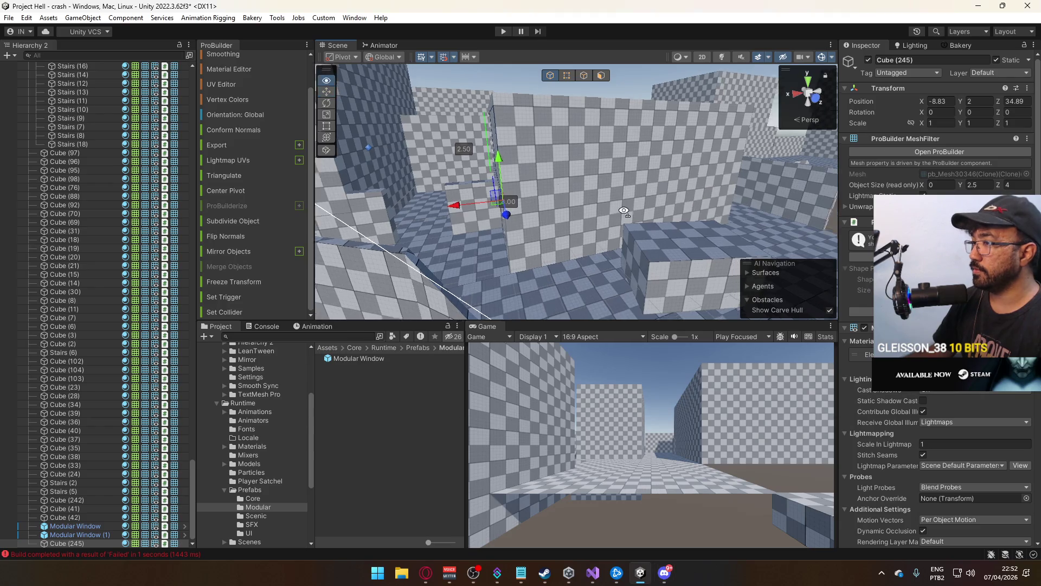
mouse_move(715, 189)
mouse_down()
mouse_move(607, 230)
mouse_move(582, 120)
mouse_up()
click(573, 223)
key(ctrl+d)
key(f)
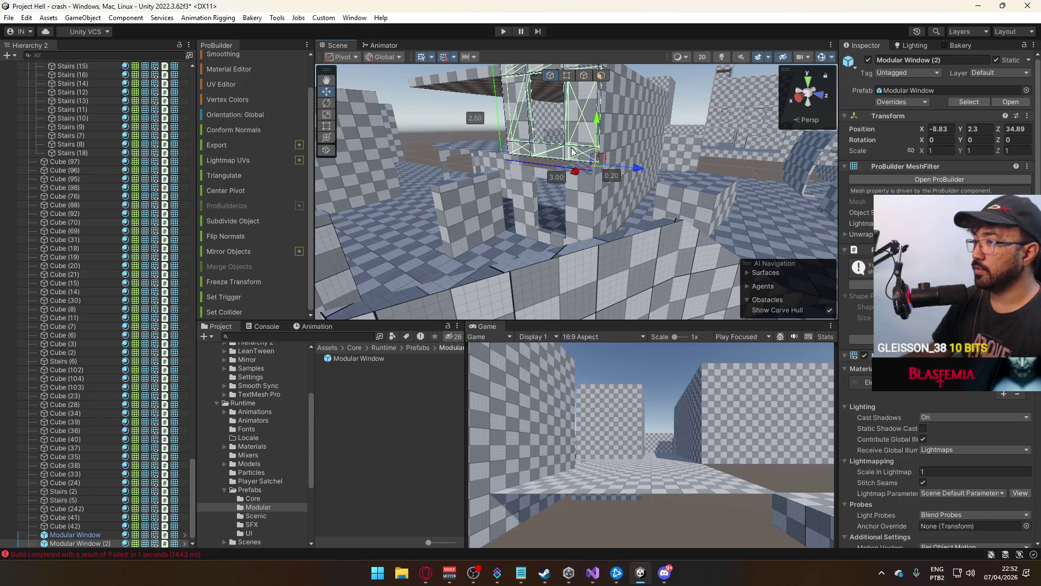
Raise the roof slab from Y 4.5 to 4.9
click(659, 143)
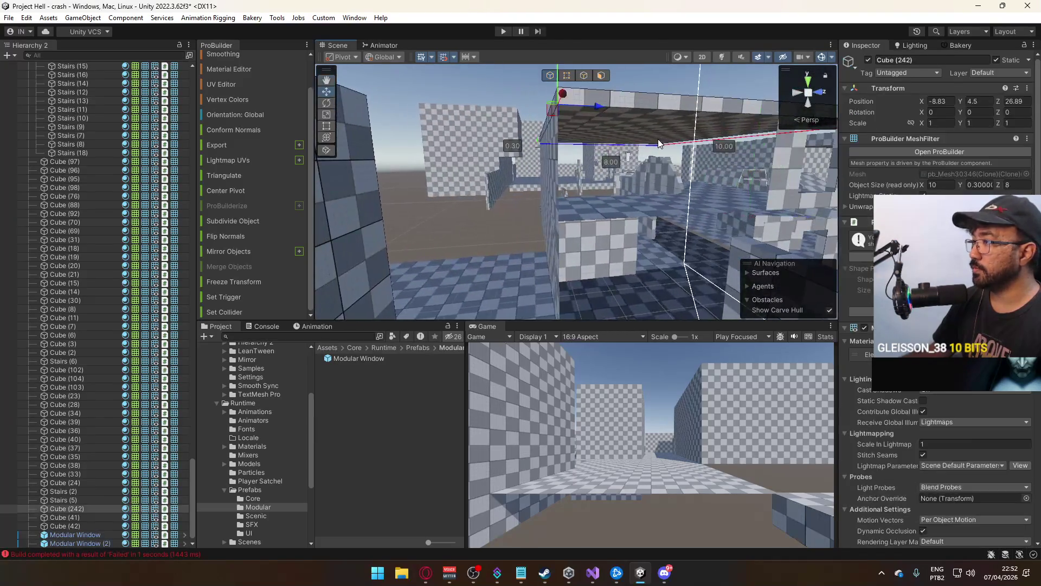
key(f)
mouse_move(441, 116)
mouse_down()
mouse_move(451, 82)
mouse_move(446, 94)
mouse_up()
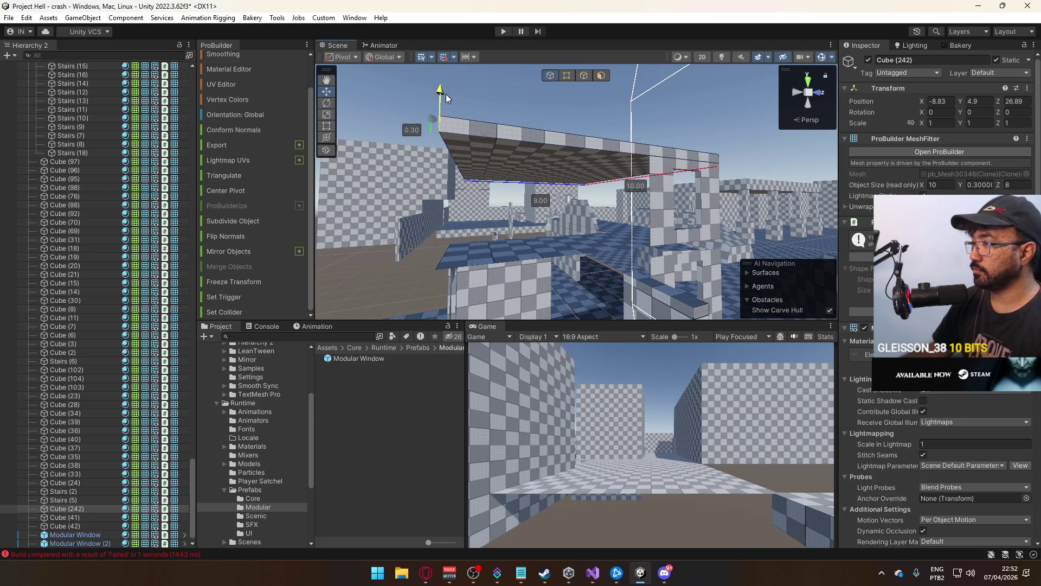
Duplicate Modular Window (2) and slide the new copy to X -18.63
click(636, 219)
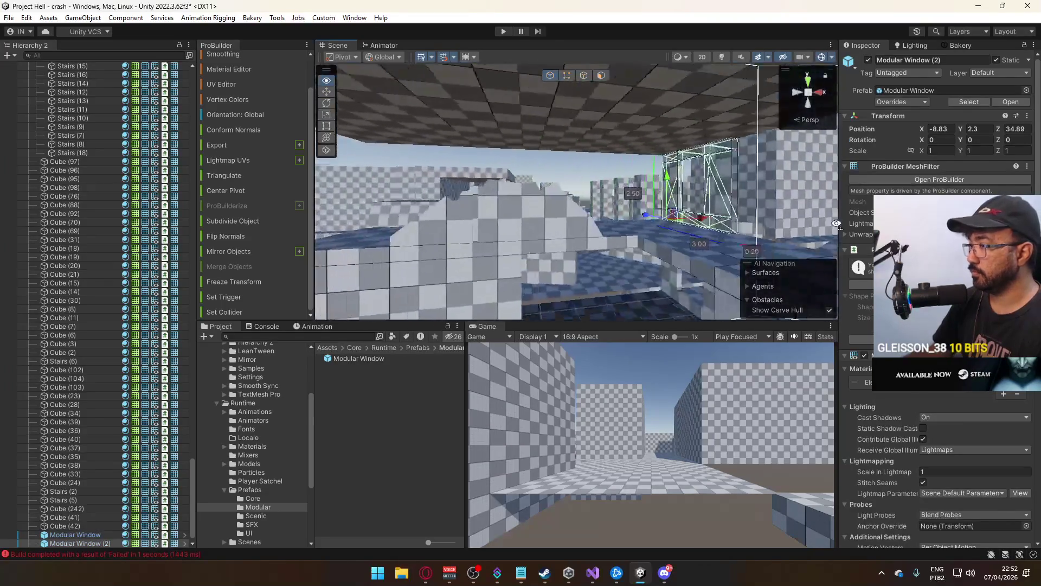
key(ctrl+d)
mouse_move(699, 206)
mouse_down()
mouse_move(461, 211)
mouse_move(683, 231)
mouse_move(527, 247)
mouse_move(583, 154)
mouse_up()
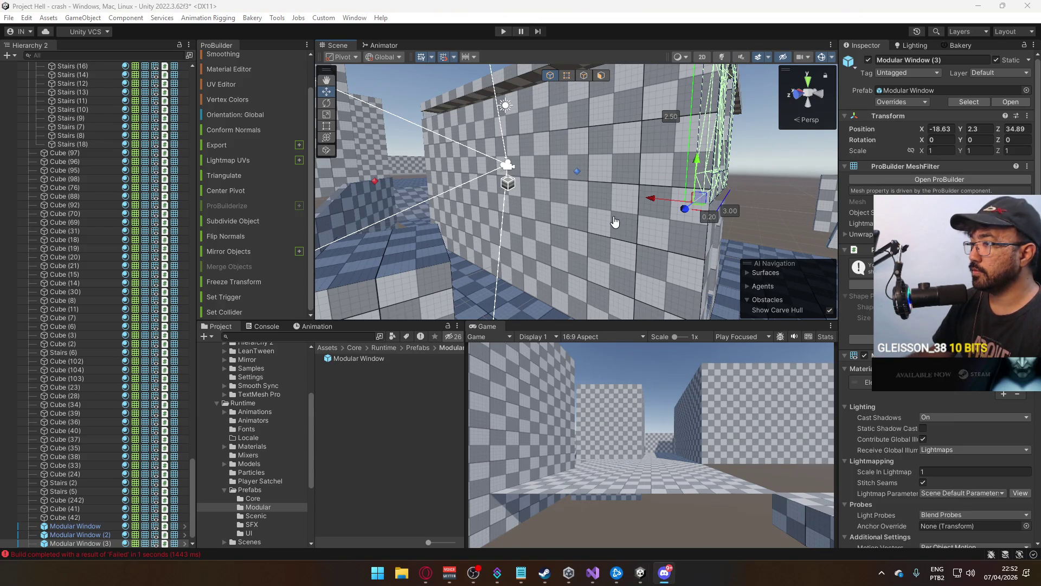
mouse_move(608, 223)
mouse_down()
mouse_move(719, 220)
mouse_move(613, 247)
mouse_up()
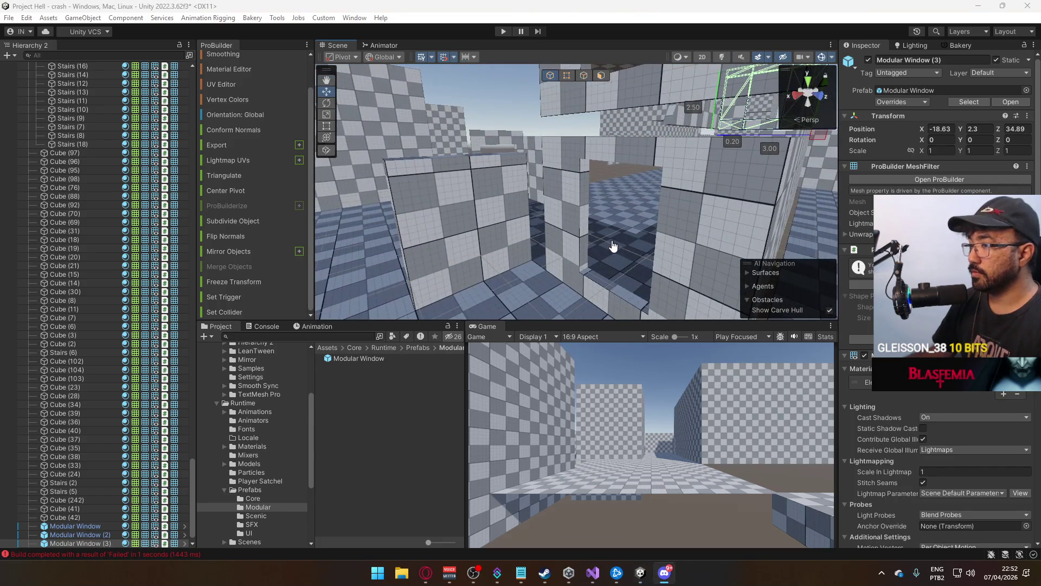